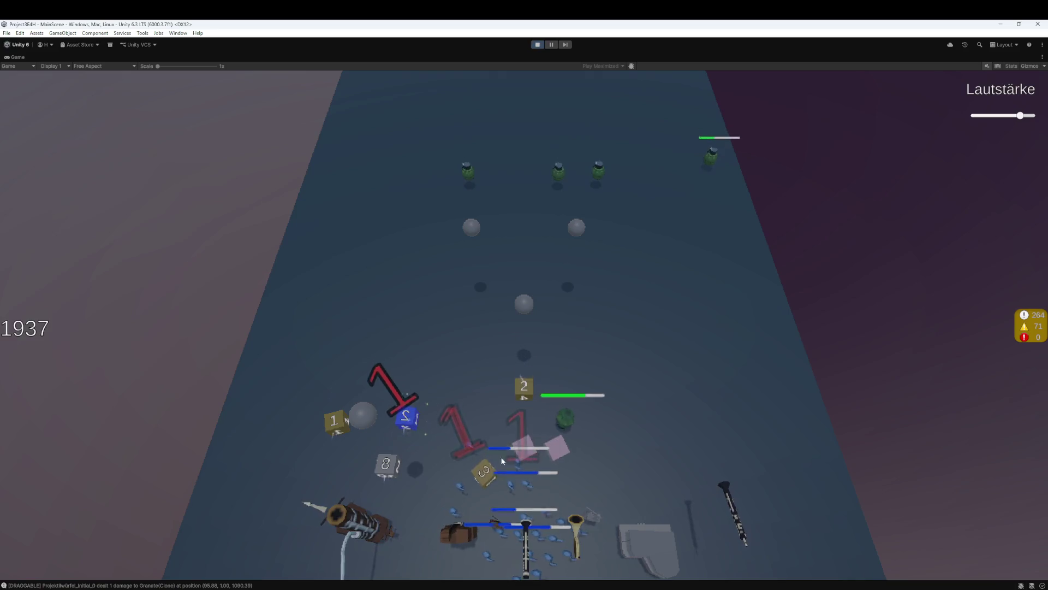
Fling dice up the lane at the enemies and take the 'Angst, Potter?' perk
left_click_drag(525, 436, 533, 432)
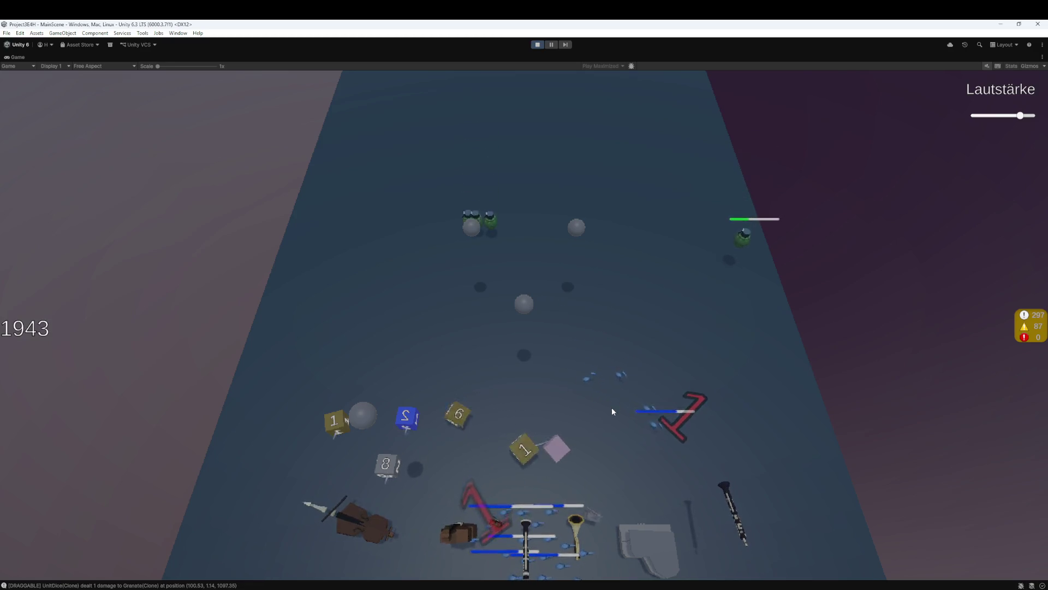
left_click_drag(468, 428, 524, 449)
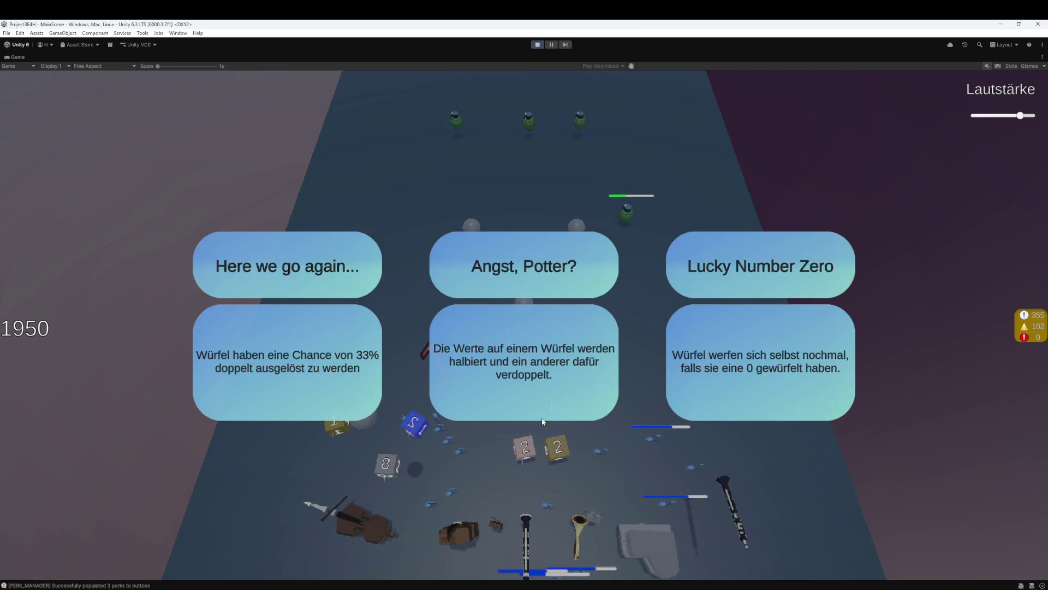
left_click(522, 415)
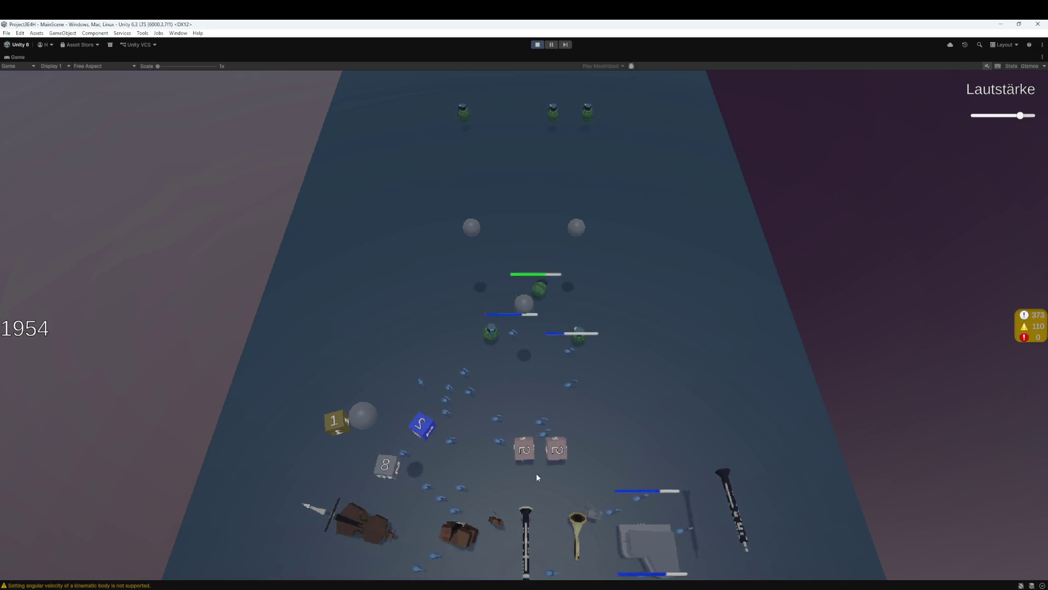
Fire the slotted dice, choose a dice upgrade, and move two dice onto the pink slots
left_click(542, 457)
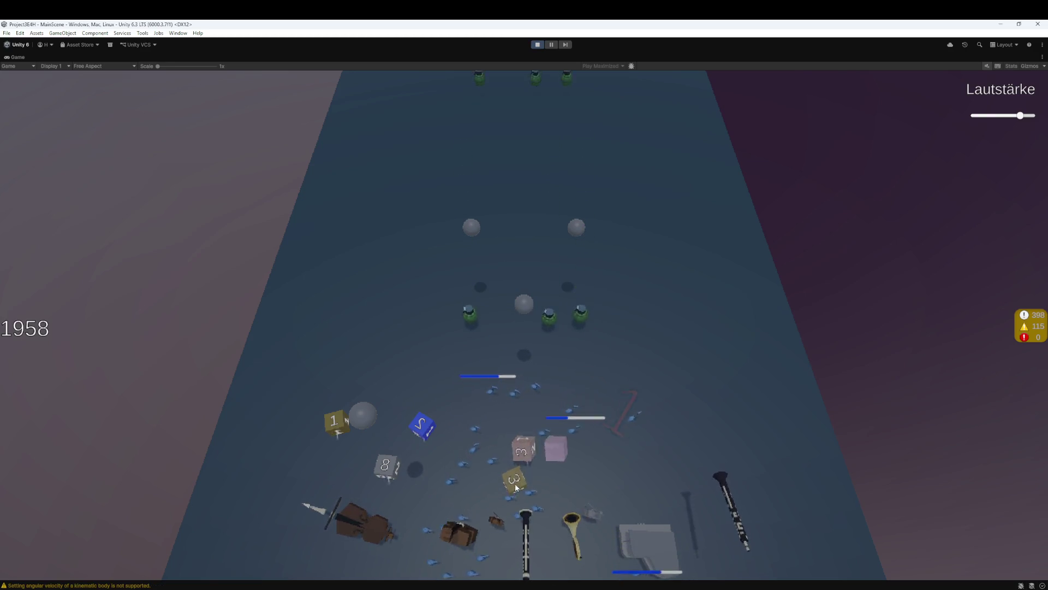
mouse_move(581, 586)
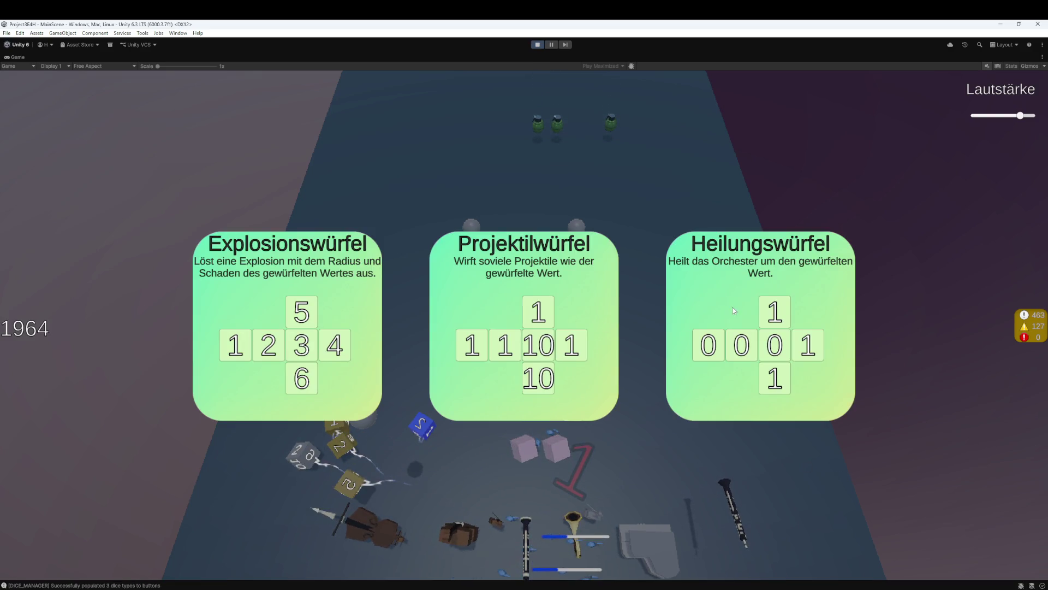
left_click(372, 368)
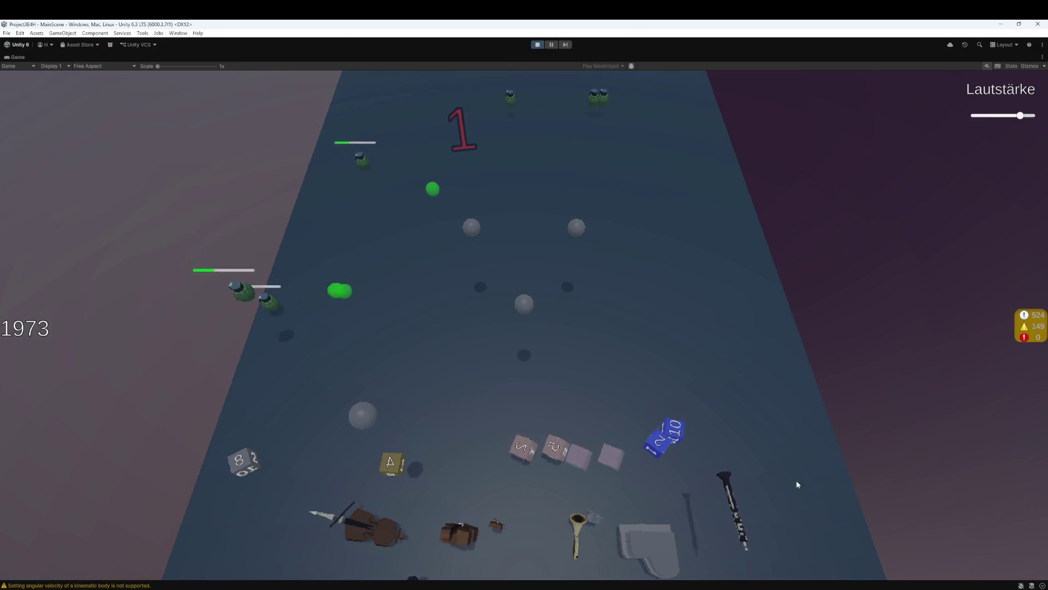
left_click_drag(310, 465, 523, 448)
left_click_drag(342, 468, 555, 447)
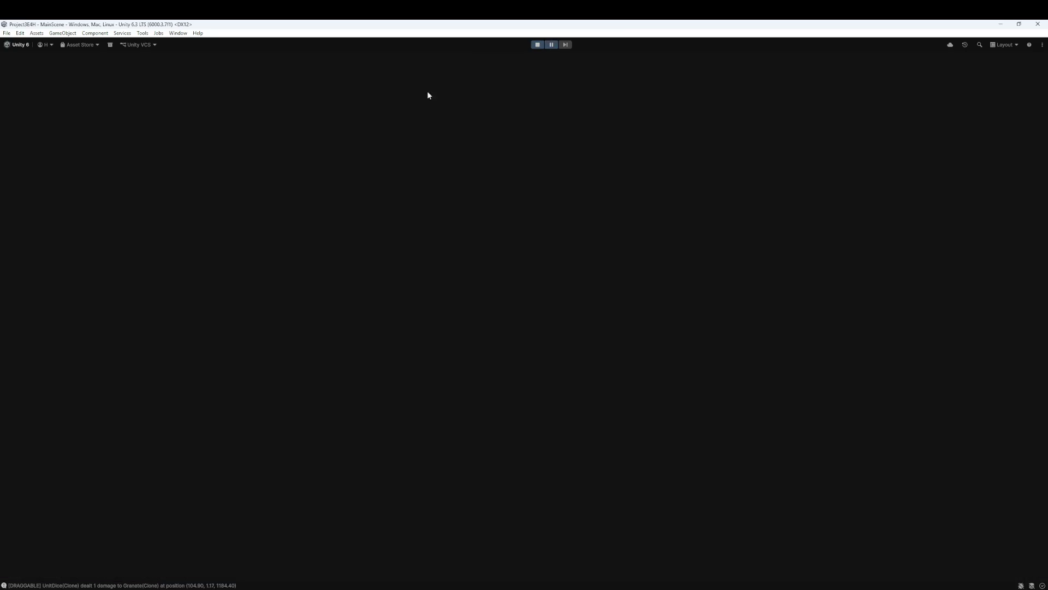
Select a spawned Musiknote Allied(Clone), zoom around it in the Scene view, then stop the game
scroll(56, 234, "down", 10)
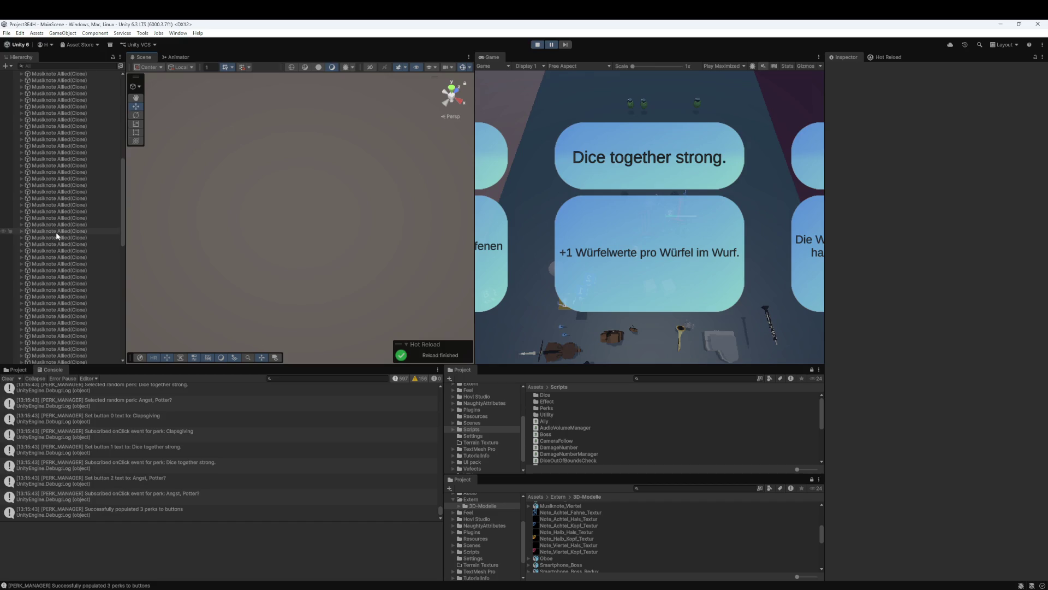
double_click(57, 232)
scroll(339, 181, "down", 5)
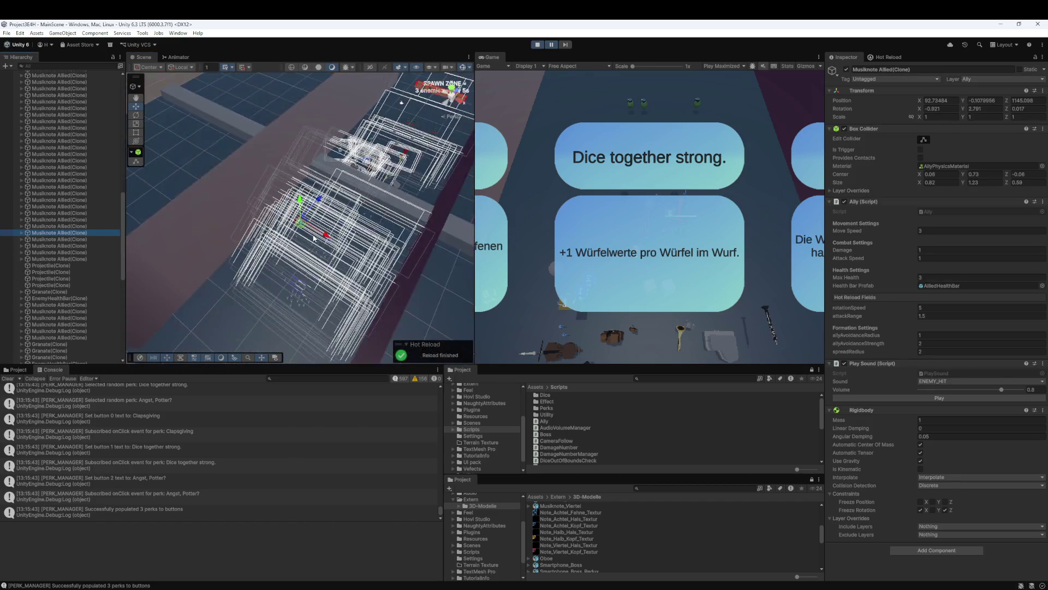
scroll(339, 181, "up", 10)
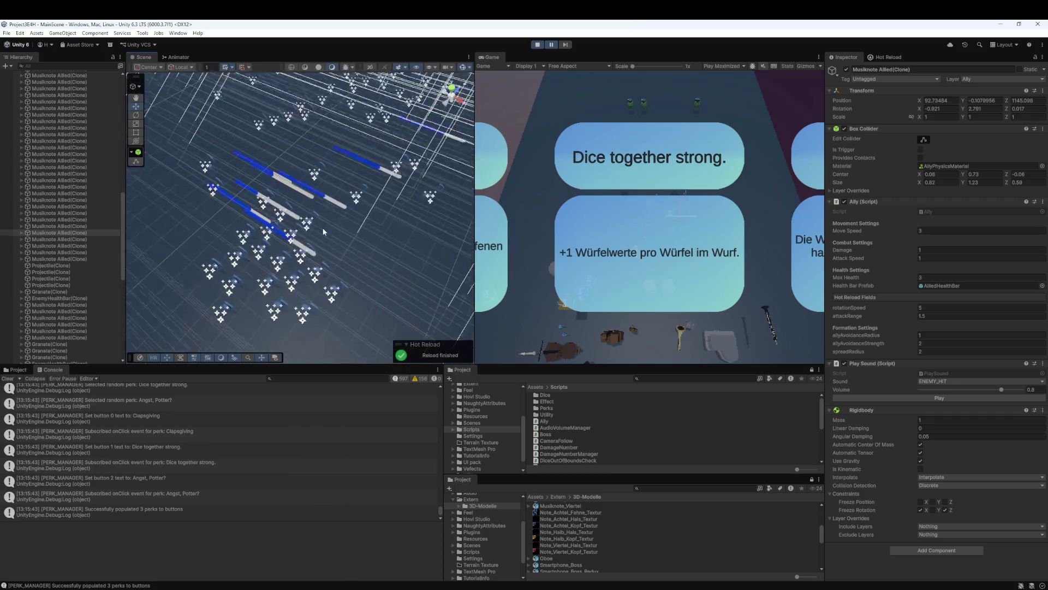
scroll(323, 232, "up", 10)
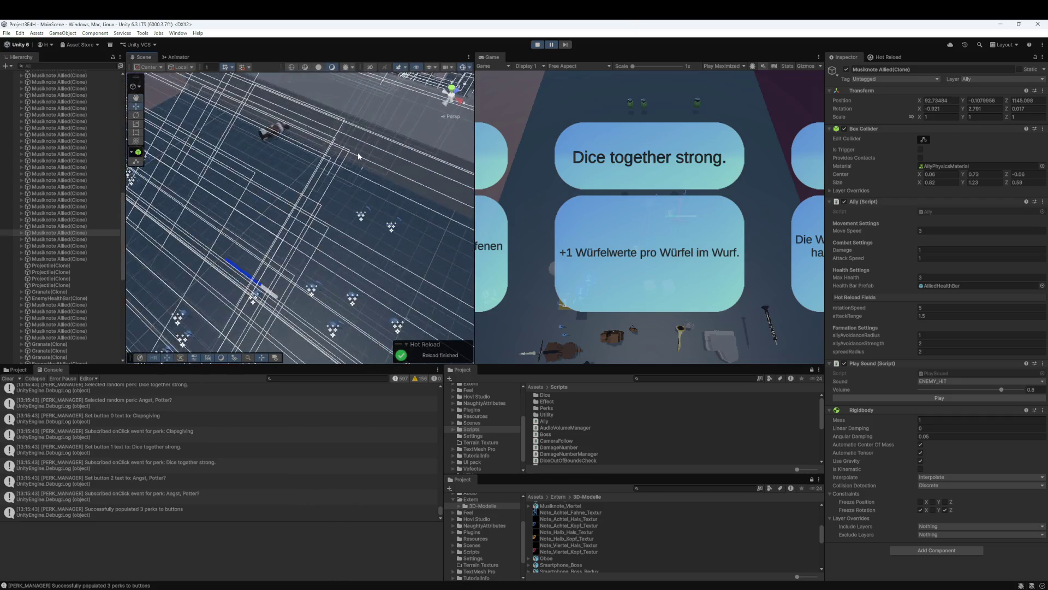
scroll(357, 156, "down", 8)
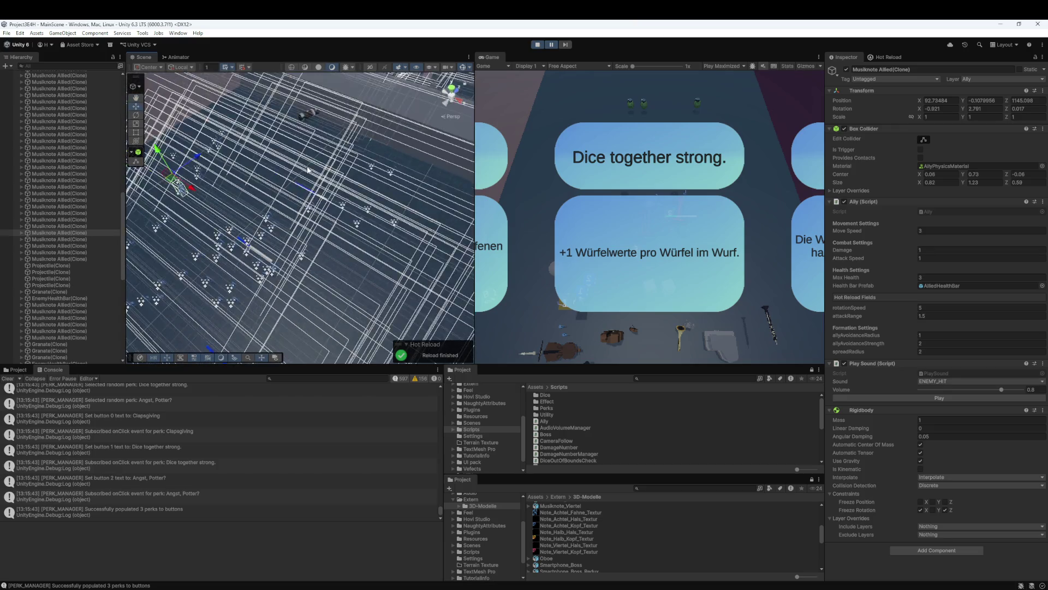
scroll(300, 186, "down", 3)
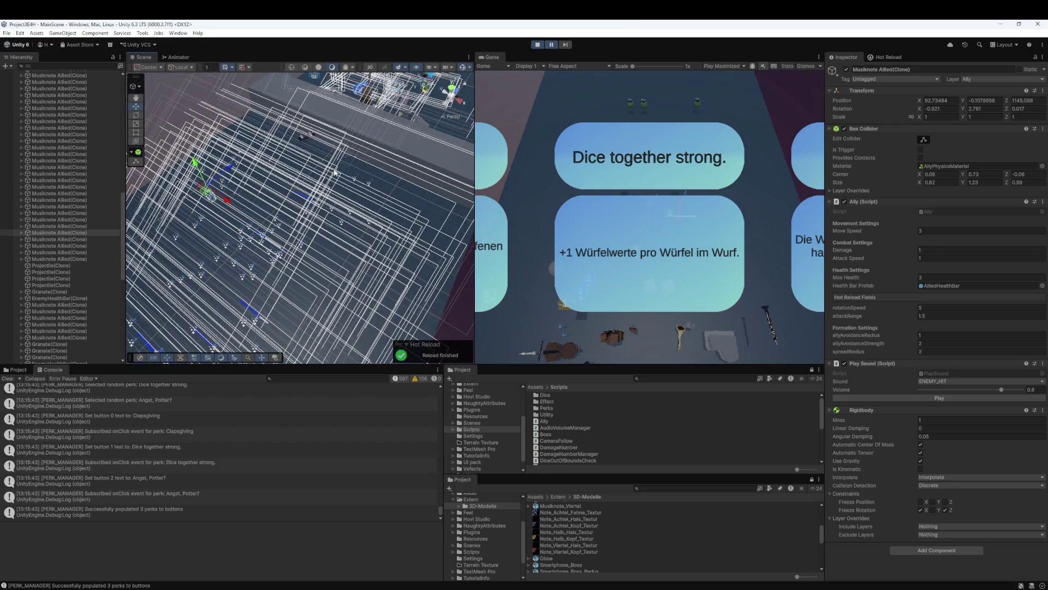
left_click(537, 45)
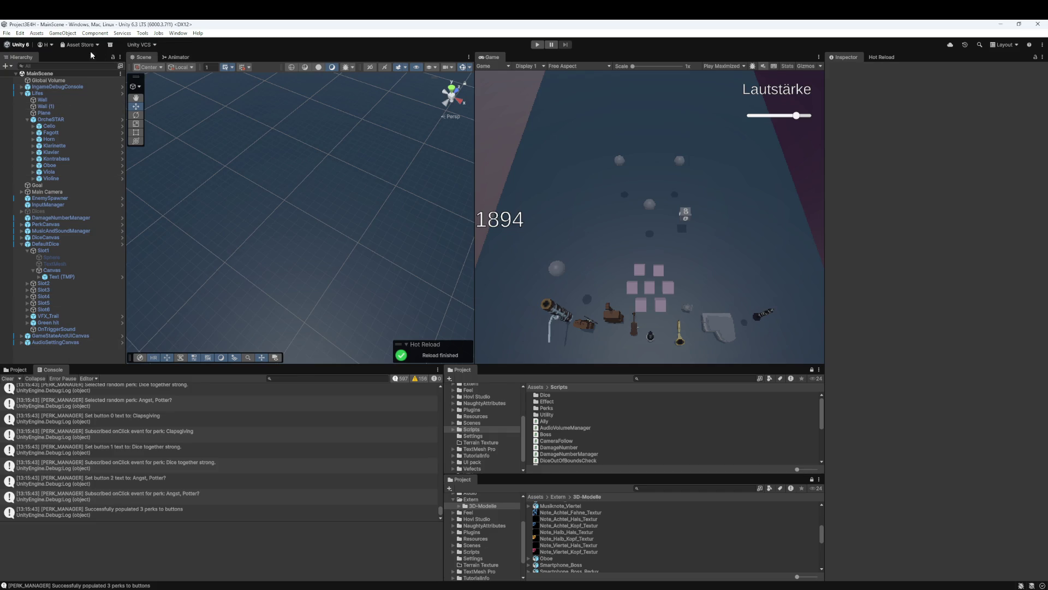
Open the Musiknote prefab from the Allies folder and snip its Inspector components
left_click(16, 370)
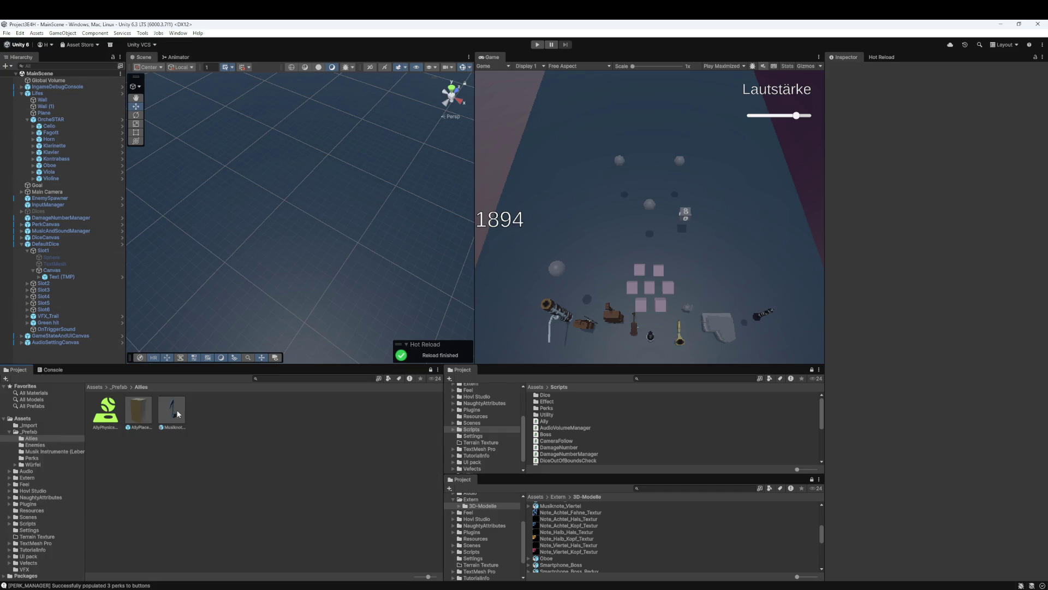
double_click(174, 411)
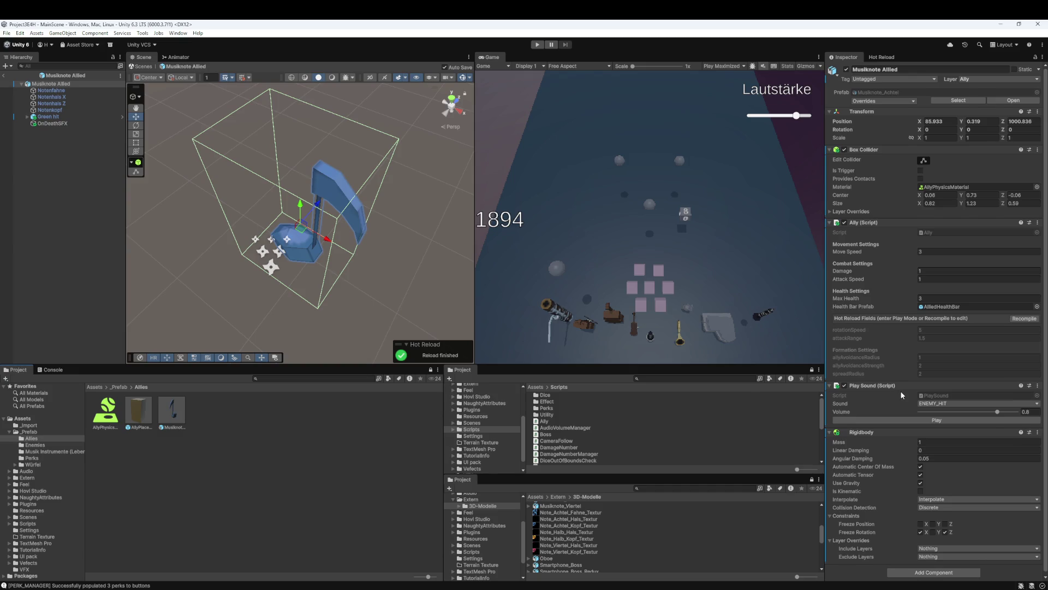
scroll(900, 391, "down", 1)
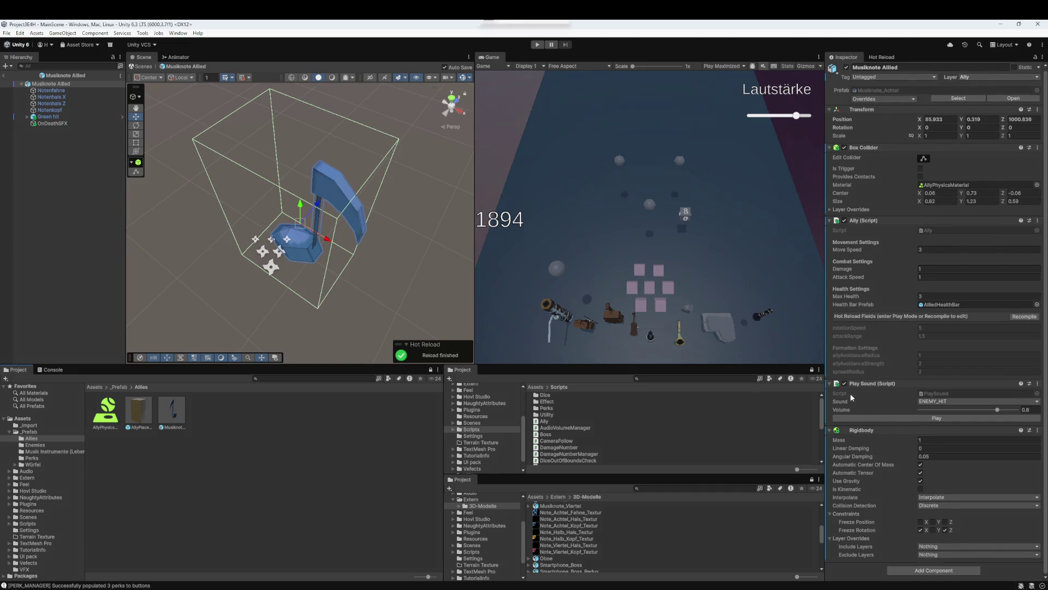
key("super+shift+s")
left_click_drag(822, 129, 1045, 587)
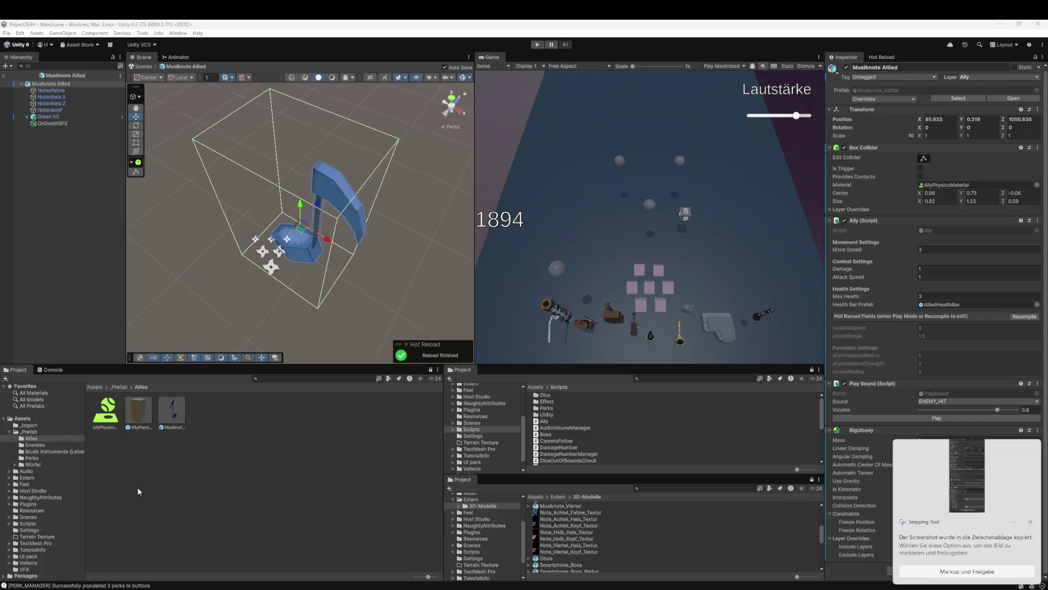
Select AllyPhysicsMaterial and snip its friction, bounciness and combine settings
left_click(107, 411)
left_click(996, 245)
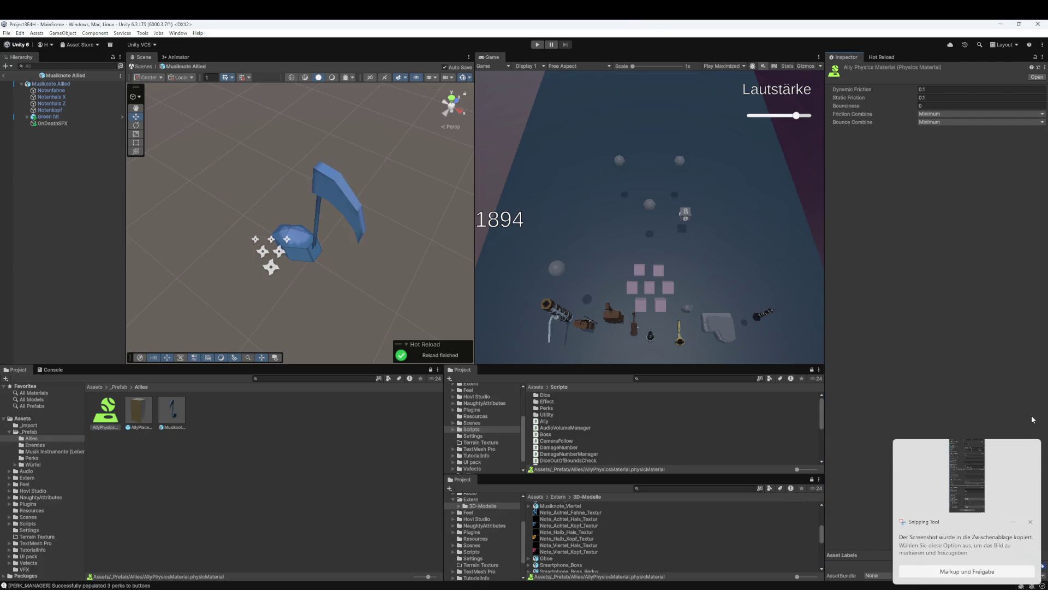
key("super+shift+s")
left_click_drag(823, 57, 1031, 210)
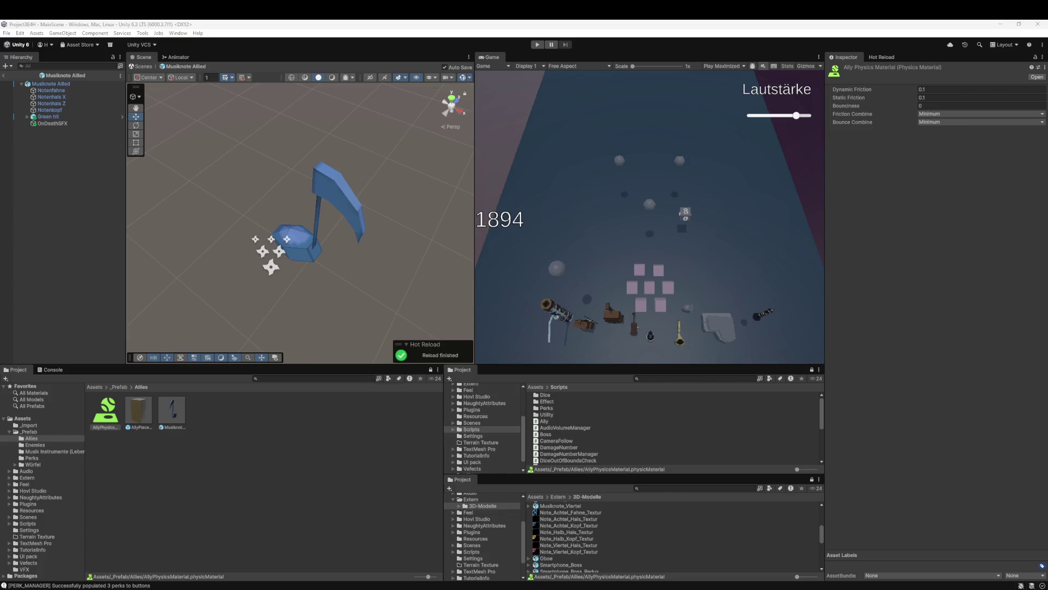
left_click(512, 552)
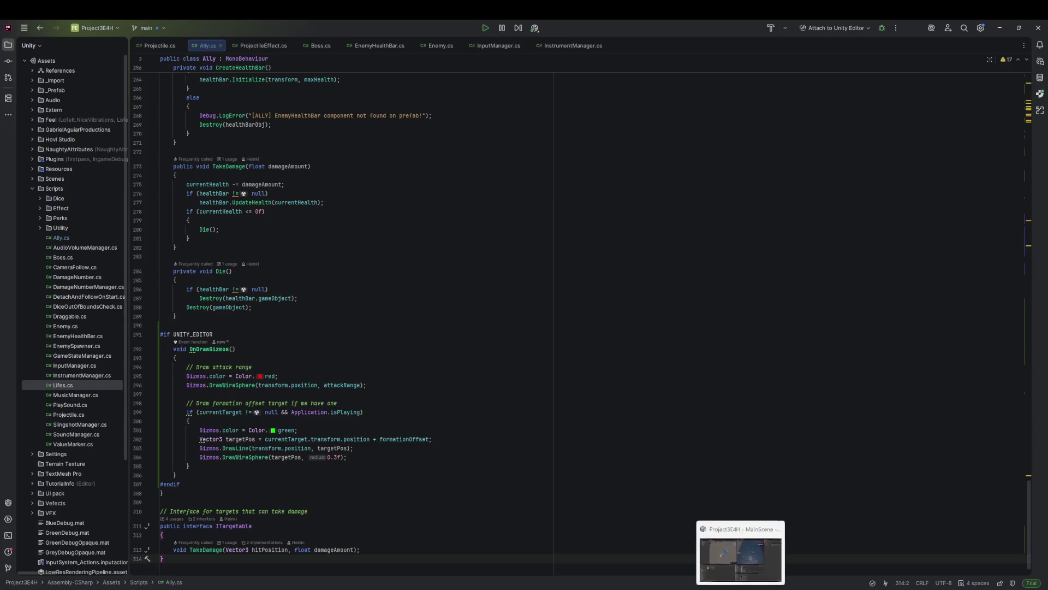
left_click(741, 551)
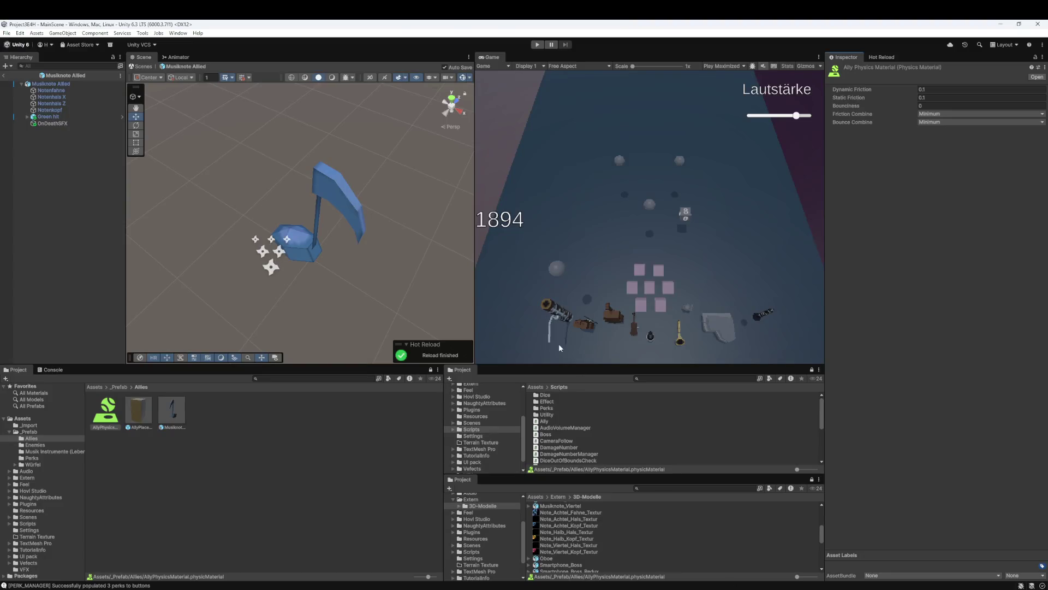
Return from the Musiknote prefab to MainScene and dock the lower Project panel beside the upper one
left_click(22, 84)
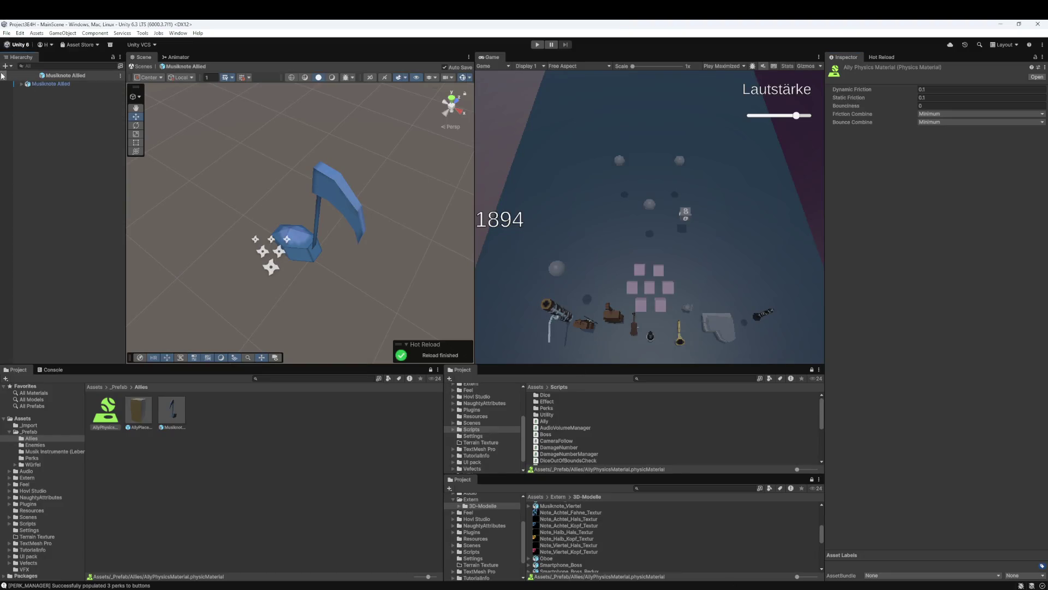
left_click(3, 75)
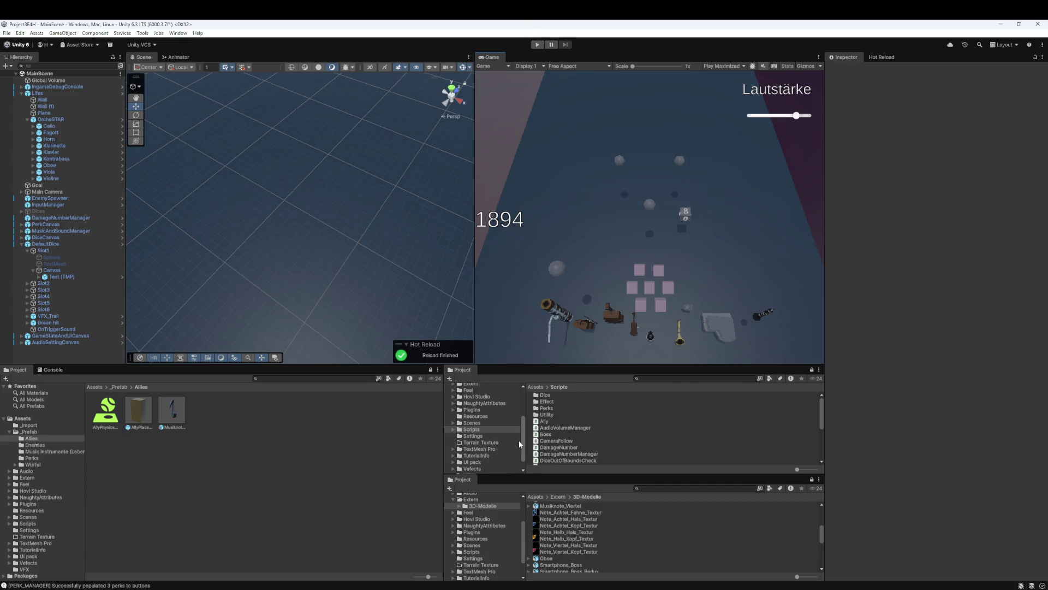
mouse_move(469, 480)
left_mouse_down()
mouse_move(492, 391)
mouse_move(465, 371)
left_mouse_up()
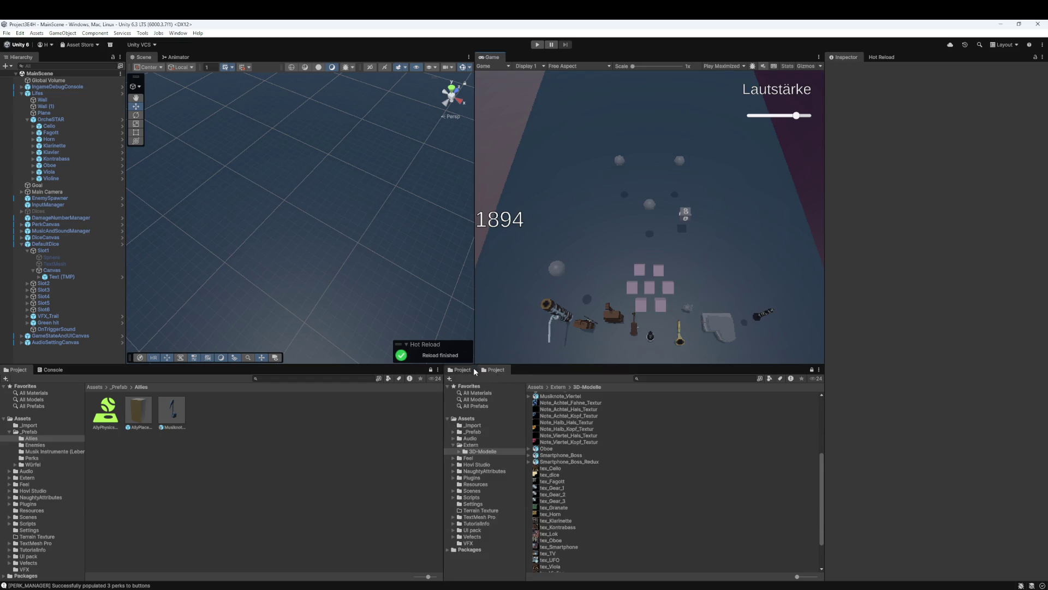
Show the 3D-Modelle view in the tabbed Project panel and start the game
left_click(460, 371)
left_click(493, 369)
left_click(538, 45)
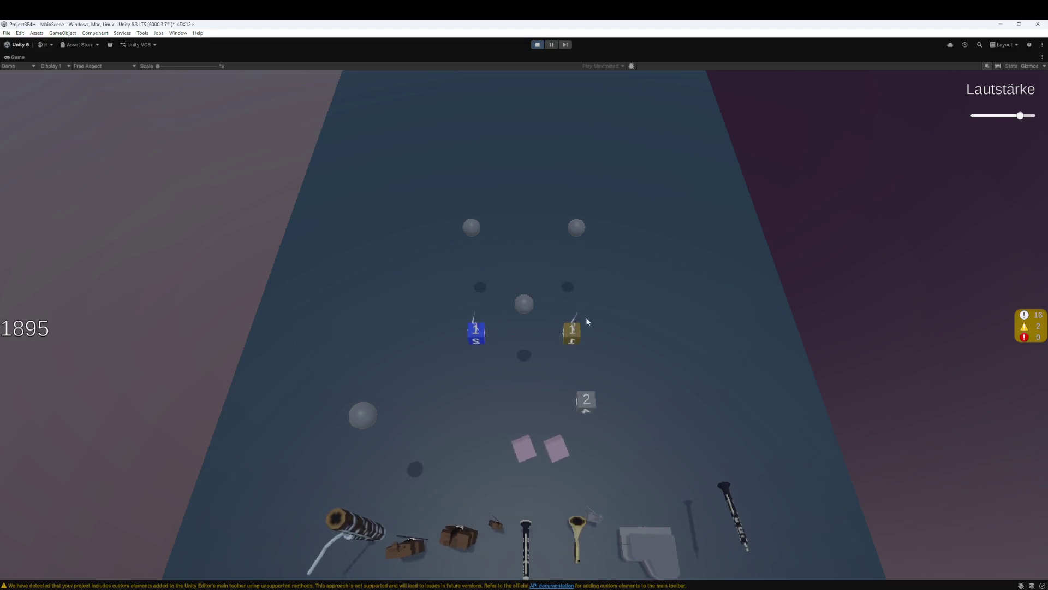
Collect the brown, blue and yellow dice into the pink slots
left_click(572, 331)
left_click(476, 379)
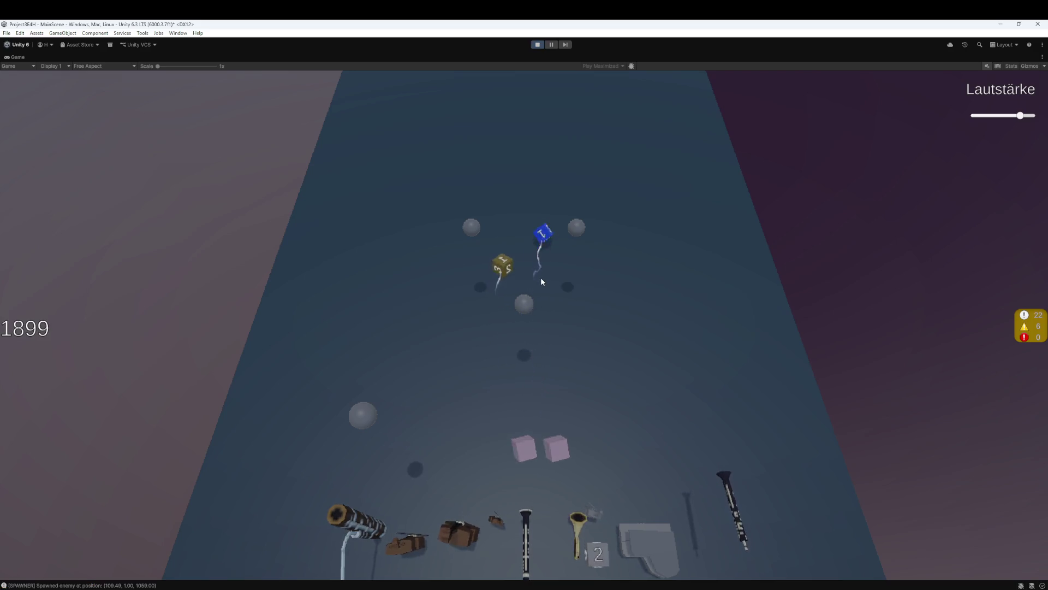
left_click(582, 188)
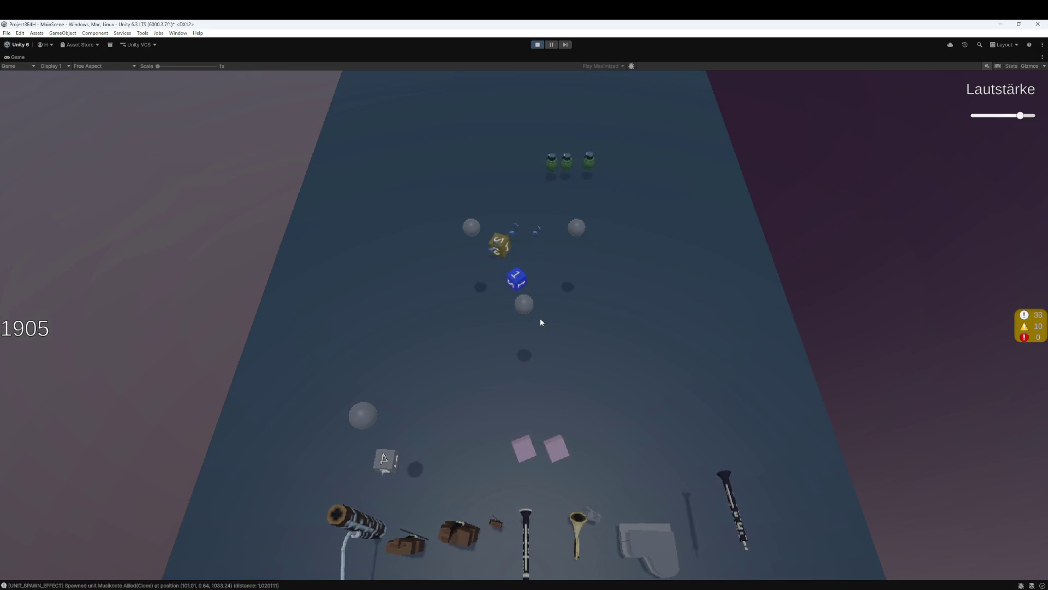
left_click(506, 251)
left_click(513, 284)
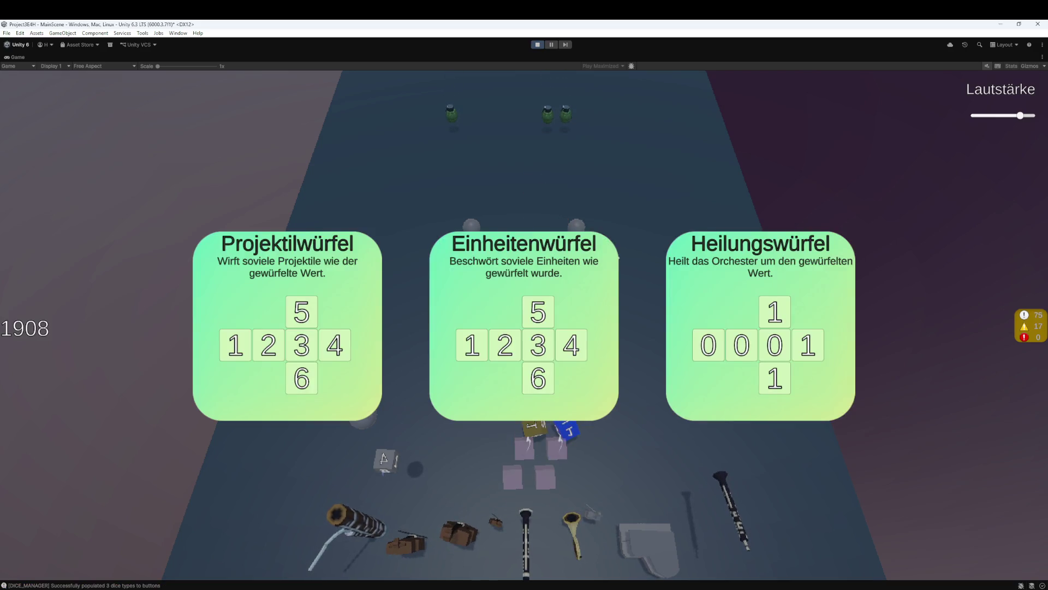
Pick the Einheitenwürfel unit die, merge two dice into a 2, and throw one onto the lane
left_click(551, 329)
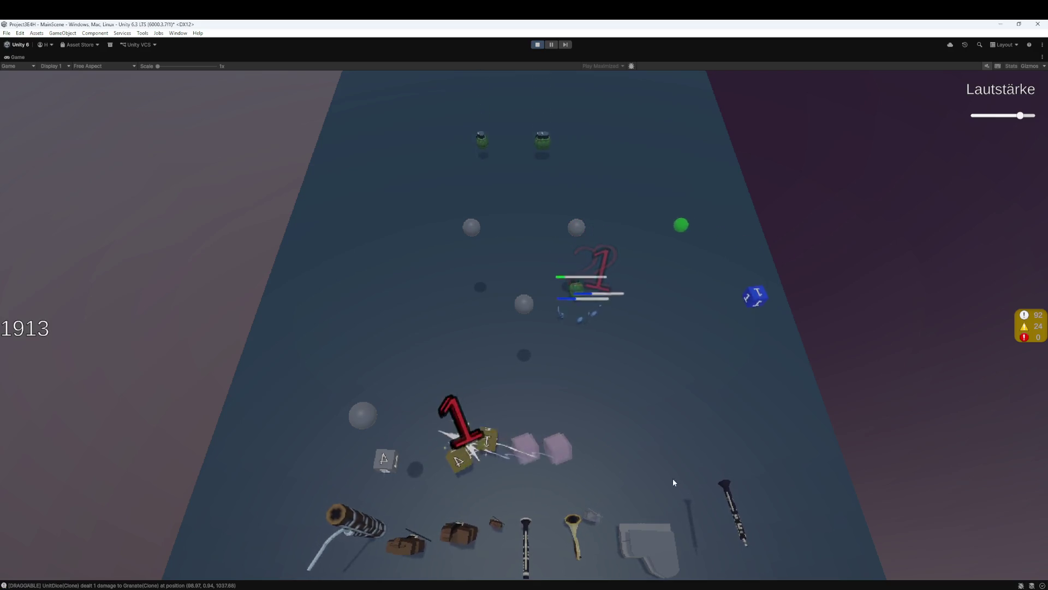
mouse_move(450, 469)
left_mouse_down()
mouse_move(431, 442)
mouse_move(439, 437)
mouse_move(445, 458)
mouse_move(555, 447)
mouse_move(527, 455)
mouse_move(546, 481)
mouse_move(505, 511)
mouse_move(506, 551)
left_mouse_up()
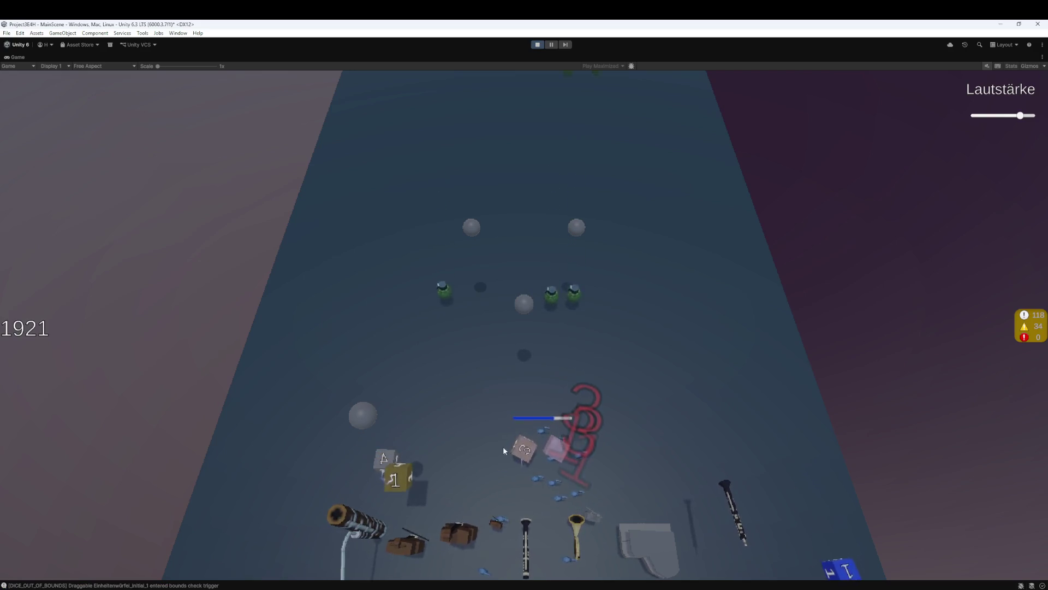
left_click_drag(505, 449, 427, 493)
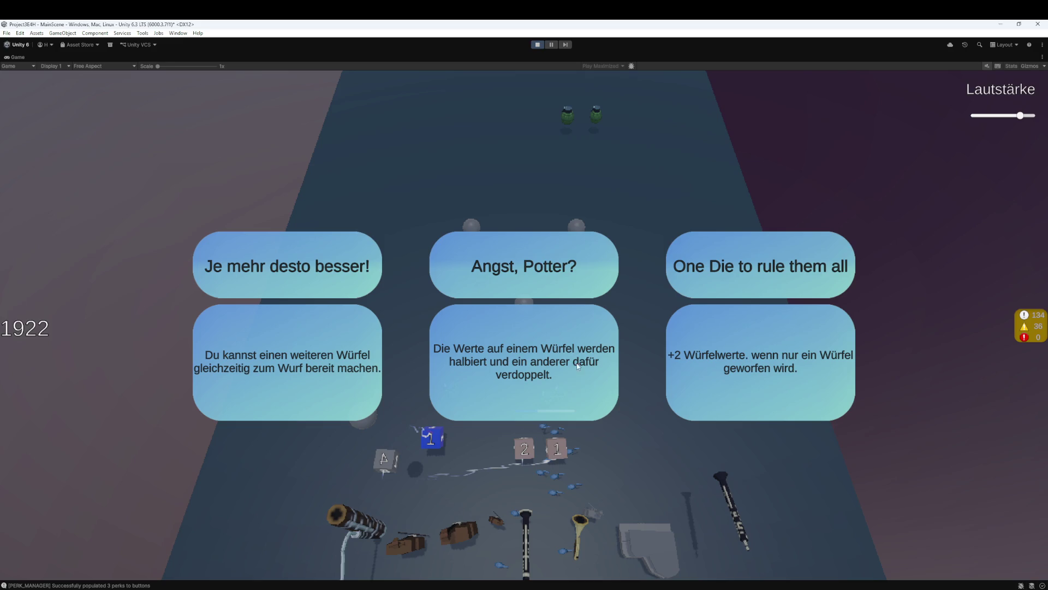
Take the 'One Die to rule them all' perk, pick a dice upgrade, and stop the game
left_click(775, 354)
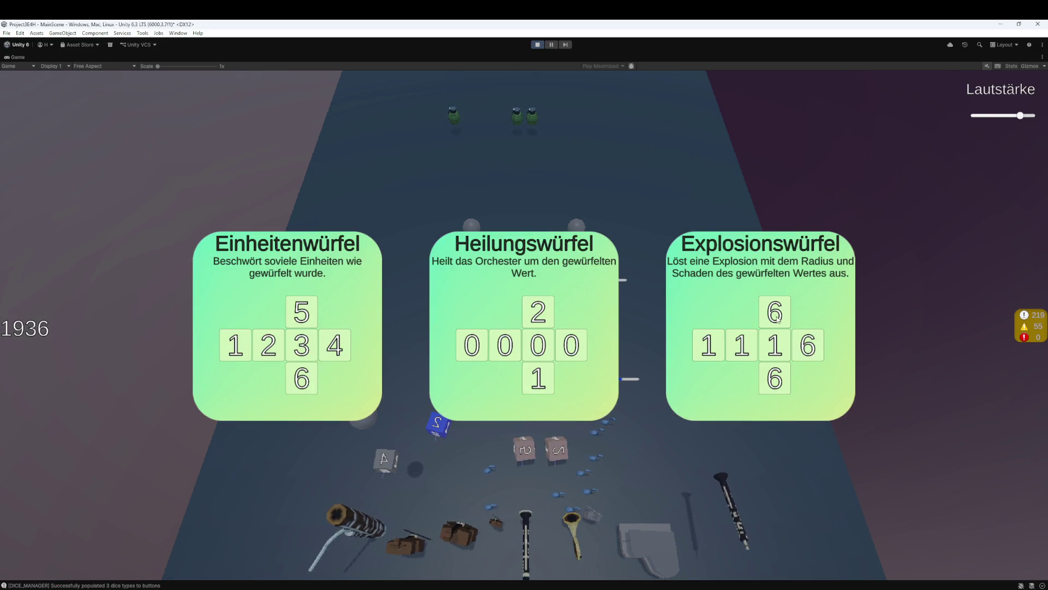
left_click(276, 317)
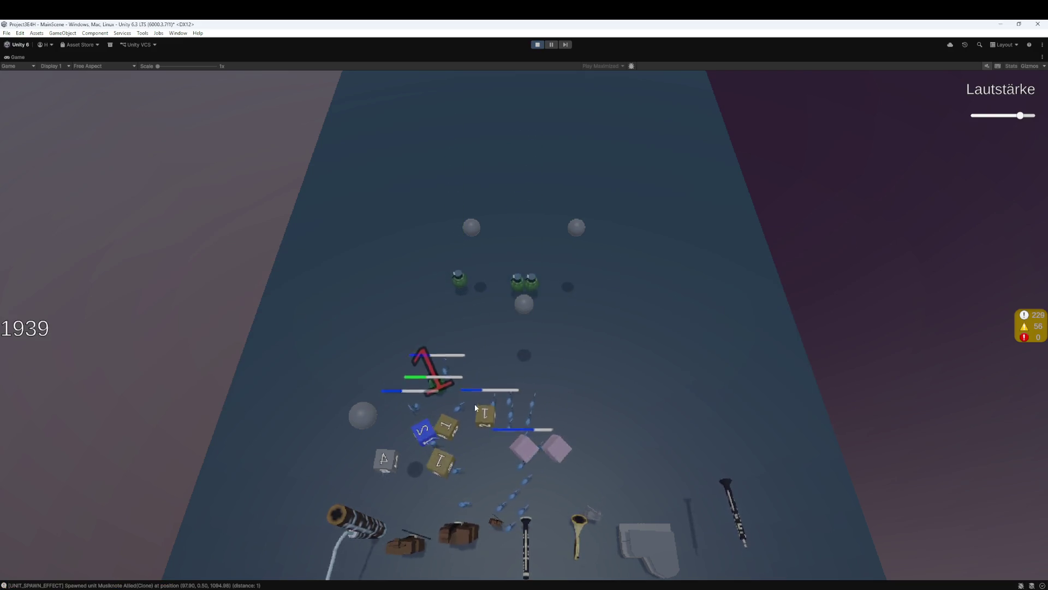
left_click(537, 44)
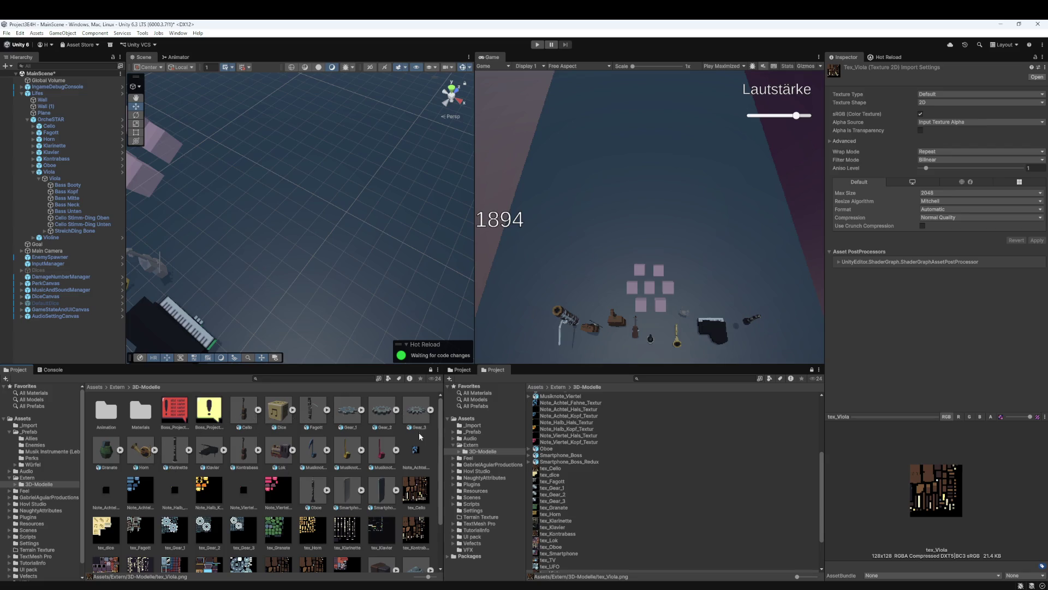
Select the Viola in the Hierarchy and frame it in the Scene view with the Move tool active
scroll(420, 445, "down", 3)
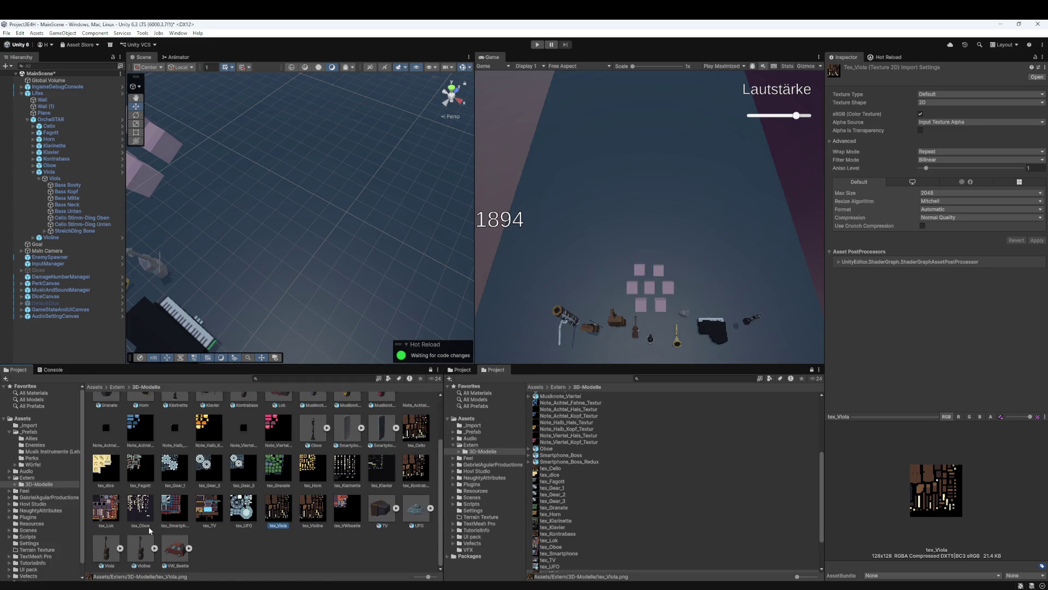
left_click(58, 180)
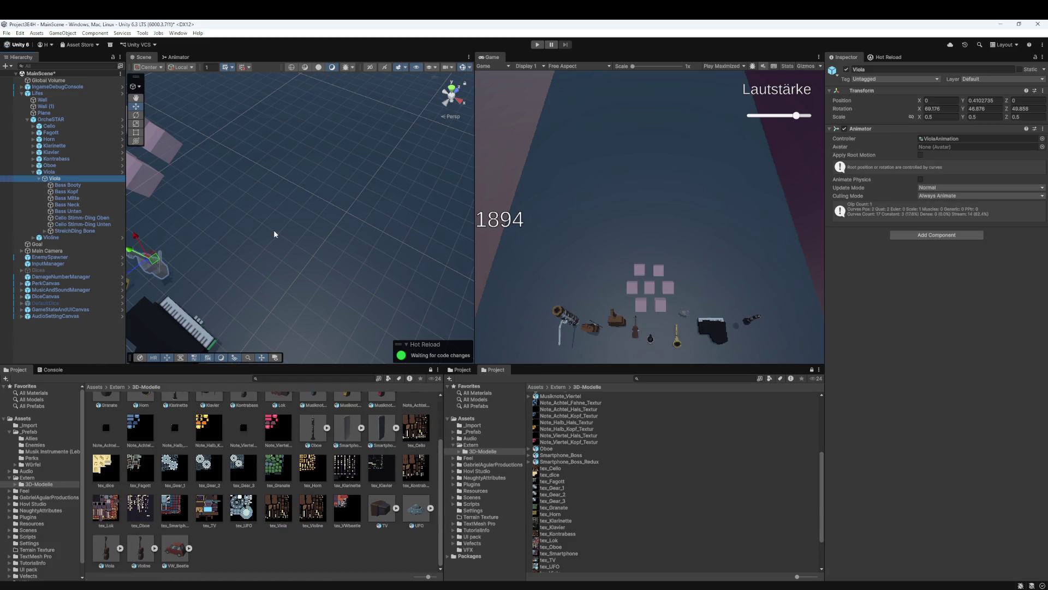
key("f")
key("w")
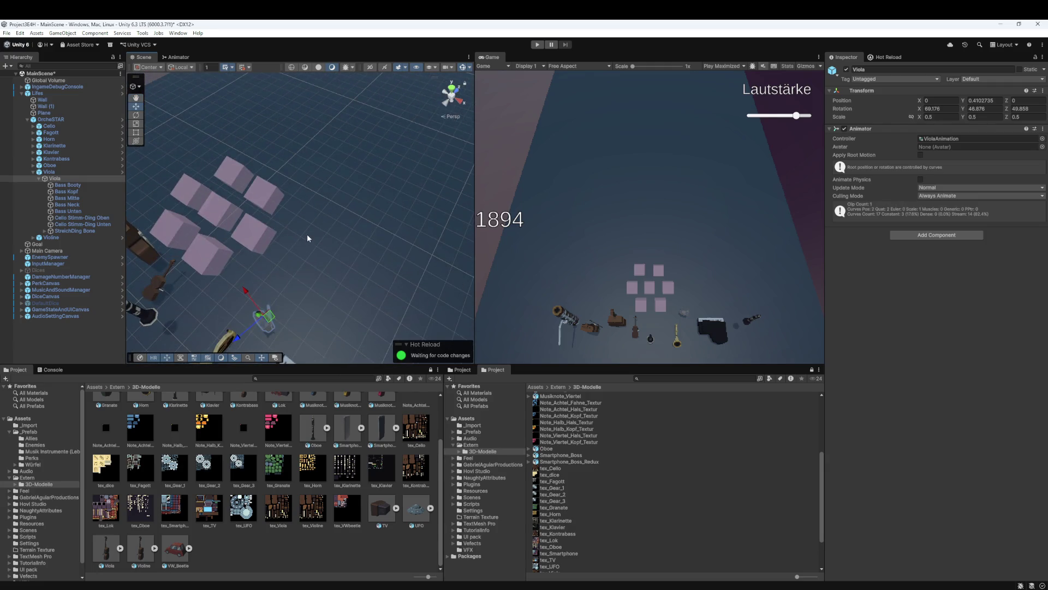
scroll(306, 235, "up", 5)
key("f")
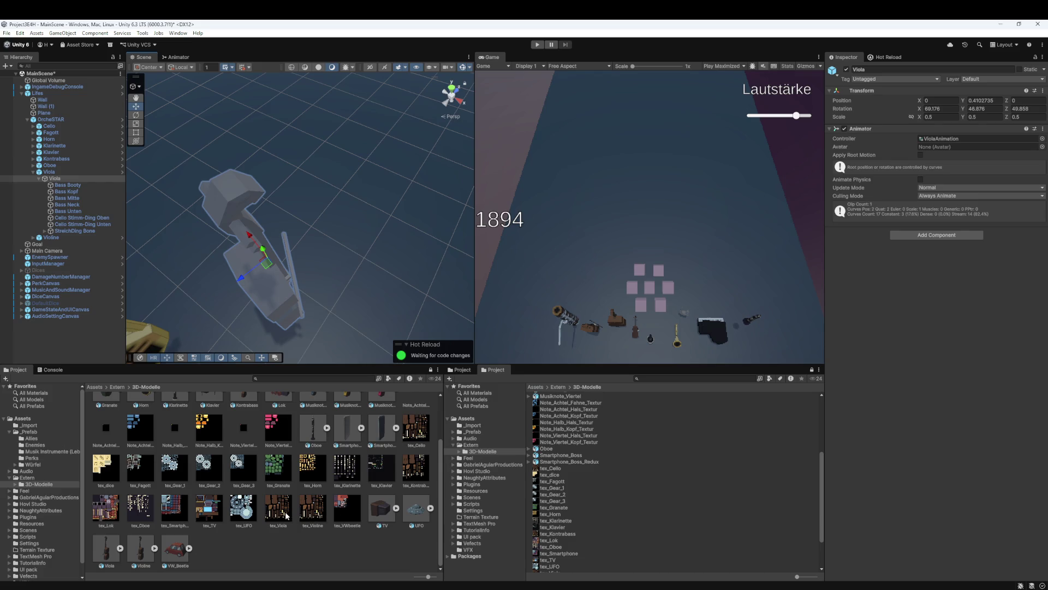
left_click(55, 179)
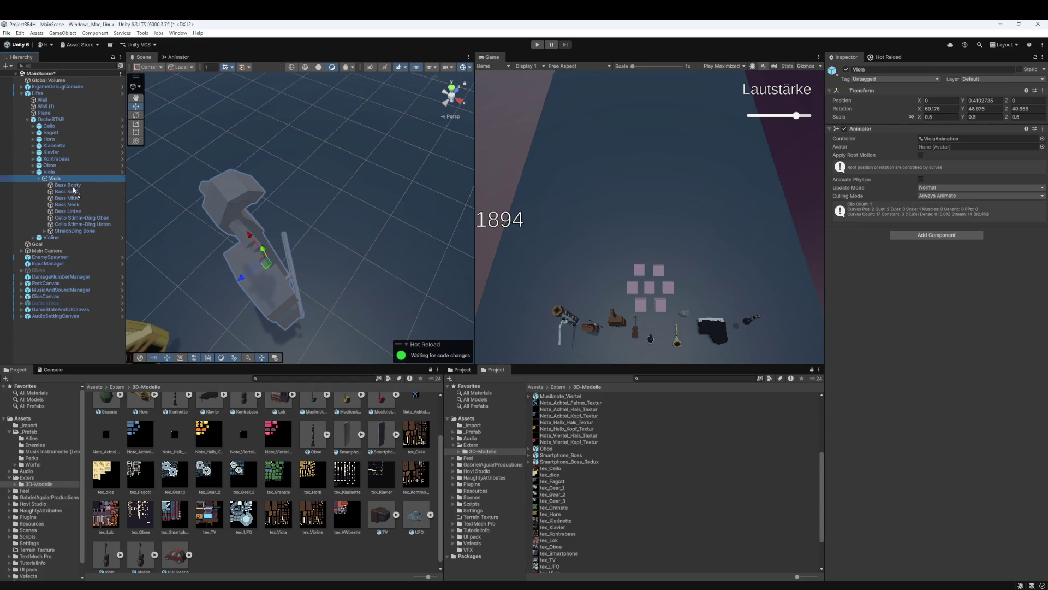
scroll(302, 293, "up", 8)
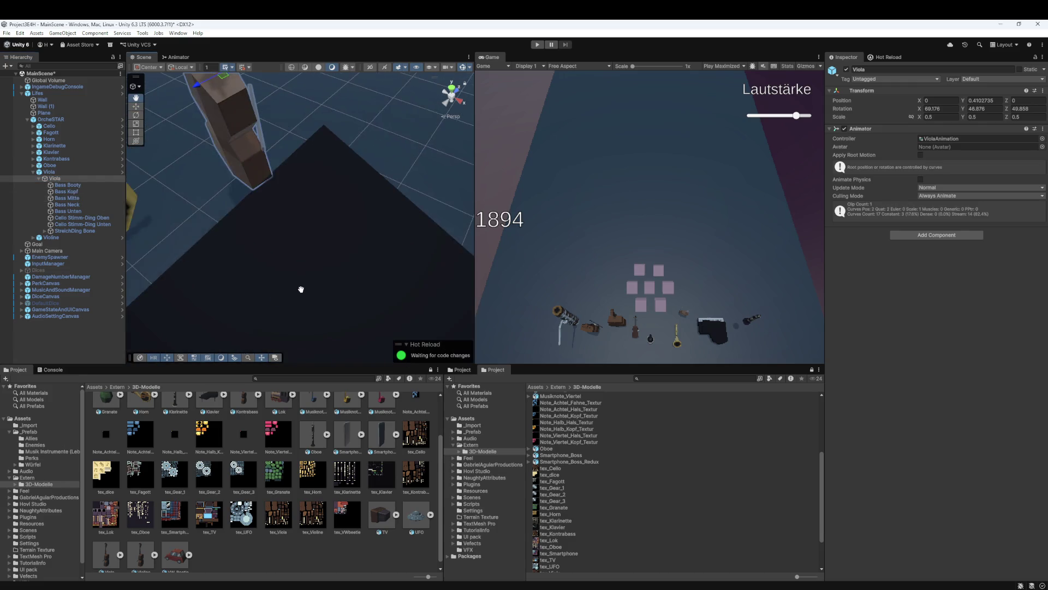
scroll(301, 290, "down", 10)
key("w")
key("f")
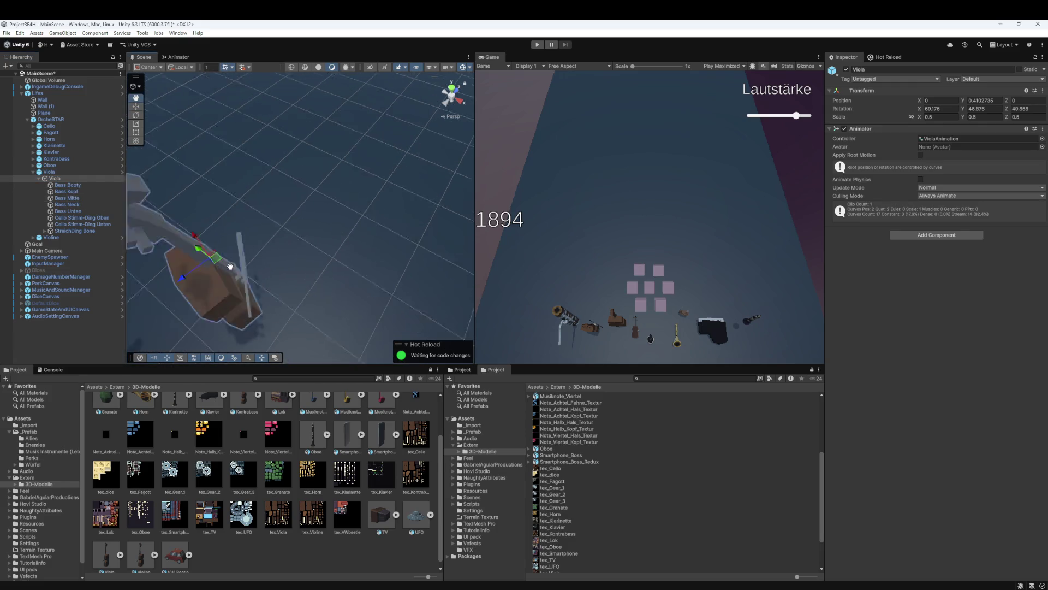
Click through the viola's child parts, Bass Booty and Bass Kopf, and try dropping tex_Violine on it
left_click(283, 523)
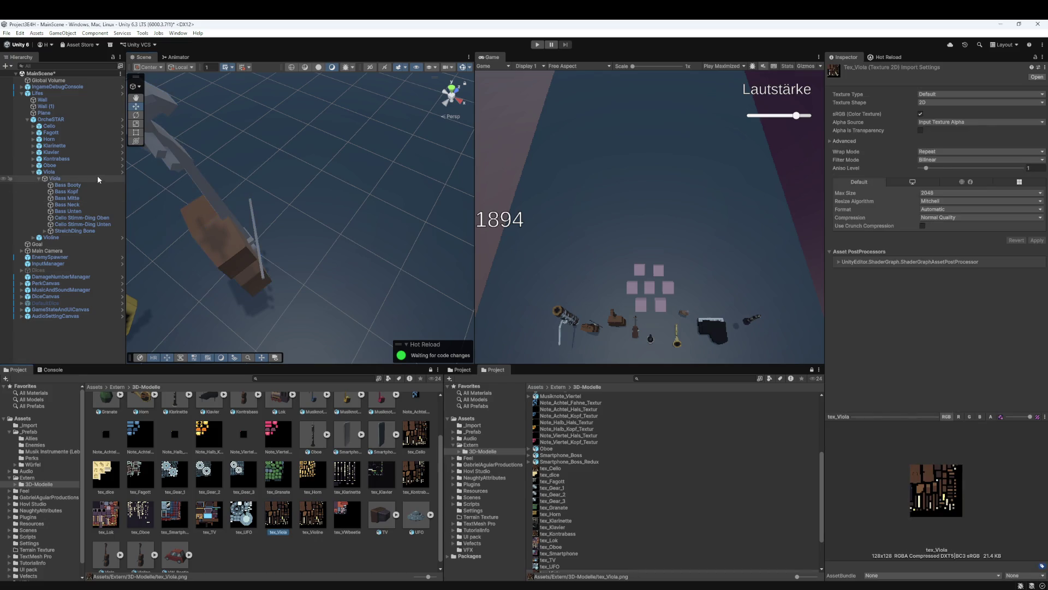
left_click(82, 186)
left_click(71, 230, "shift")
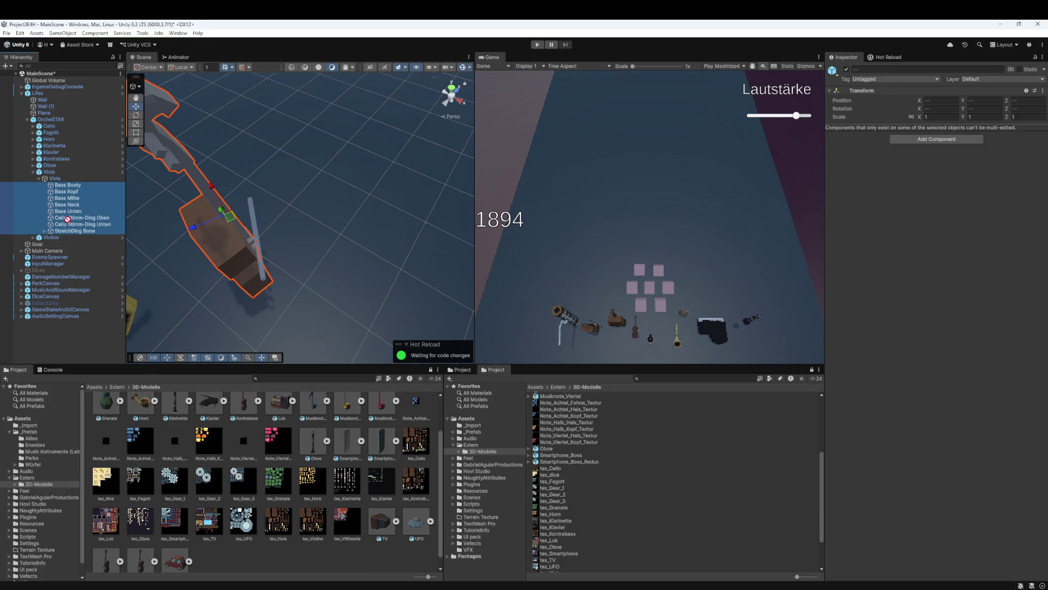
left_click(84, 187)
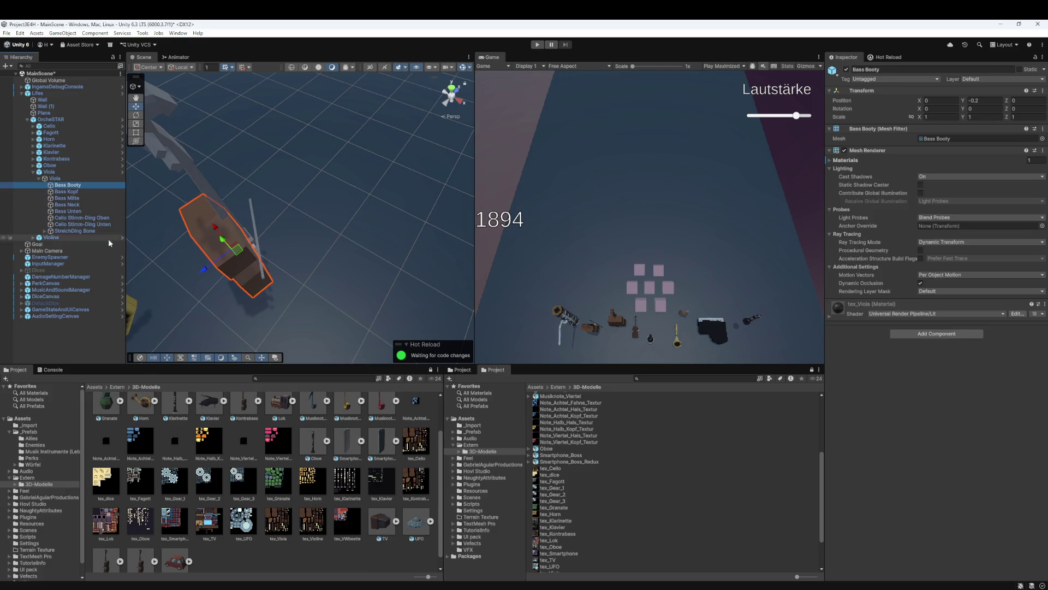
left_click(82, 190)
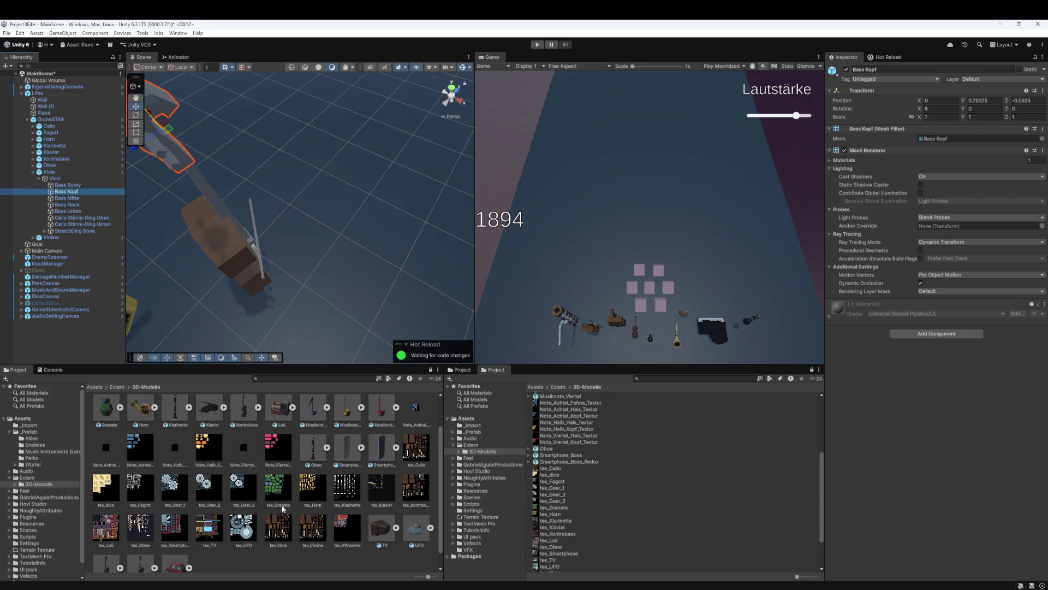
mouse_move(304, 535)
left_mouse_down()
mouse_move(279, 538)
mouse_move(71, 189)
left_mouse_up()
Drag tex_Viola onto the Bass Booty part, then reselect the Viola object
left_click_drag(247, 137, 248, 211)
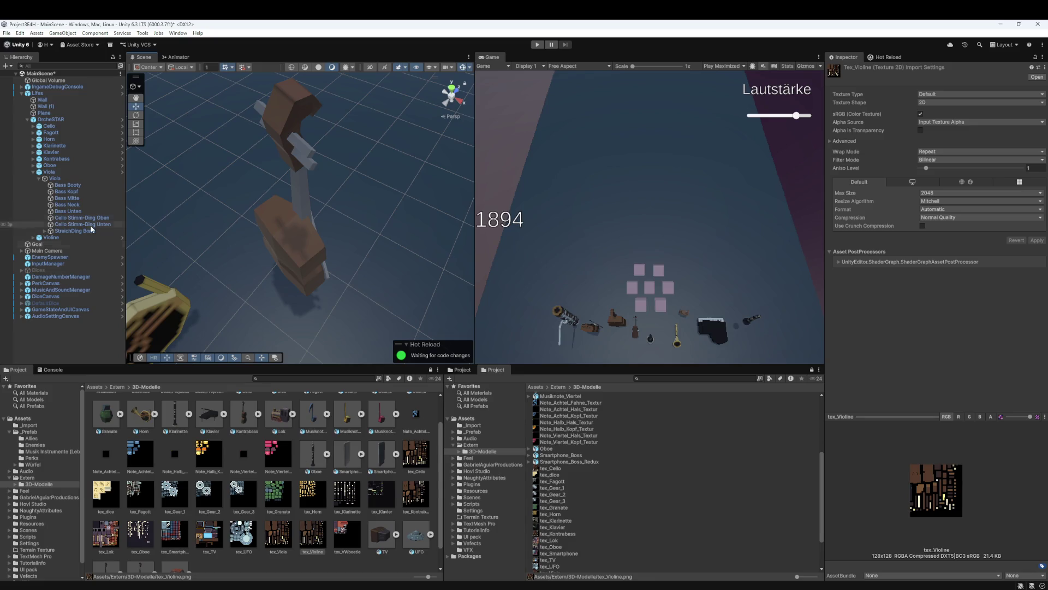
left_click(82, 218)
left_click(68, 184)
mouse_move(278, 535)
left_mouse_down()
mouse_move(290, 163)
mouse_move(273, 242)
mouse_move(337, 249)
left_mouse_up()
left_click(342, 247)
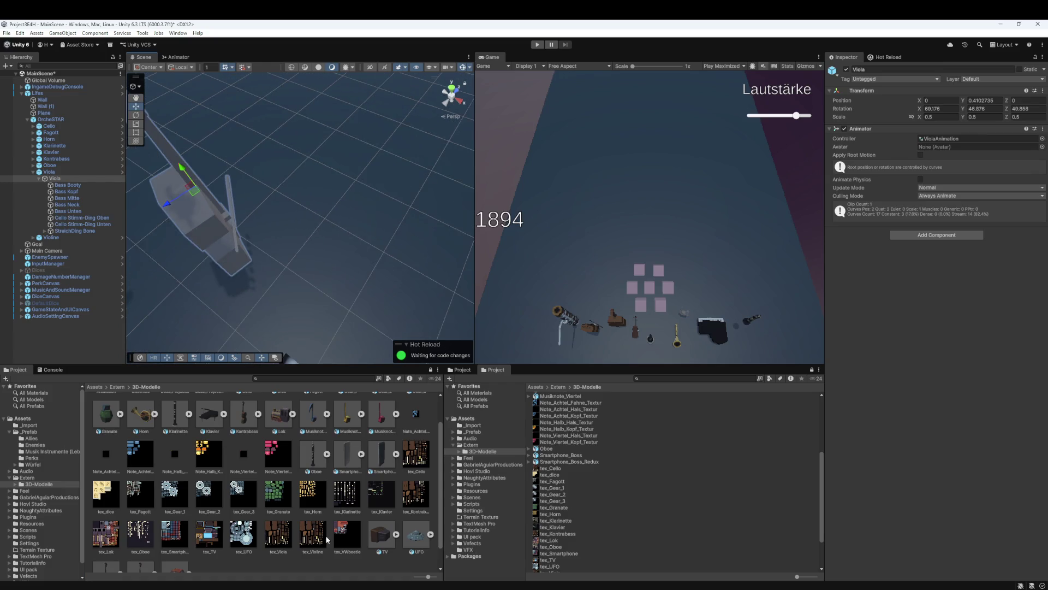
left_click(83, 178)
Select the parent Viola to show its Box Collider and Rigidbody, and frame it among the instruments
left_click(68, 172)
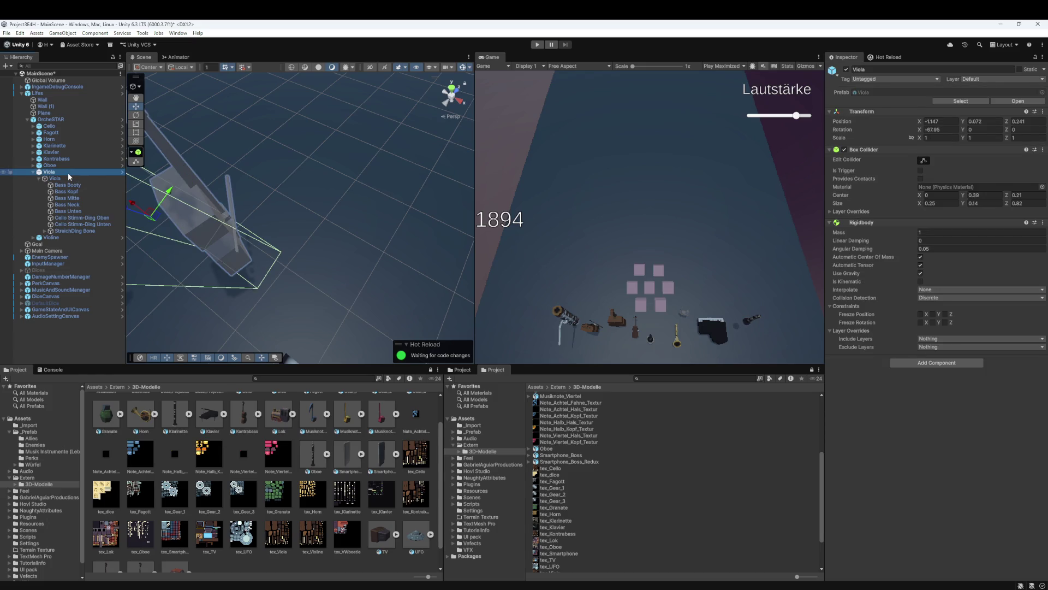
left_click(73, 176)
left_click(74, 172)
scroll(344, 492, "down", 1)
scroll(293, 286, "down", 5)
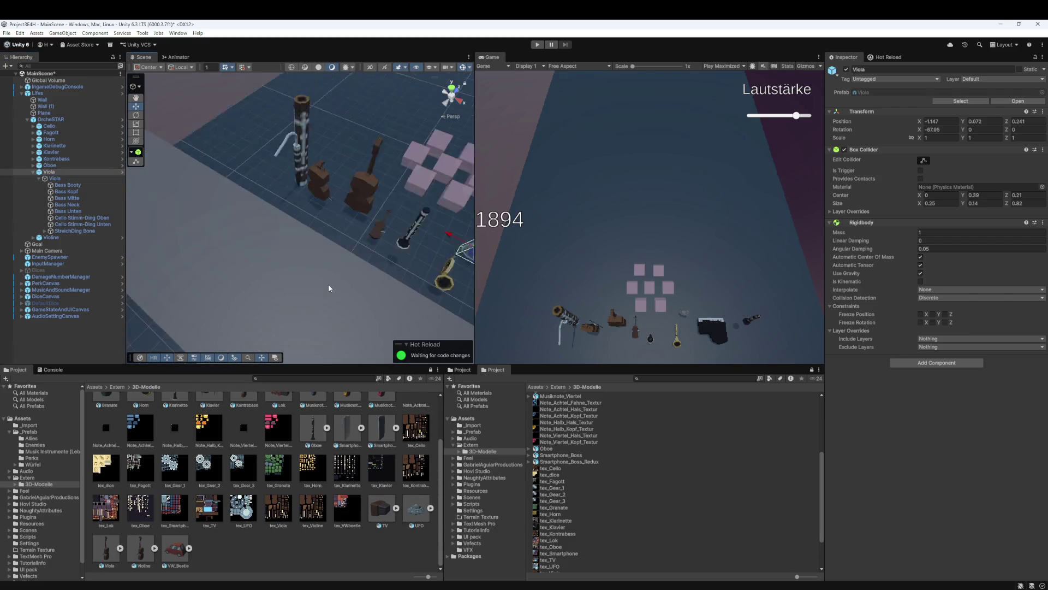
key("f")
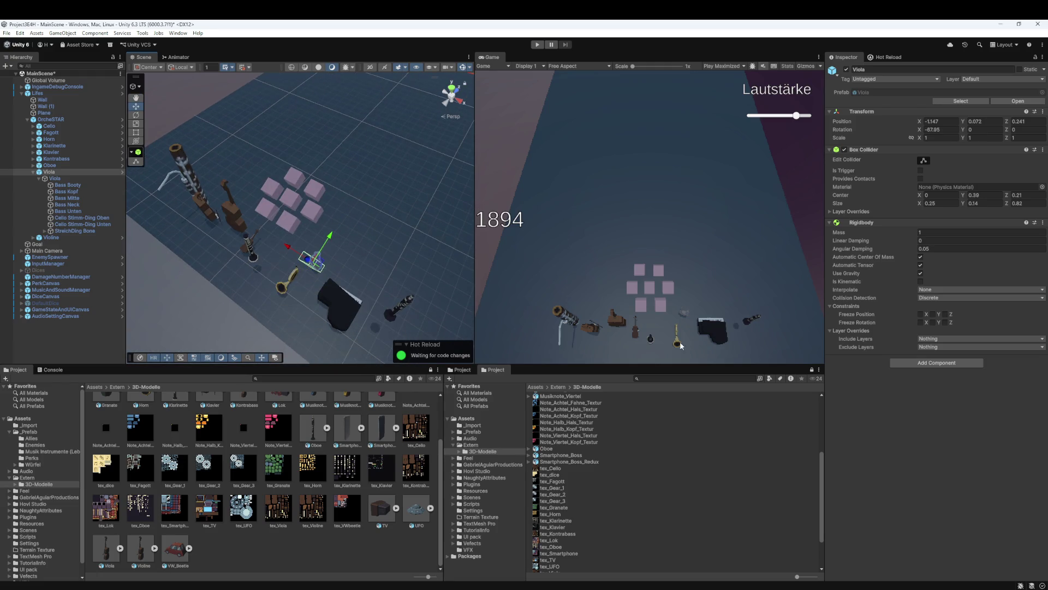
key("alt+Tab")
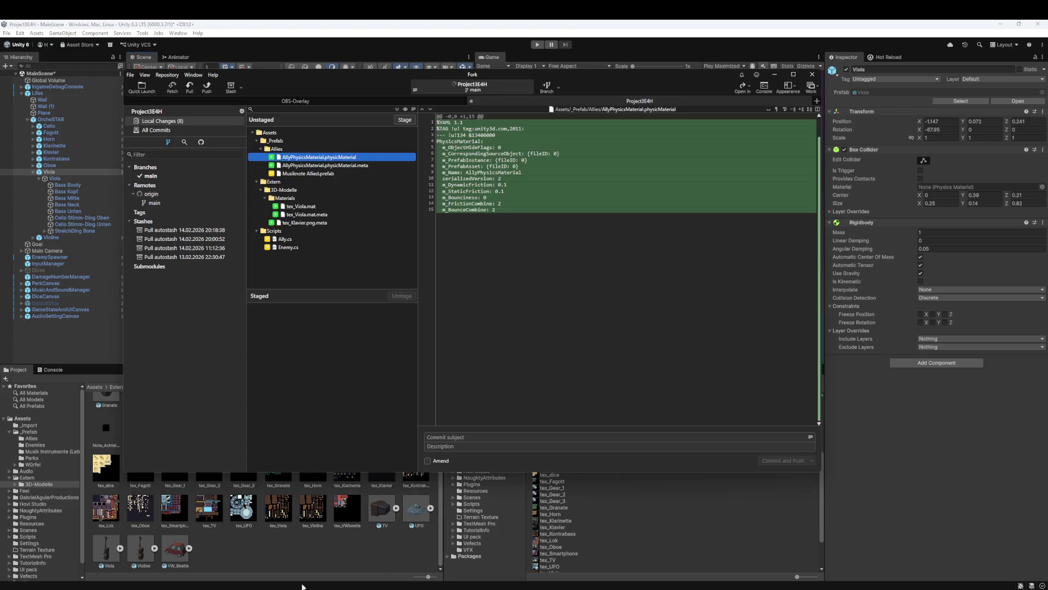
Review the tex_Viola.mat and AllyPhysicsMaterial meta changes, fetch from origin, then start play in Unity
left_click(312, 208)
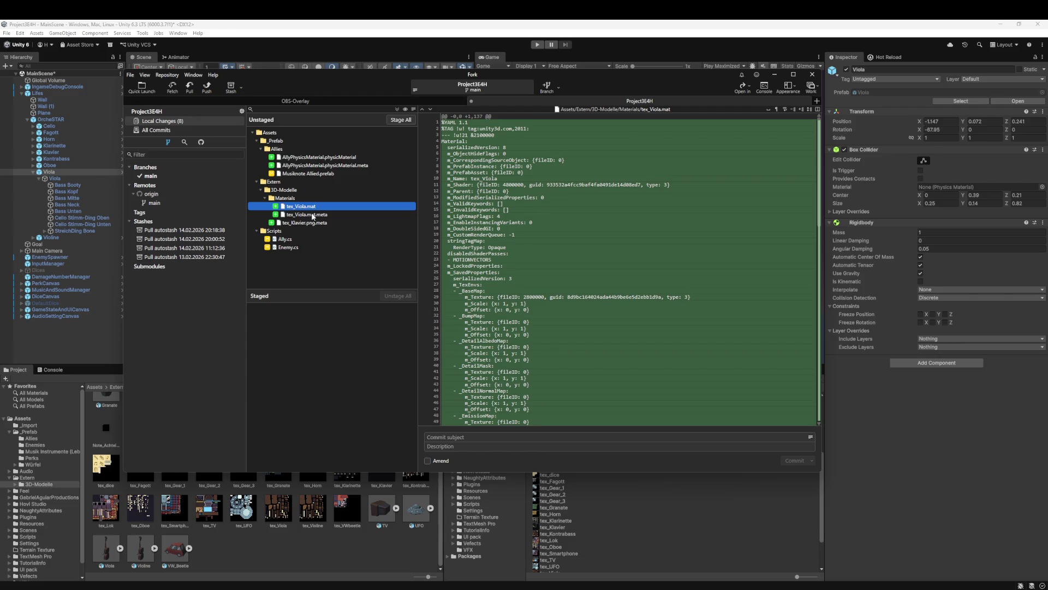
left_click(172, 86)
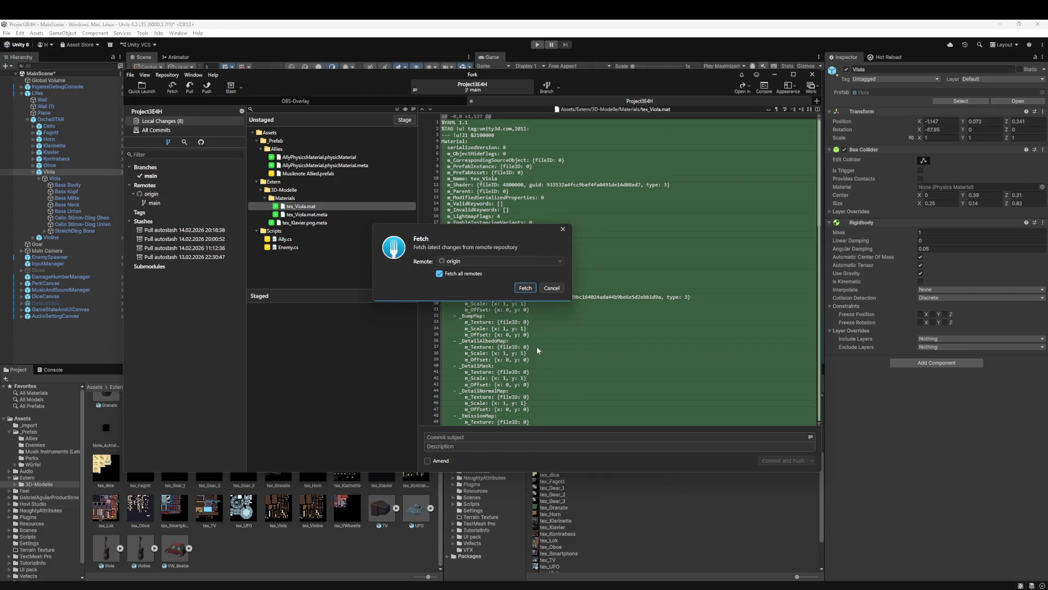
left_click(523, 289)
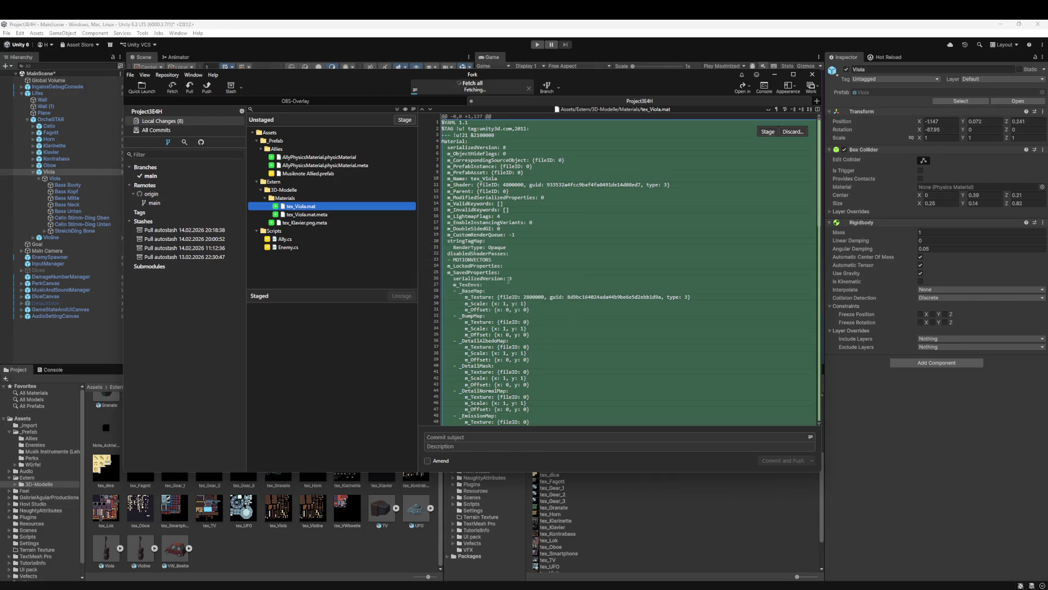
left_click(327, 215, "shift")
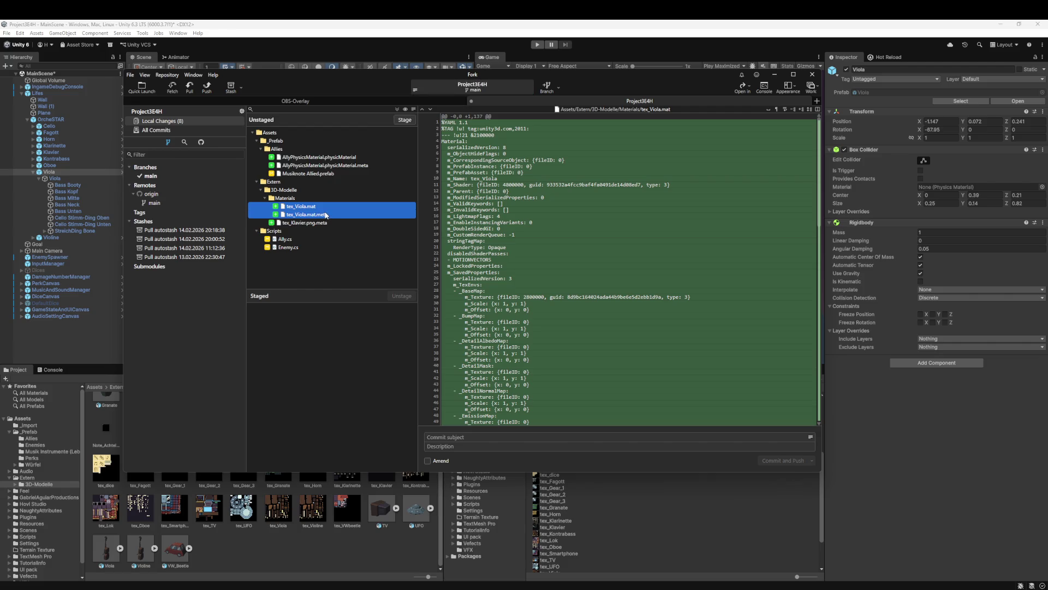
left_click(328, 165)
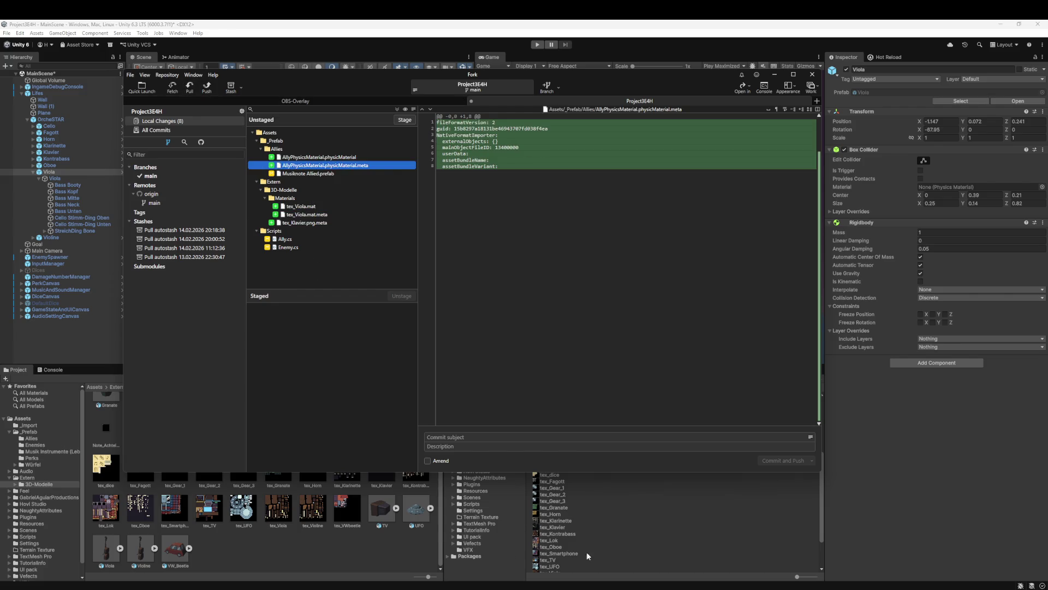
left_click(986, 505)
left_click(537, 44)
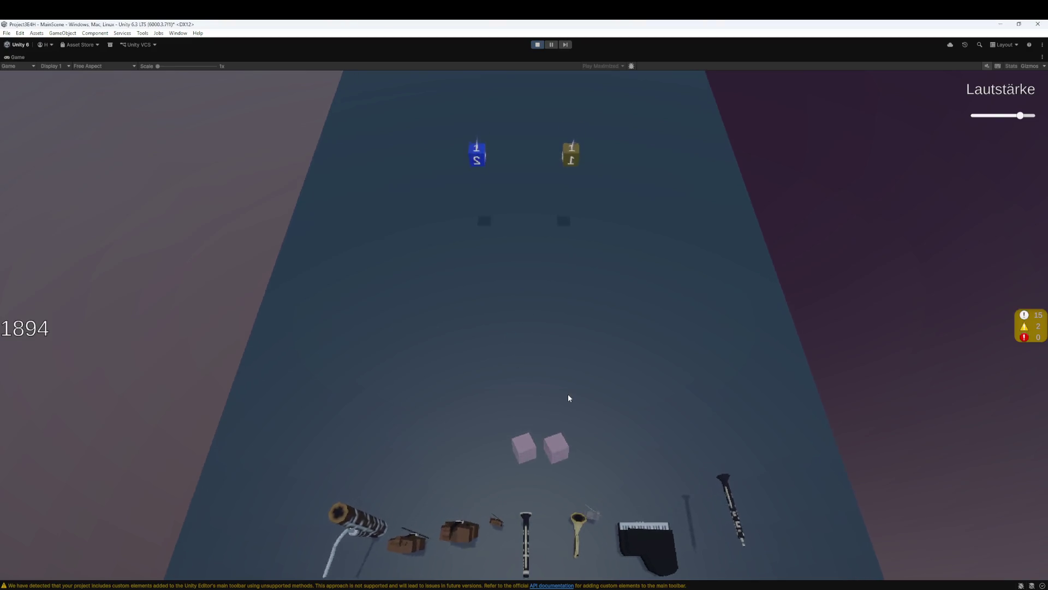
Collect the blue and yellow dice into the slots and choose one of three dice types
left_click(557, 234)
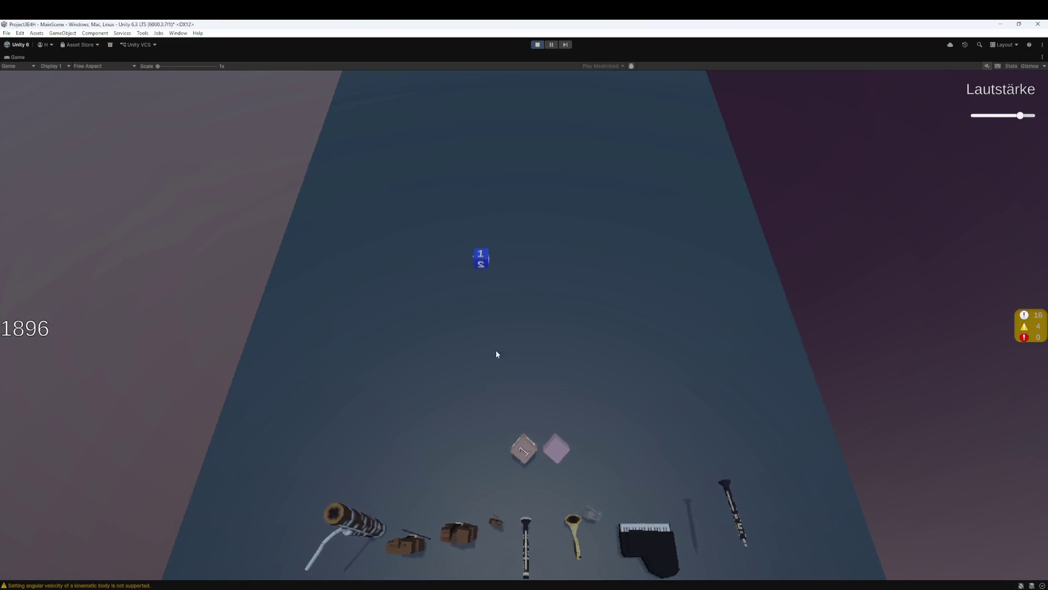
left_click(483, 264)
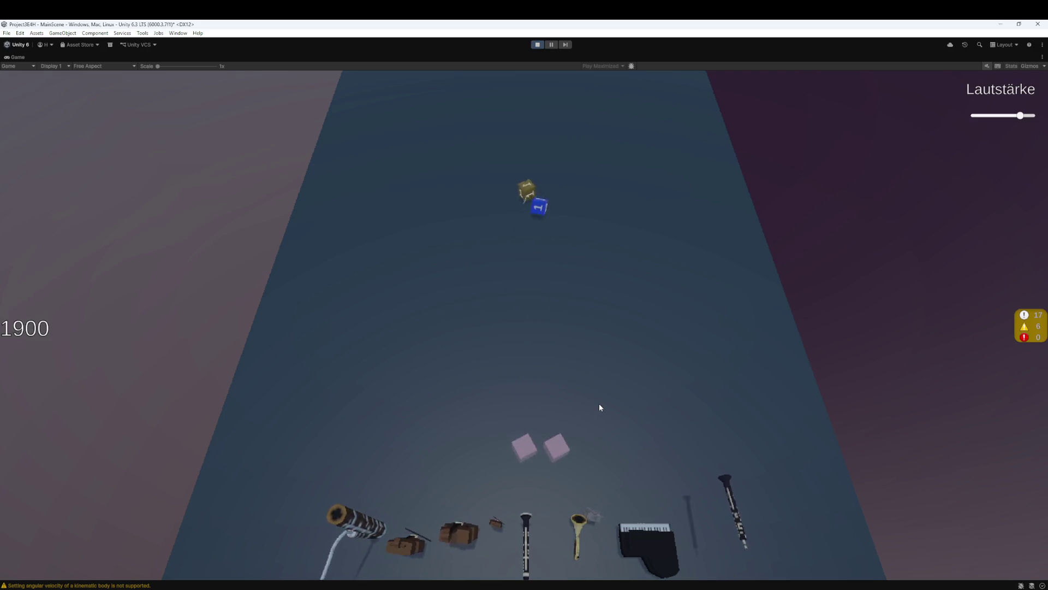
left_click(542, 232)
left_click(529, 220)
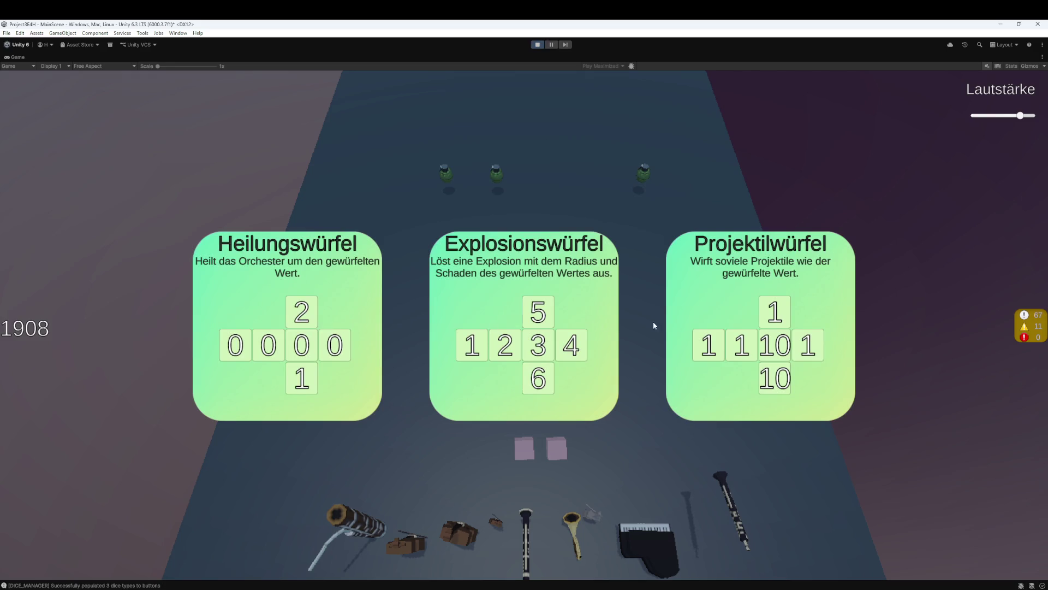
left_click(669, 374)
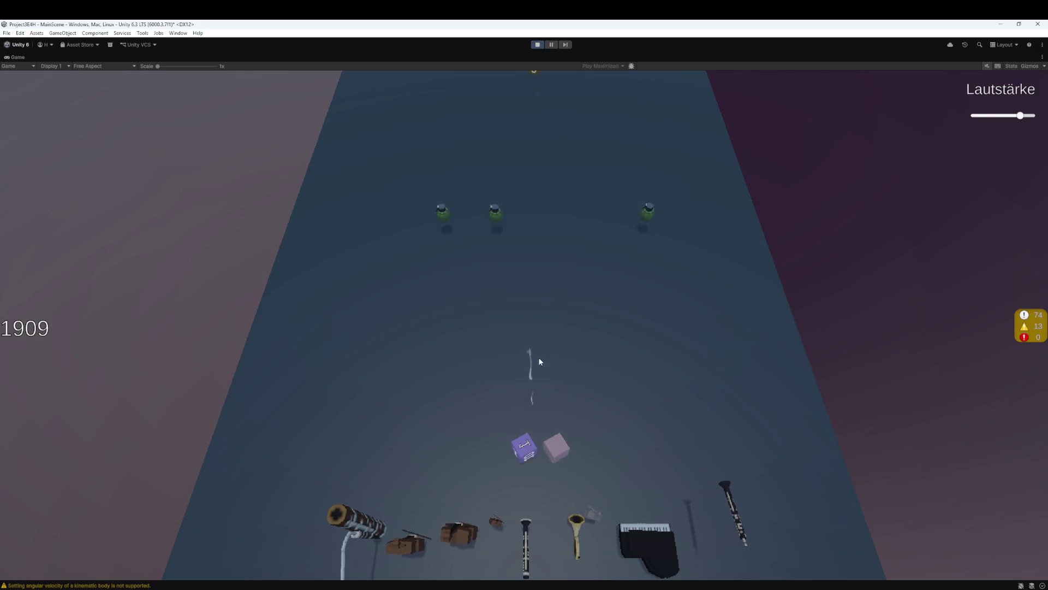
Throw the blue, beige and yellow dice up the lane, then restore the full editor layout
left_click(525, 447)
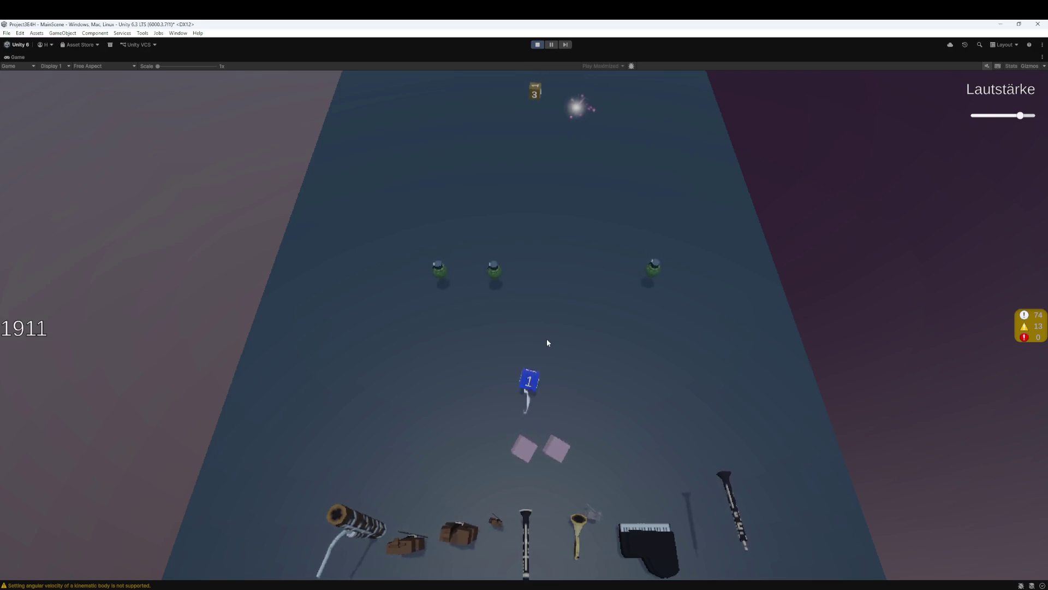
left_click(527, 447)
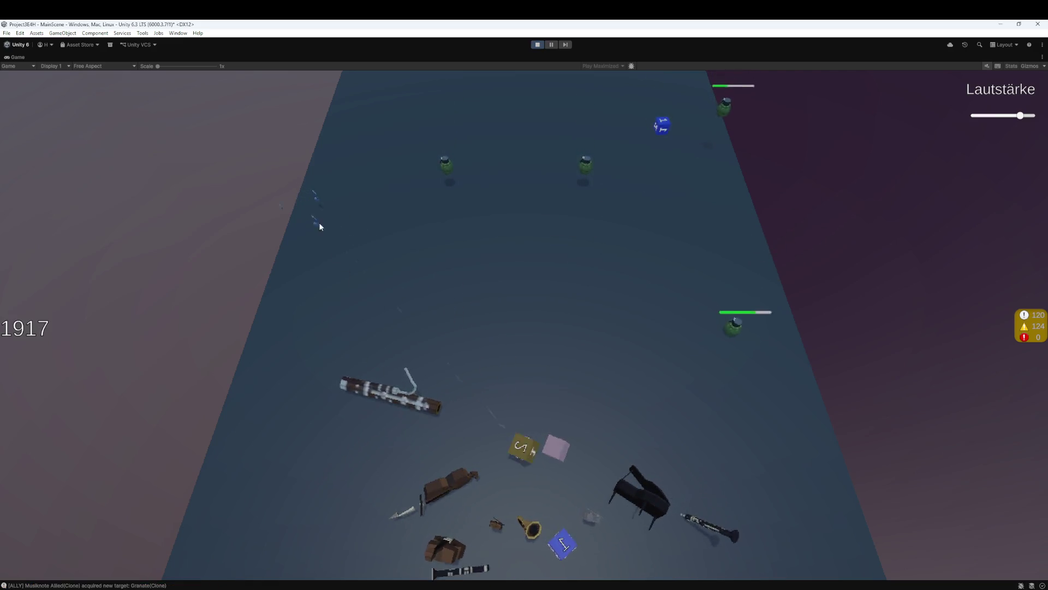
left_click(524, 446)
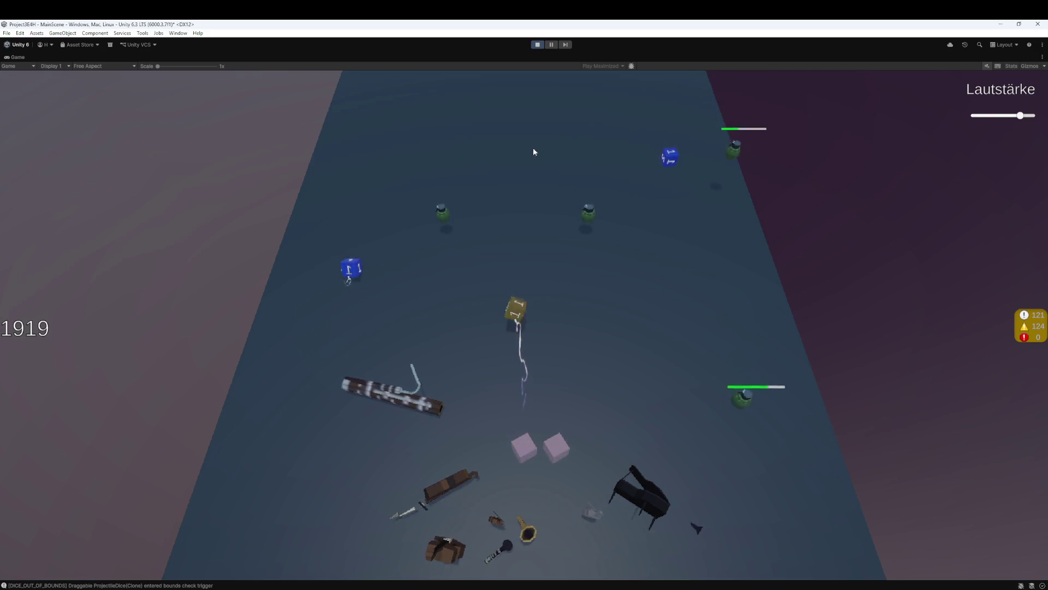
left_click(551, 44)
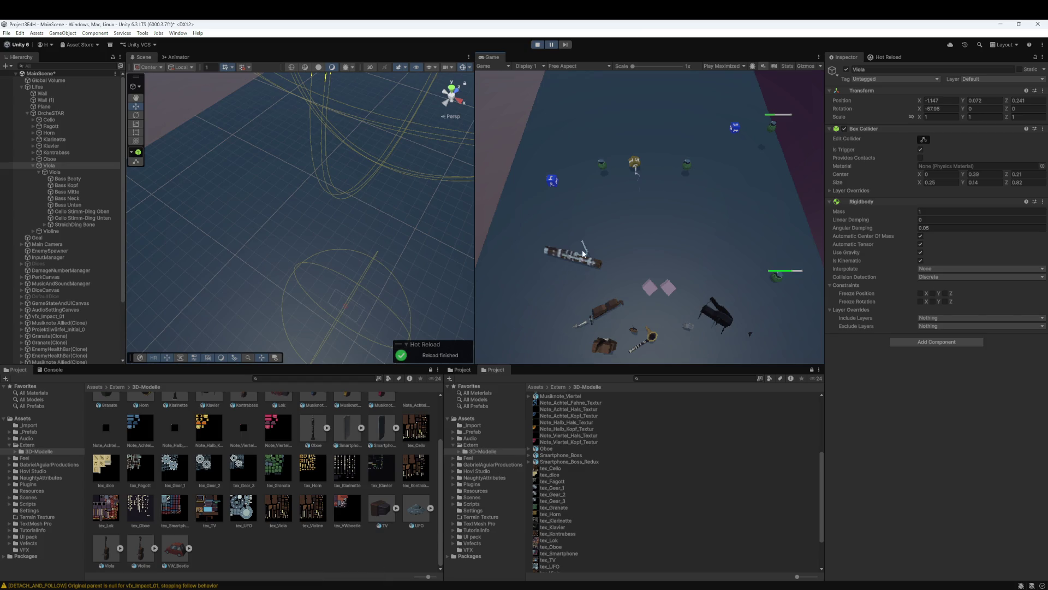
left_click(295, 552)
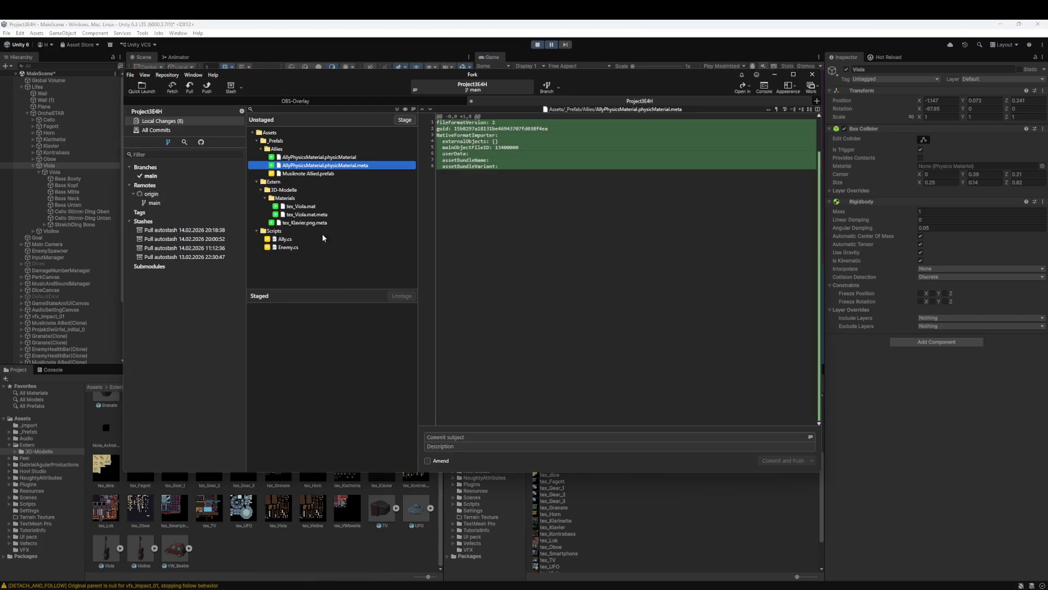
left_click(328, 158)
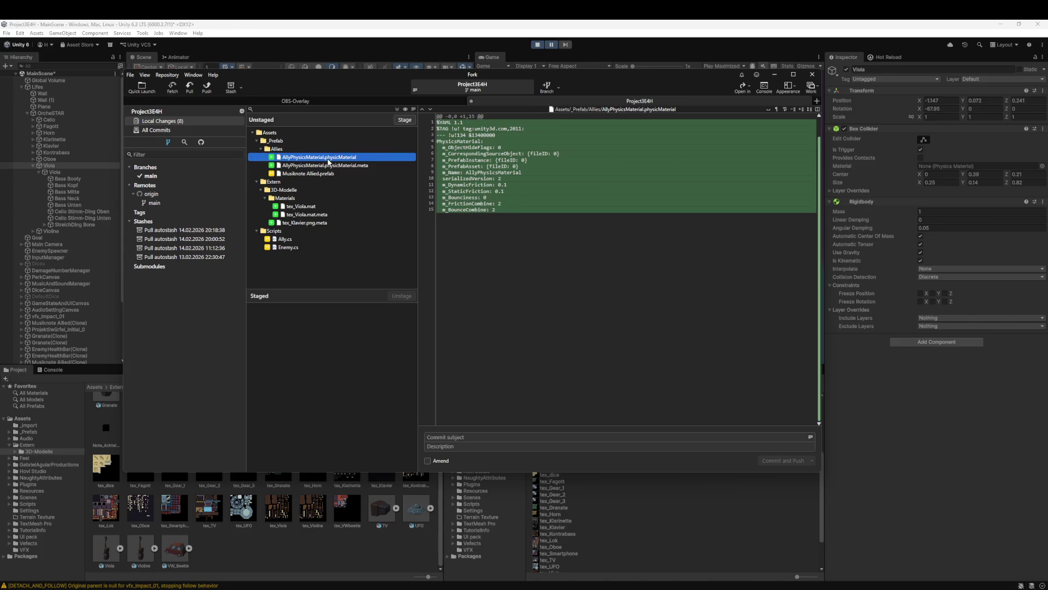
left_click(338, 173)
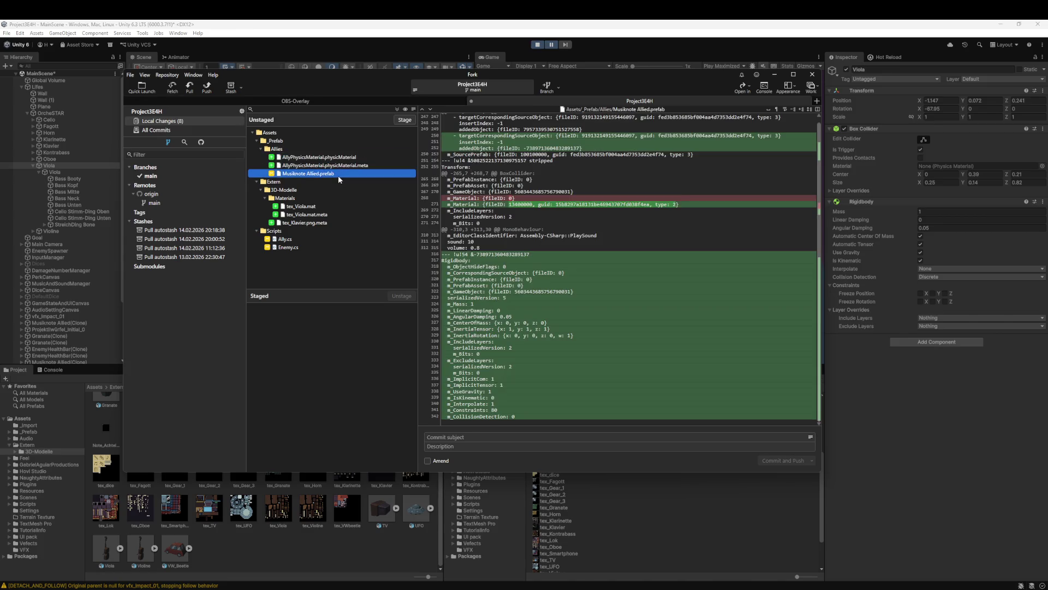
left_click(294, 247)
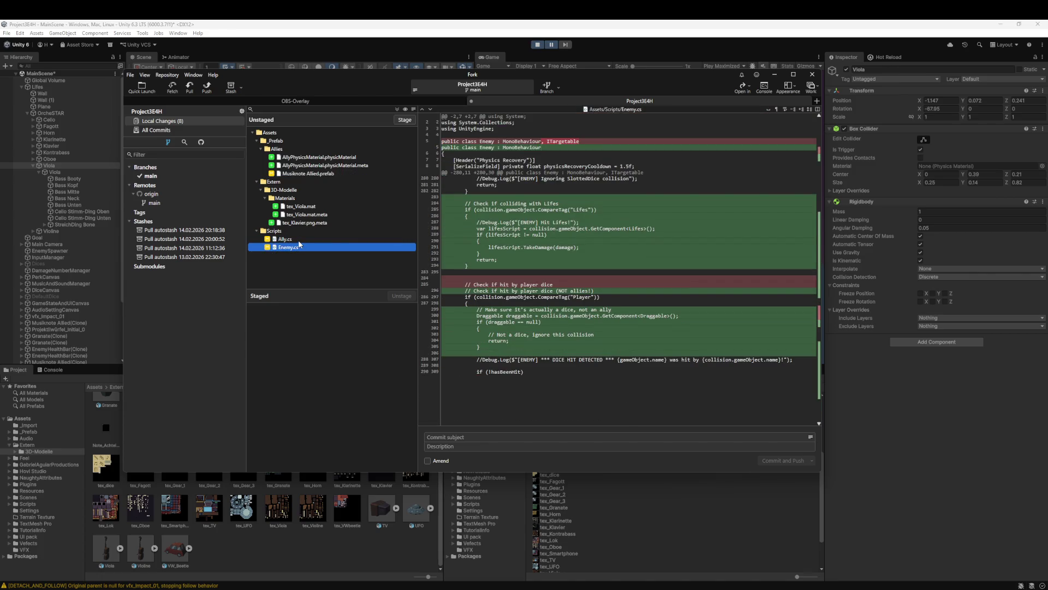
left_click(299, 241)
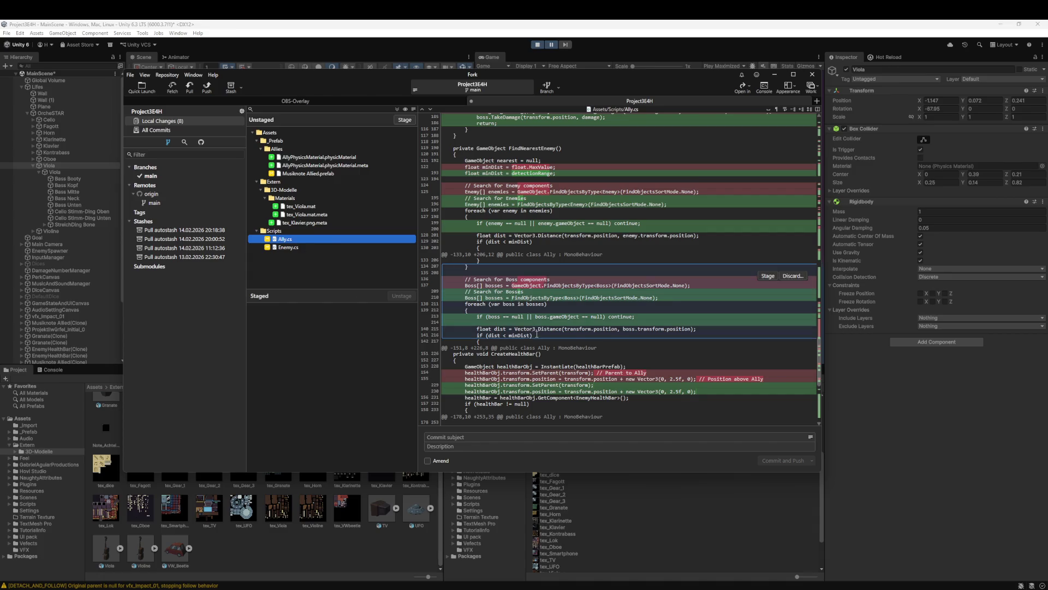
scroll(600, 300, "down", 10)
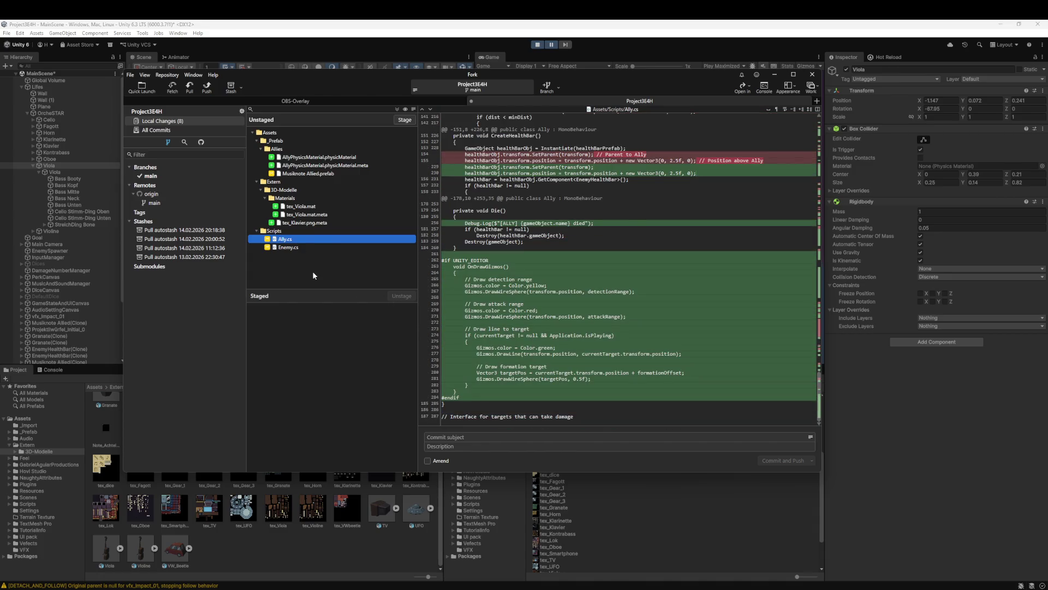
left_click(449, 23)
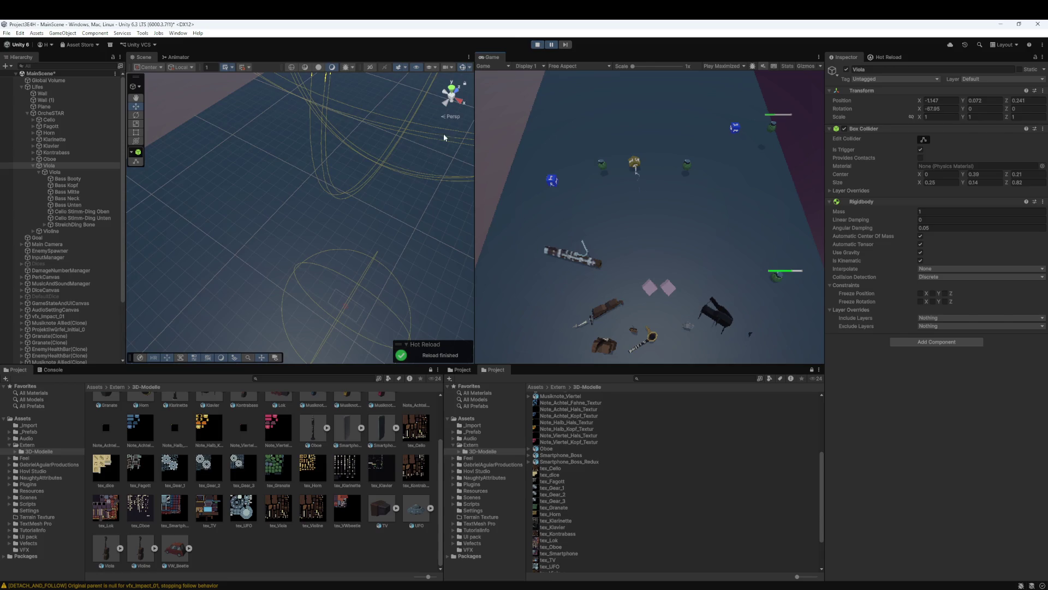
Collapse the OrcheSTAR and Lifes groups in the Hierarchy
scroll(418, 166, "down", 3)
scroll(99, 267, "down", 3)
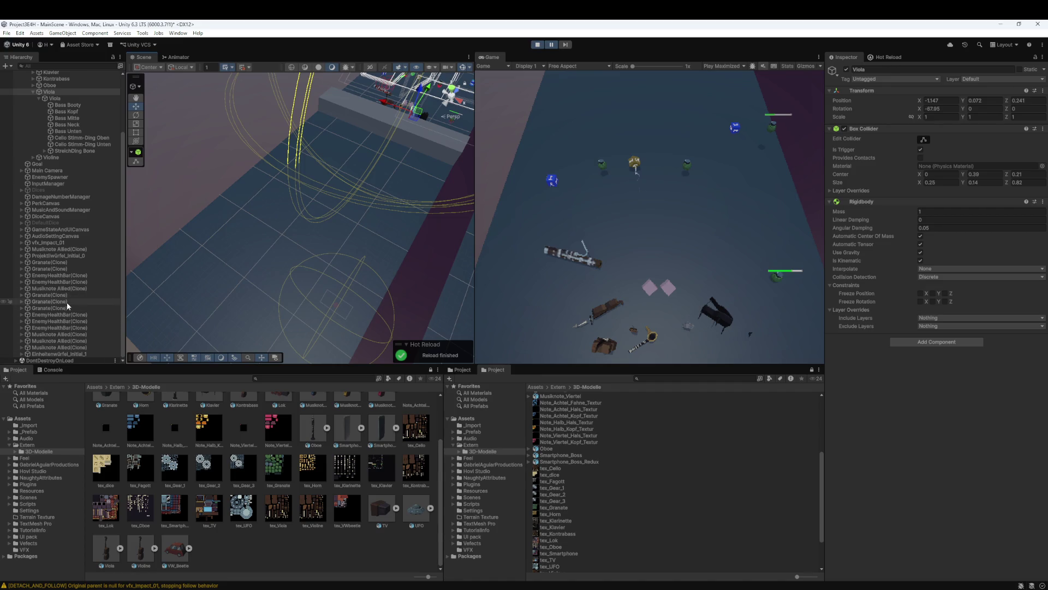
scroll(67, 302, "up", 5)
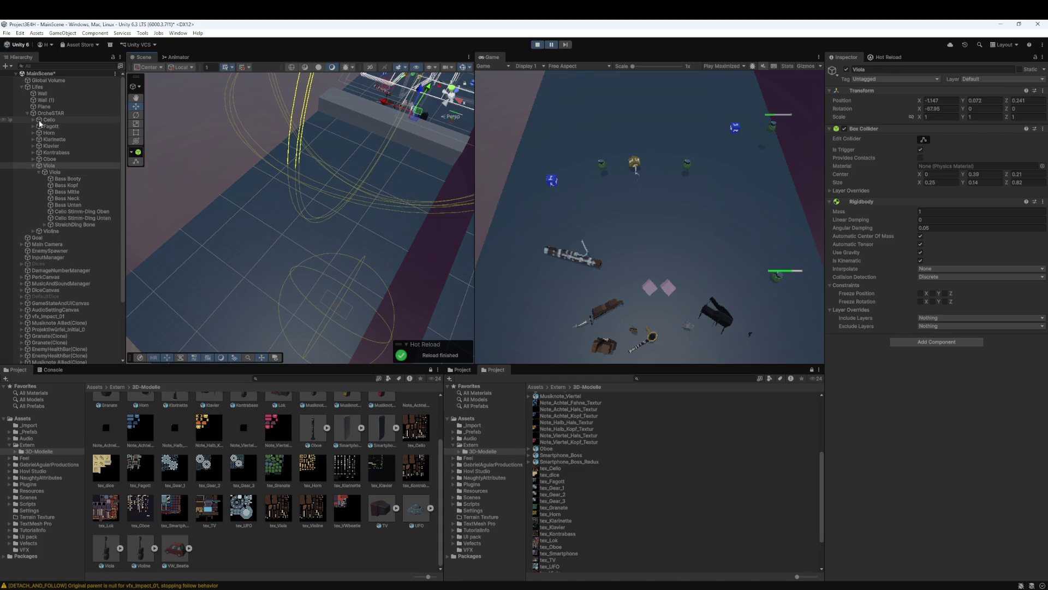
left_click(27, 113)
left_click(22, 87)
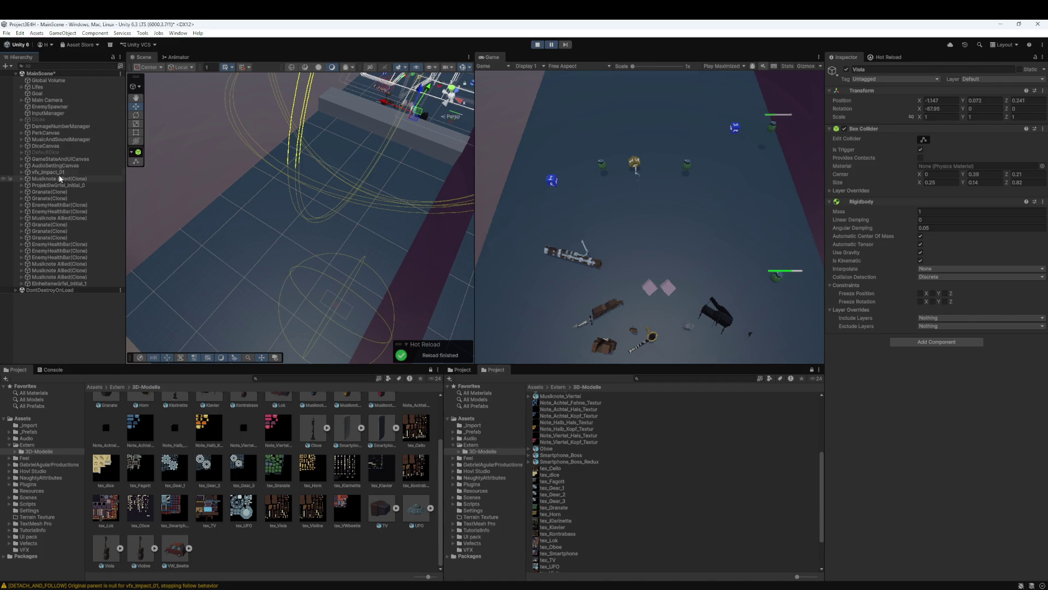
Frame Musiknote Allied(Clone) and its range gizmos in the Scene view, then maximize the Game view
double_click(57, 270)
left_click(310, 234)
scroll(310, 234, "up", 10)
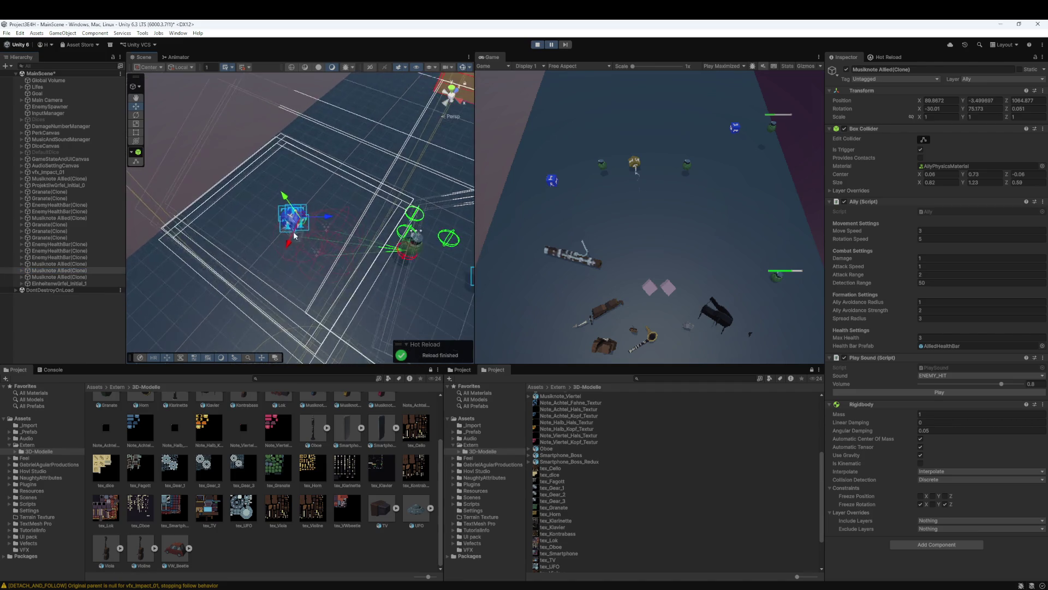
scroll(286, 268, "up", 5)
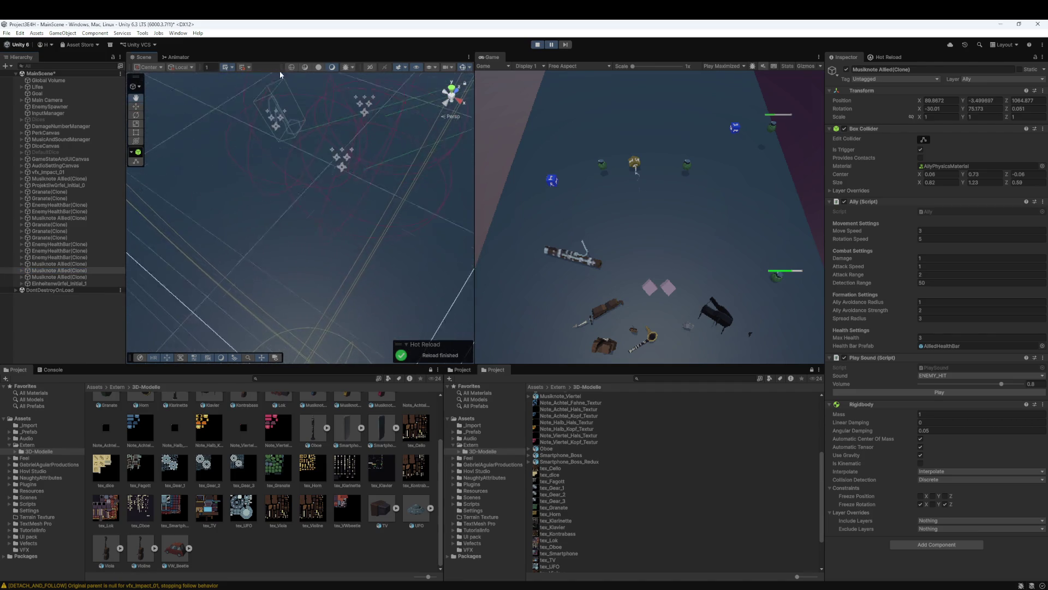
scroll(285, 252, "down", 5)
scroll(303, 220, "down", 5)
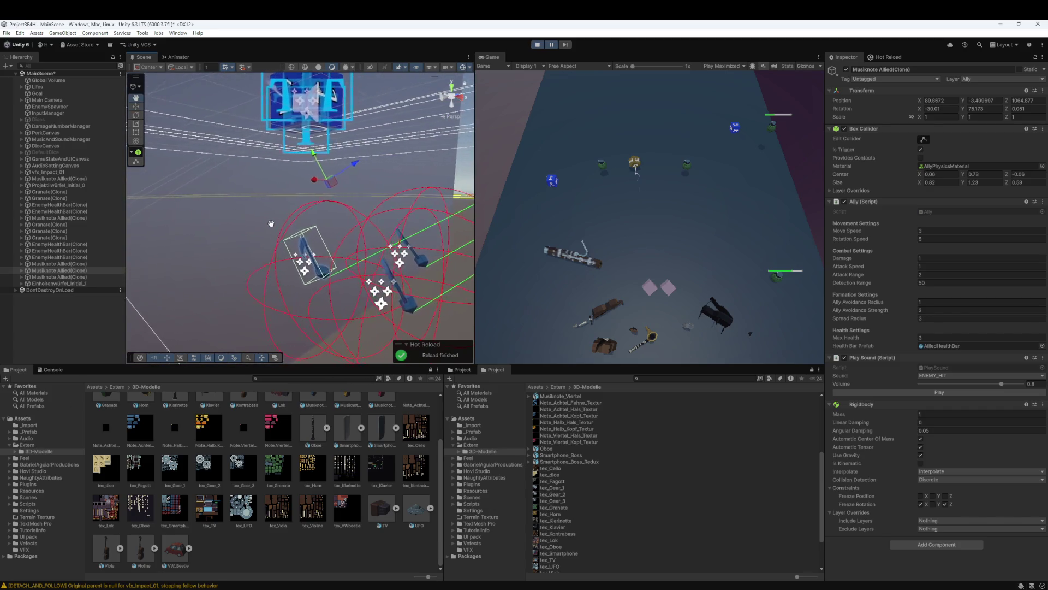
scroll(328, 228, "up", 5)
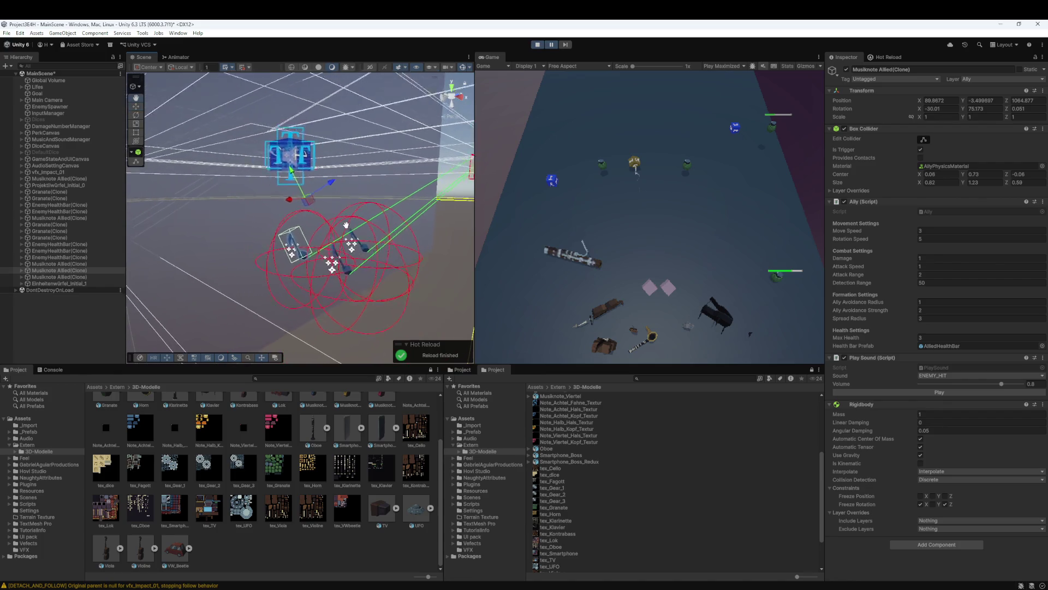
mouse_move(393, 241)
left_mouse_down()
mouse_move(392, 282)
mouse_move(400, 256)
mouse_move(345, 200)
mouse_move(304, 246)
mouse_move(303, 330)
mouse_move(299, 304)
mouse_move(354, 262)
left_mouse_up()
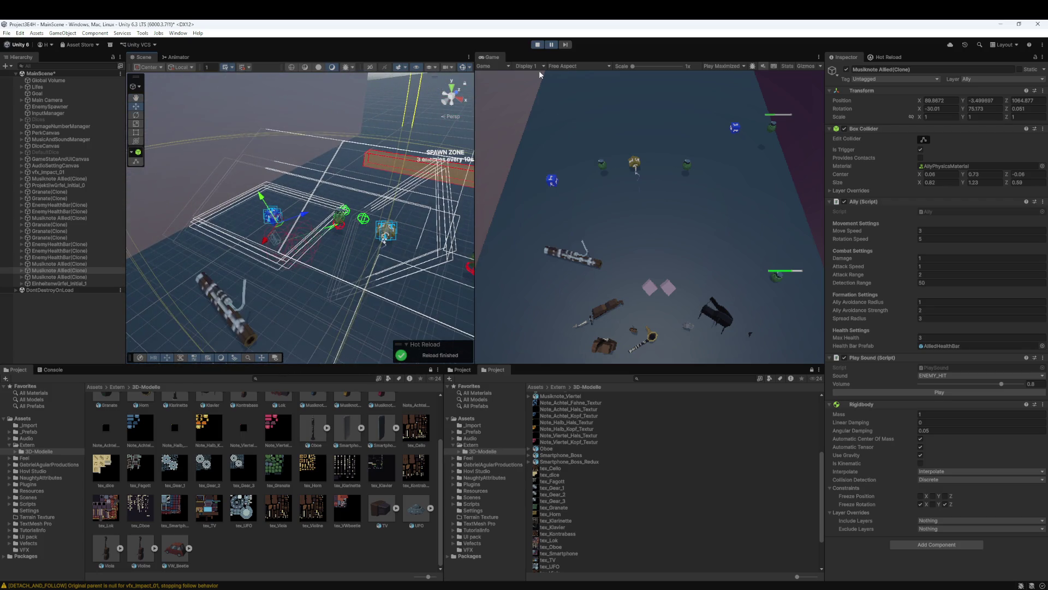
key("shift+space")
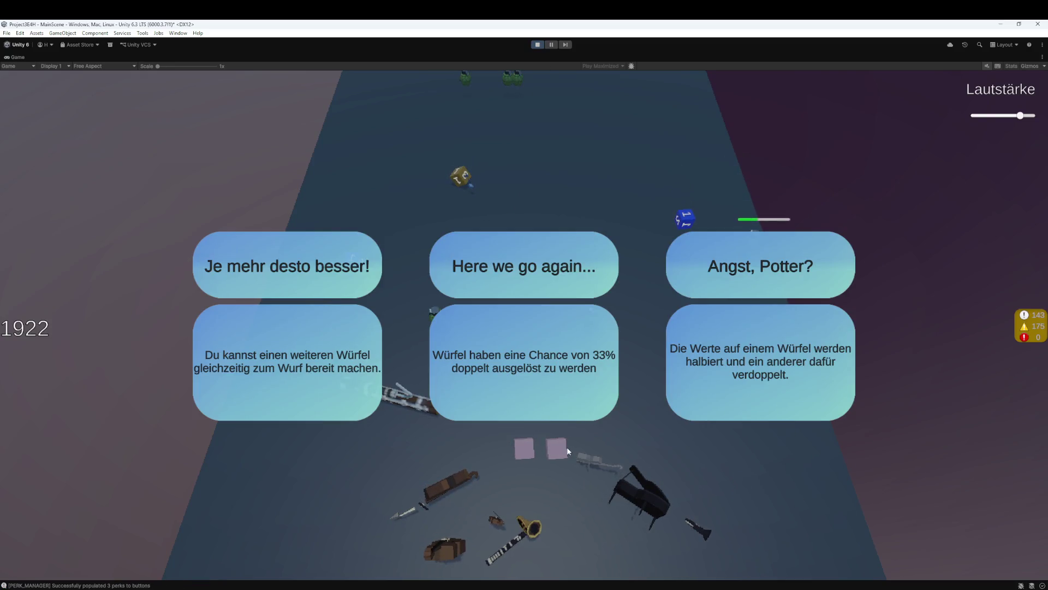
Take the 'Angst, Potter?' perk, restart after game over, and bring Fork to the front
left_click(719, 394)
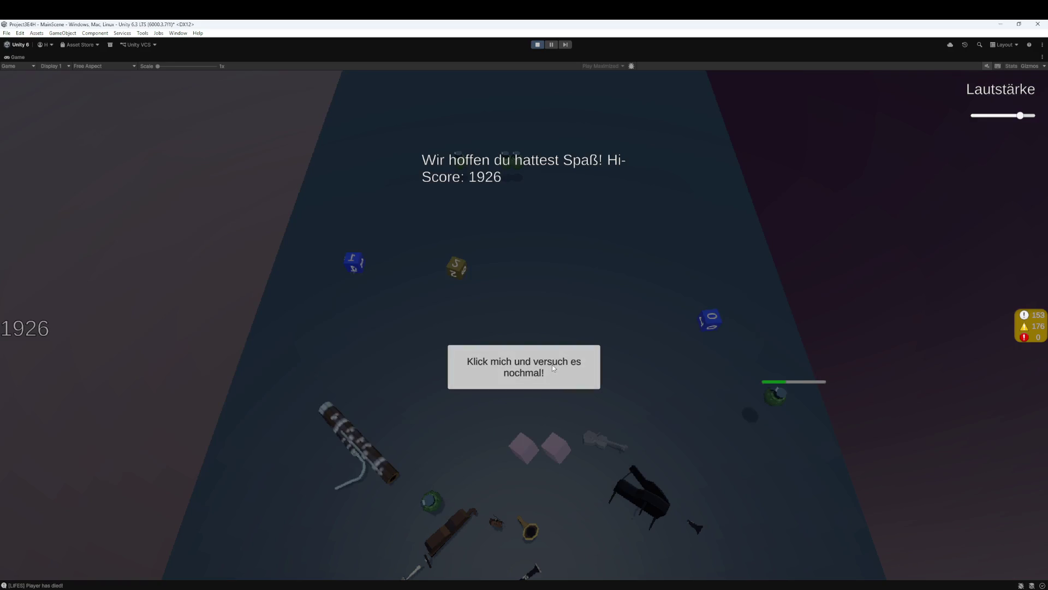
left_click(552, 365)
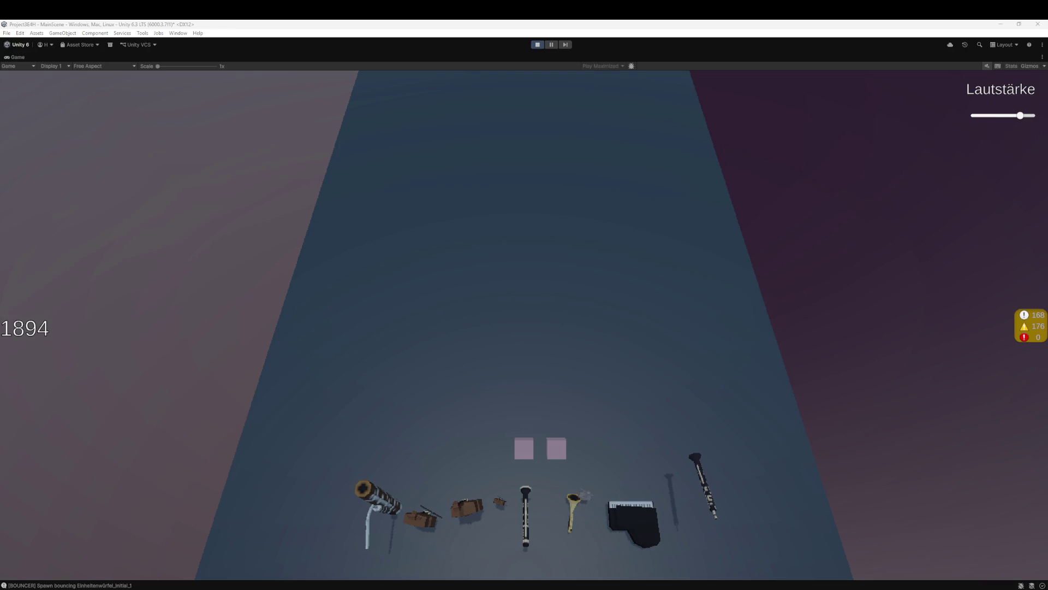
left_click(289, 560)
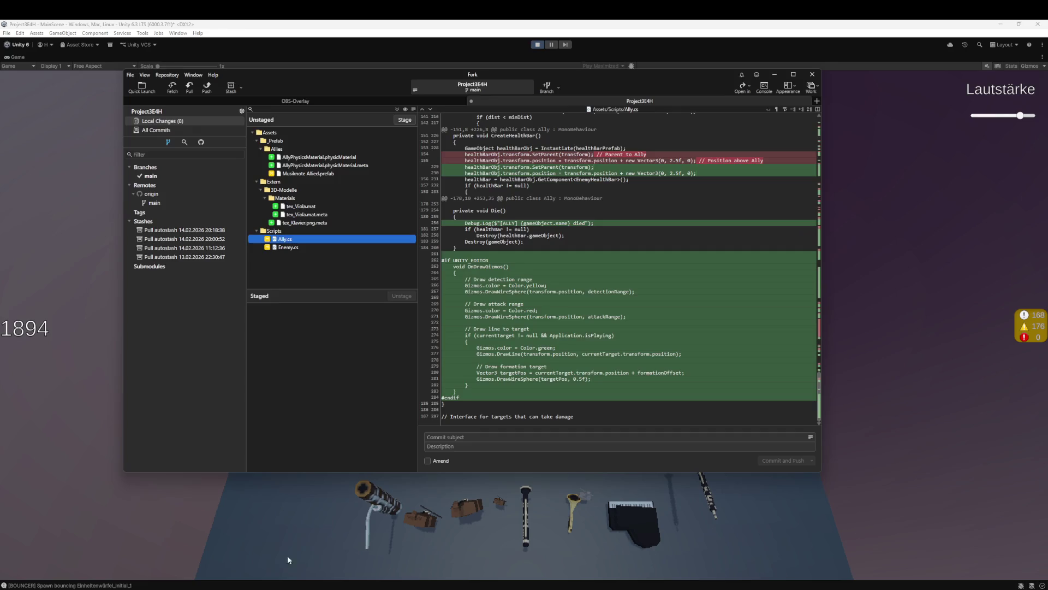
Fetch from origin and pull origin/main in Fork
left_click(173, 87)
left_click(525, 288)
left_click(189, 86)
left_click(544, 303)
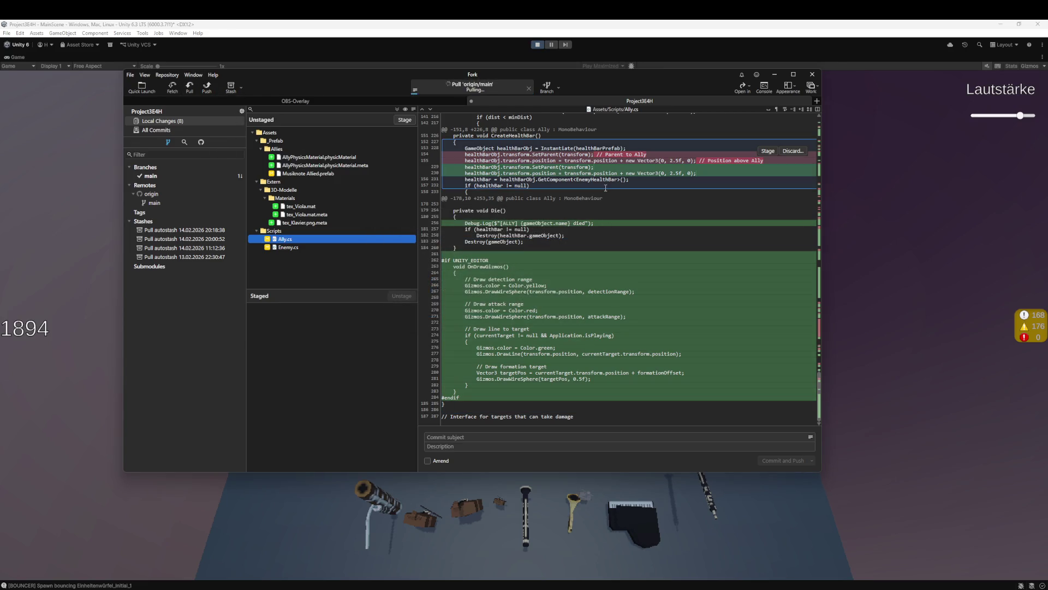
Stop Unity's running game and return to Fork's pull error
left_click(538, 48)
left_click(538, 44)
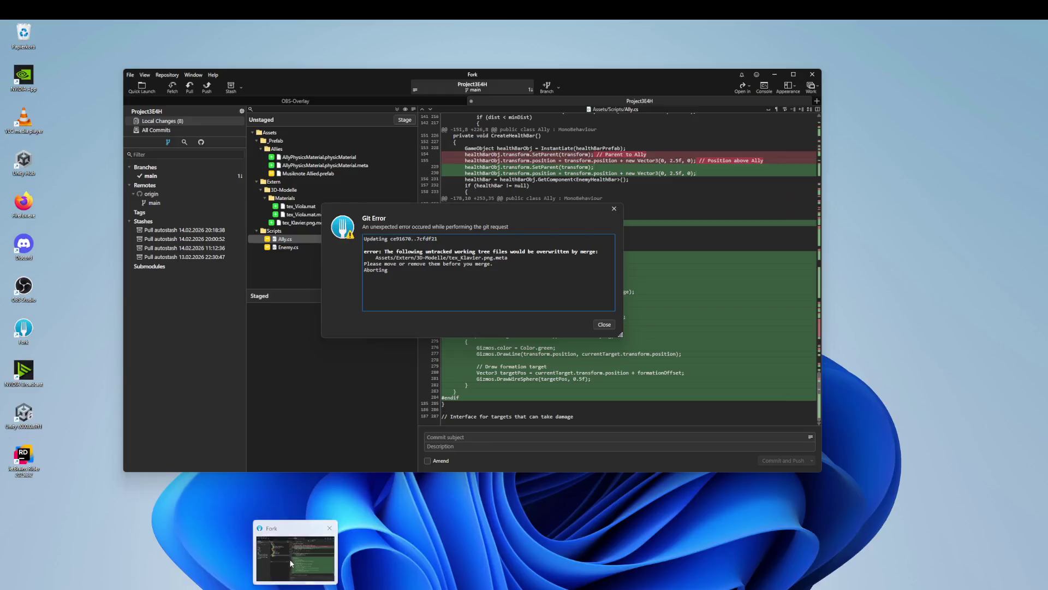
left_click(291, 563)
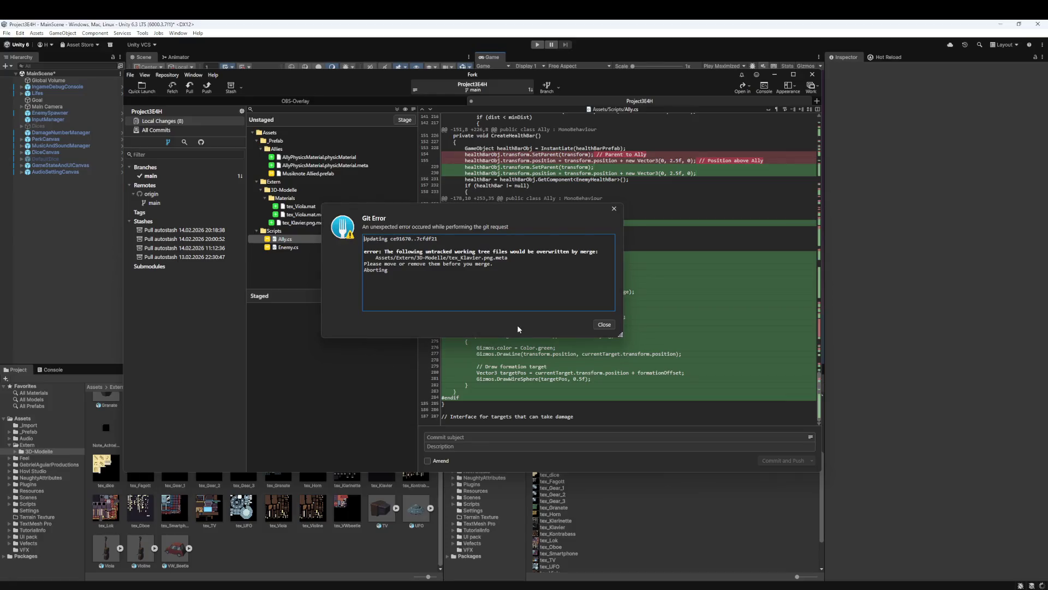
Discard the tex_Klavier.png.meta change and pull origin/main
left_click(604, 324)
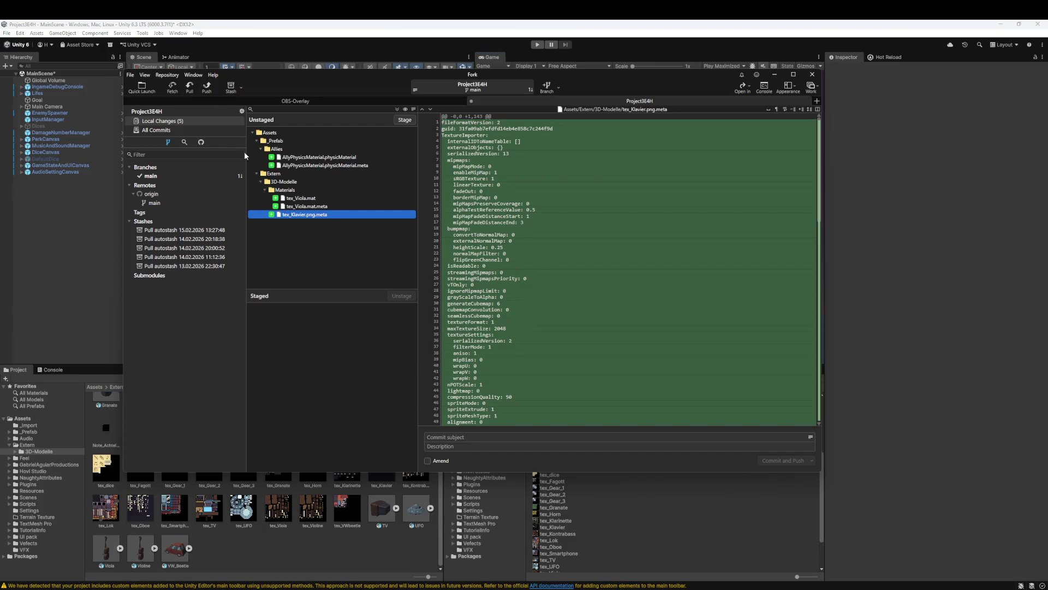
right_click(295, 218)
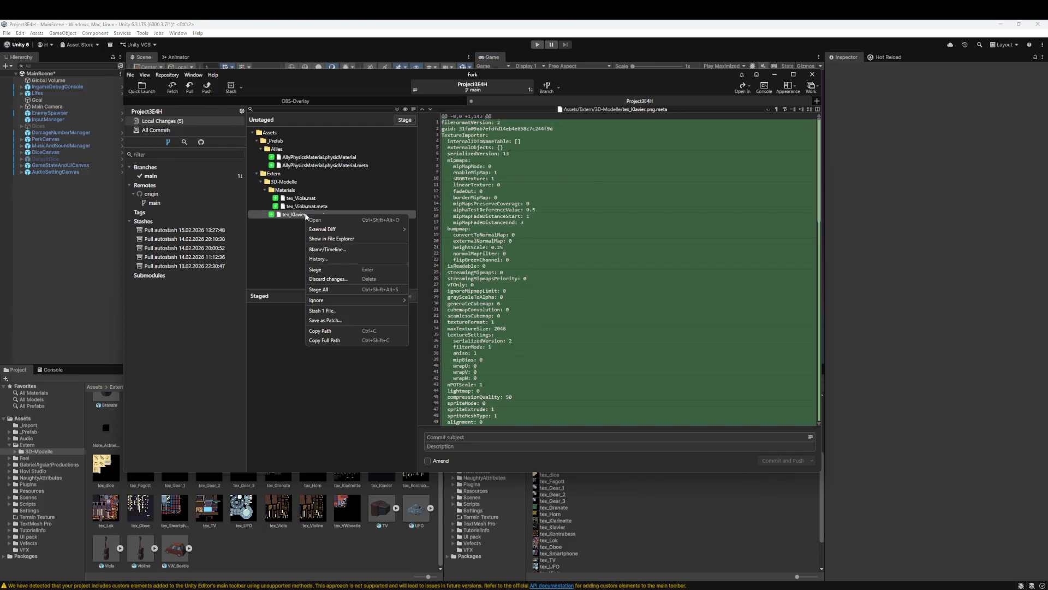
left_click(337, 281)
left_click(528, 277)
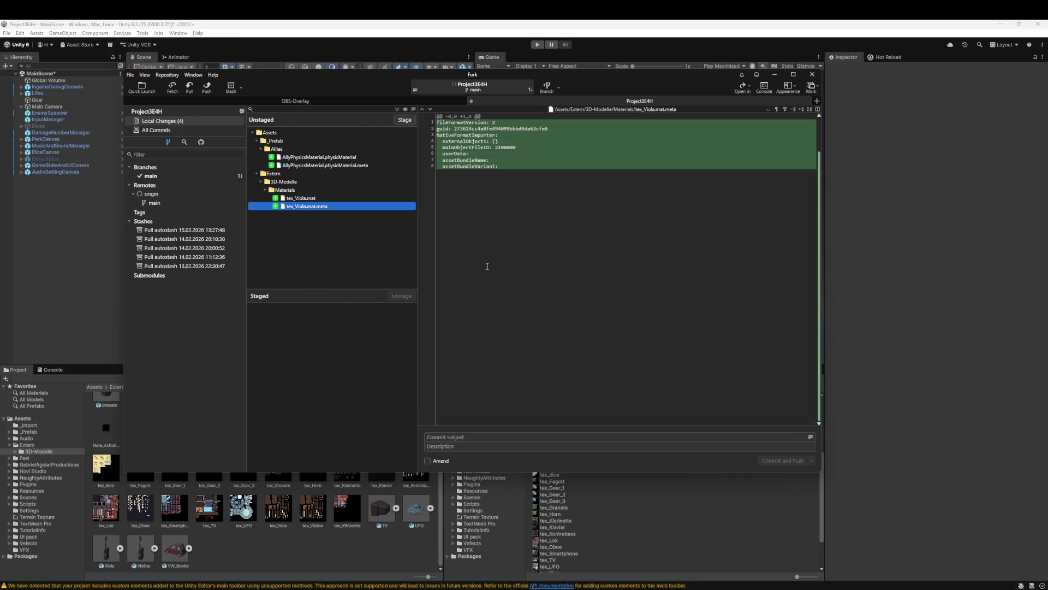
left_click(189, 87)
left_click(533, 304)
Apply the 13:27:48 Pull autostash stash from the commit history
left_click(172, 131)
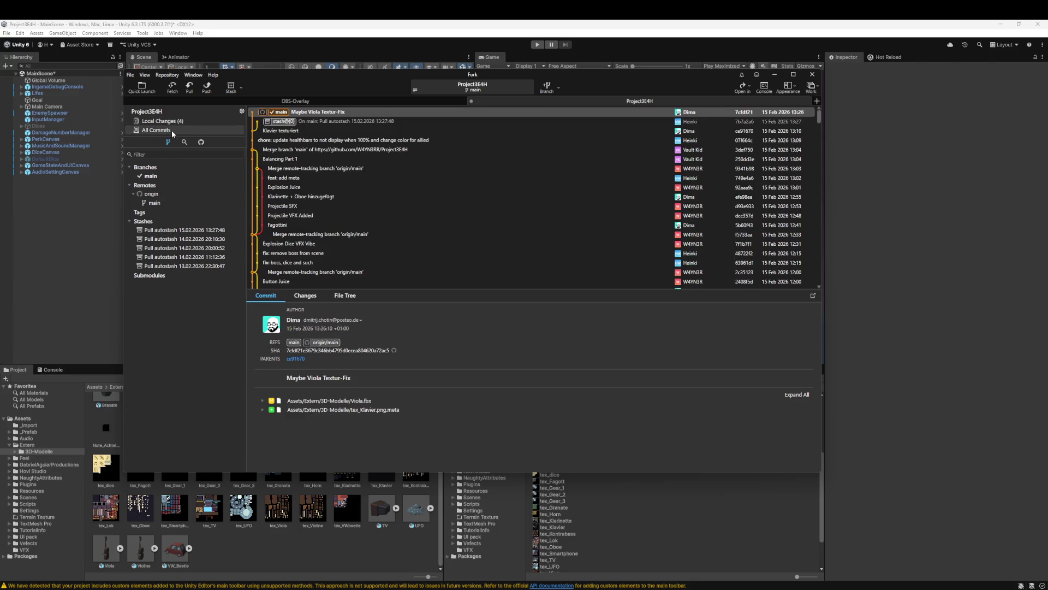
left_click(360, 123)
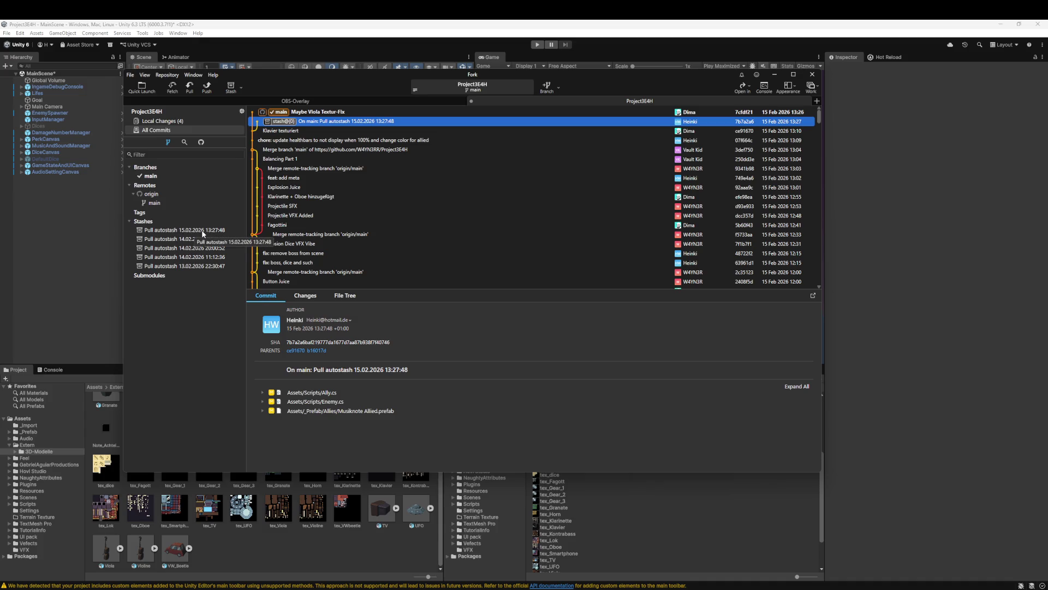
double_click(202, 232)
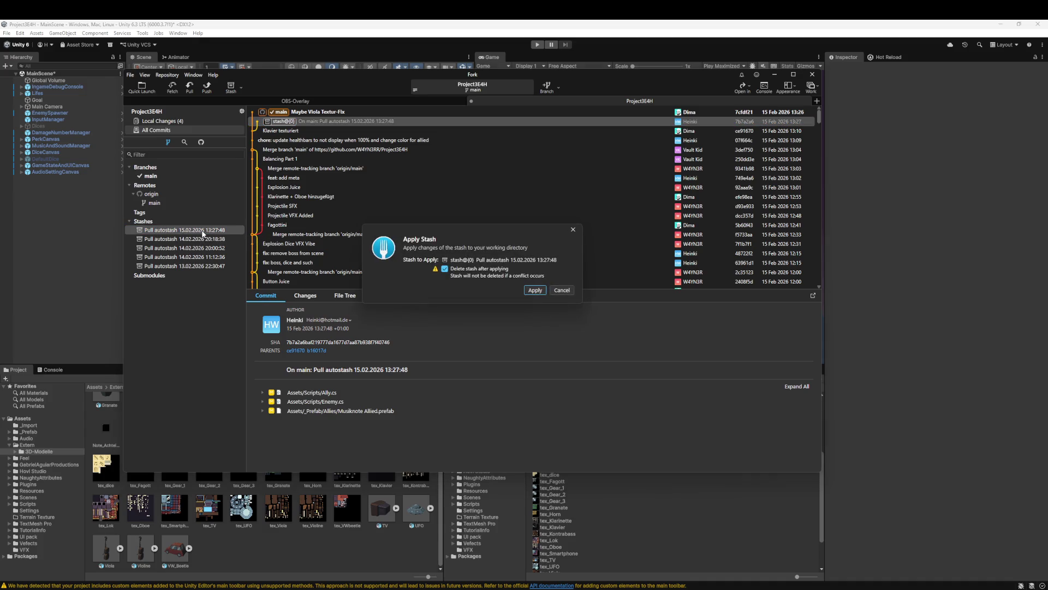
left_click(532, 292)
Review the restored Enemy.cs, Ally.cs and AllyPhysicsMaterial diffs, then close Unity
left_click(198, 119)
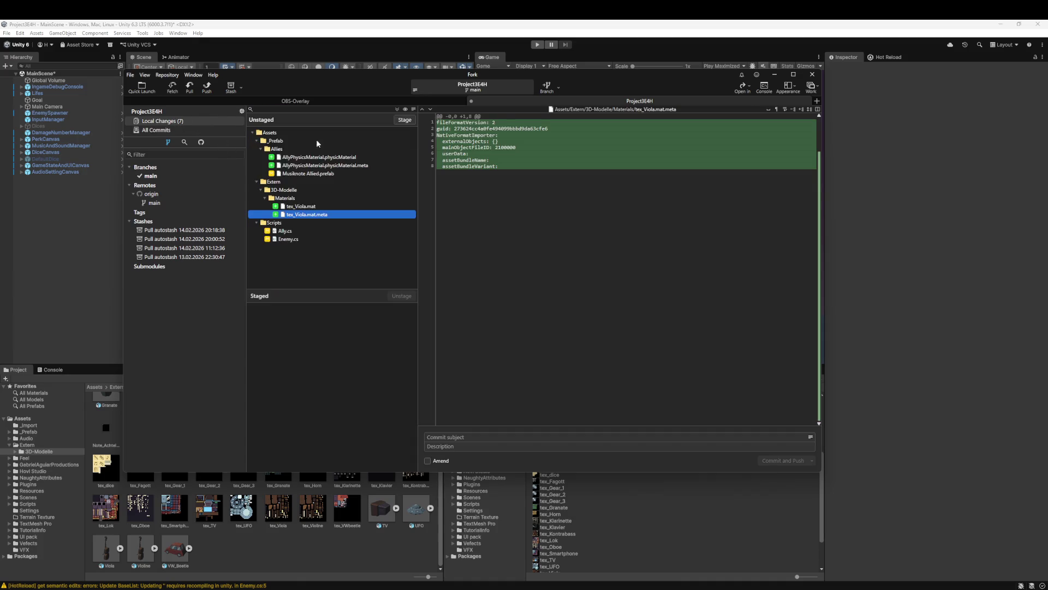
left_click(325, 173)
left_click(295, 239)
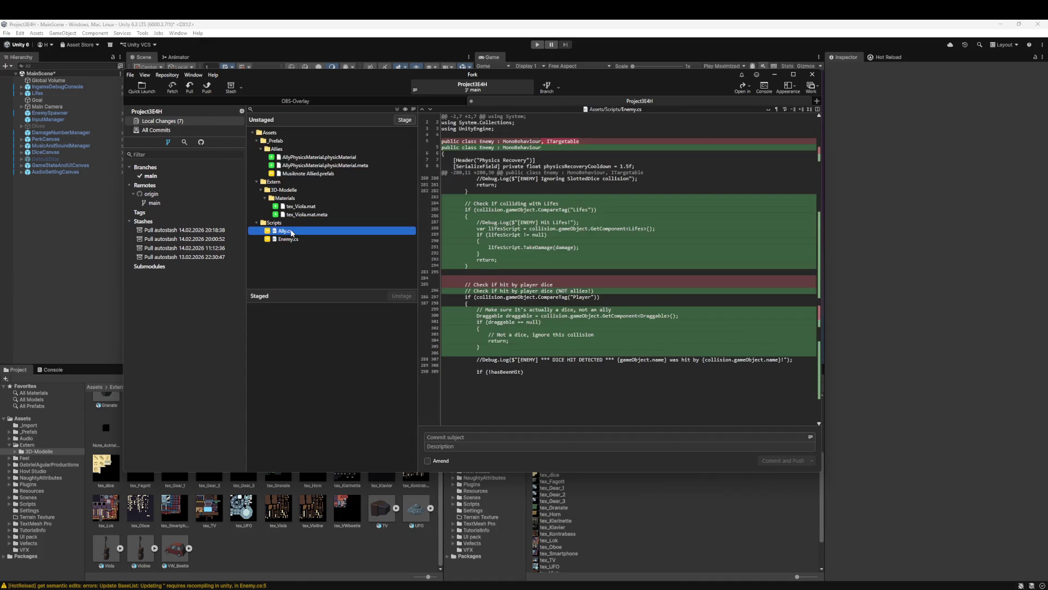
left_click(292, 231)
left_click(322, 158)
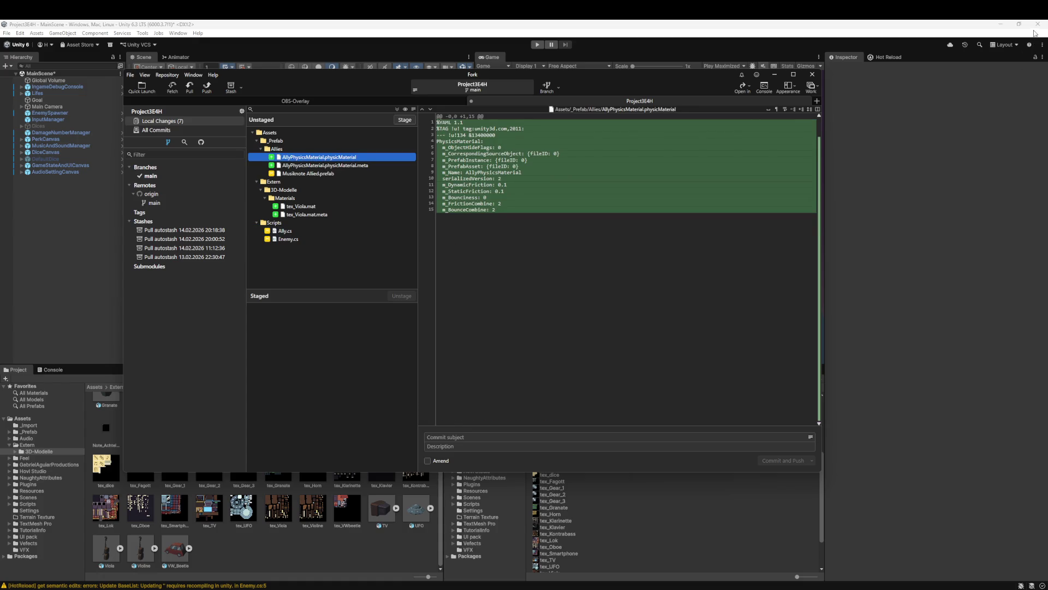
left_click(1038, 24)
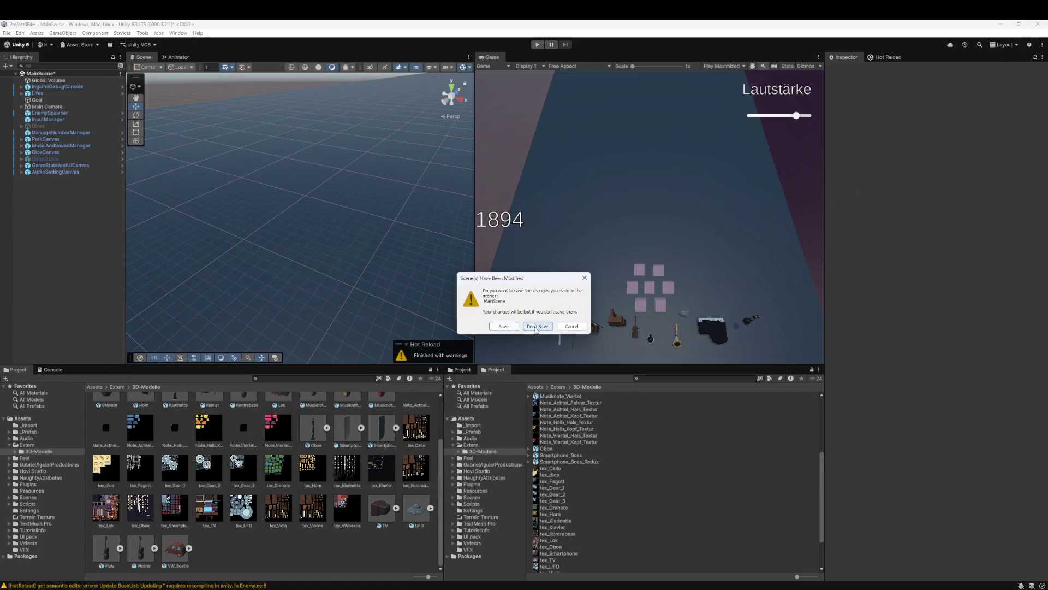
Quit Unity without saving the scene and reopen Project3E4H from Unity Hub
left_click(536, 328)
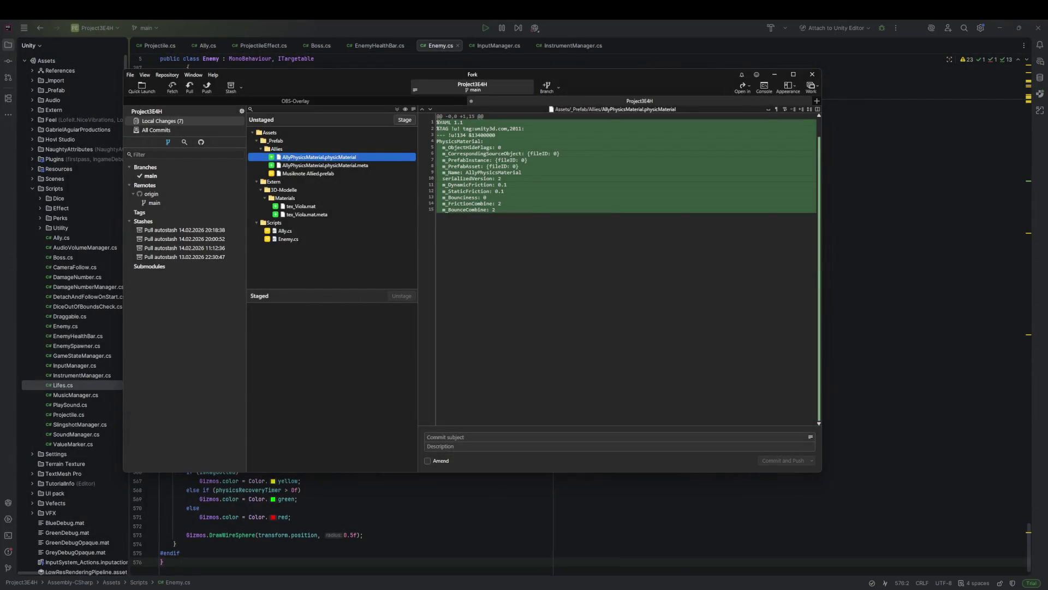
left_click(464, 159)
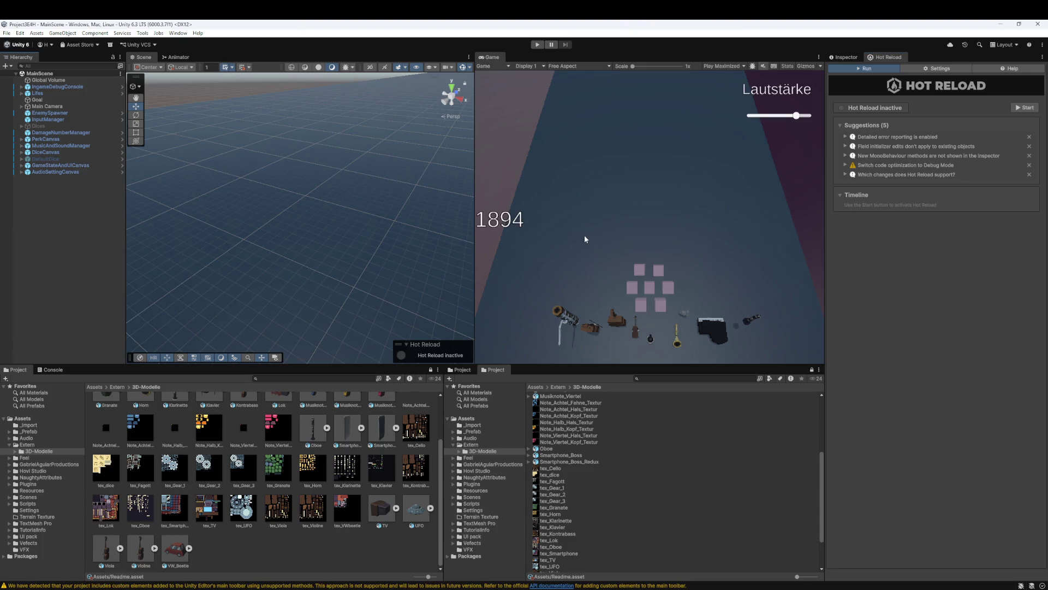
left_click(850, 57)
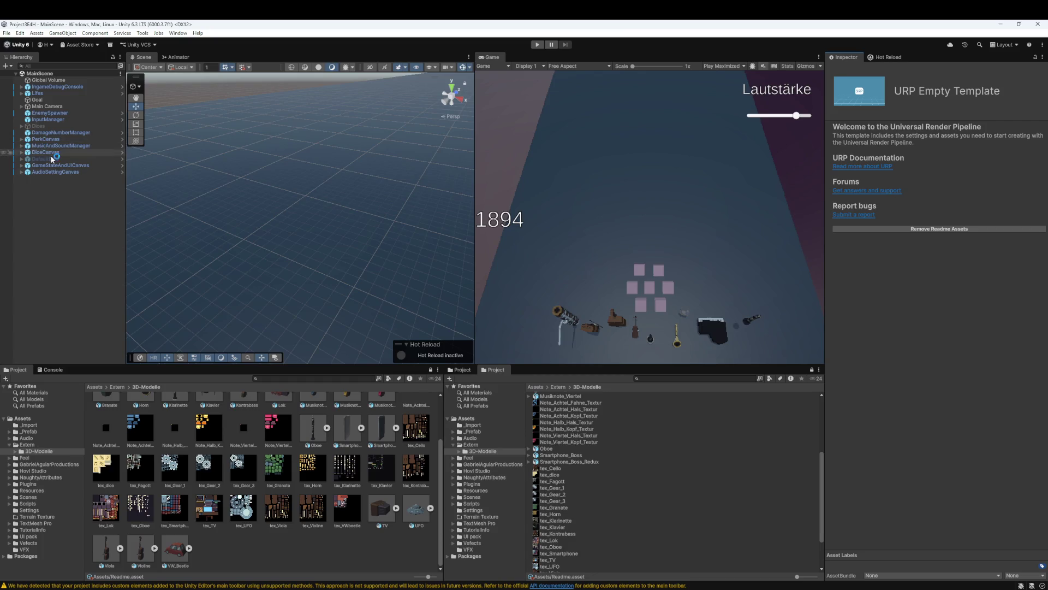
Open the Musiknote Allied prefab from Assets > _Prefab > Allies
left_click(54, 218)
scroll(100, 438, "up", 3)
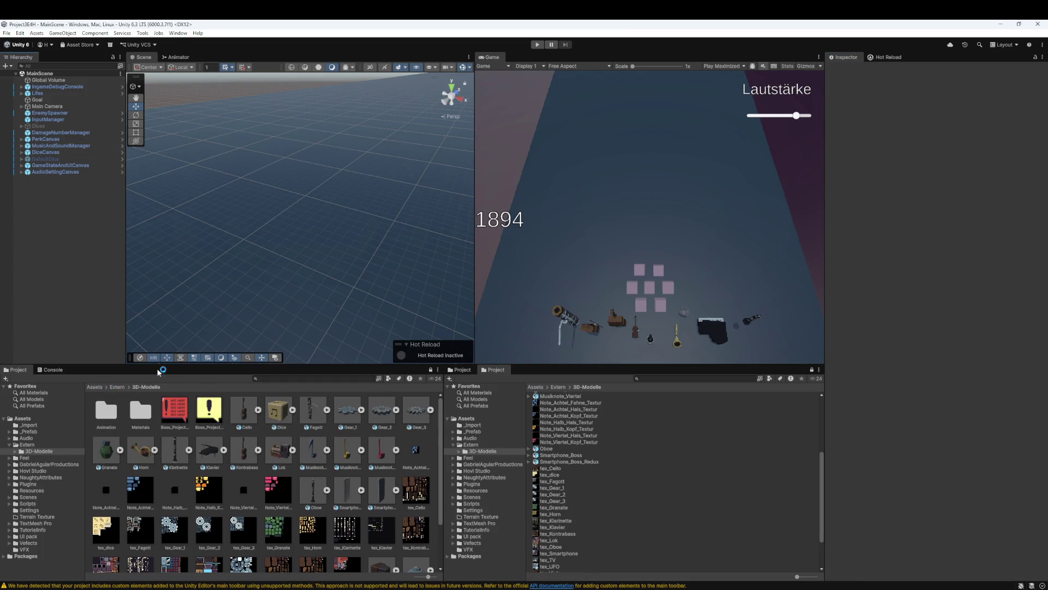
left_click(95, 387)
double_click(140, 410)
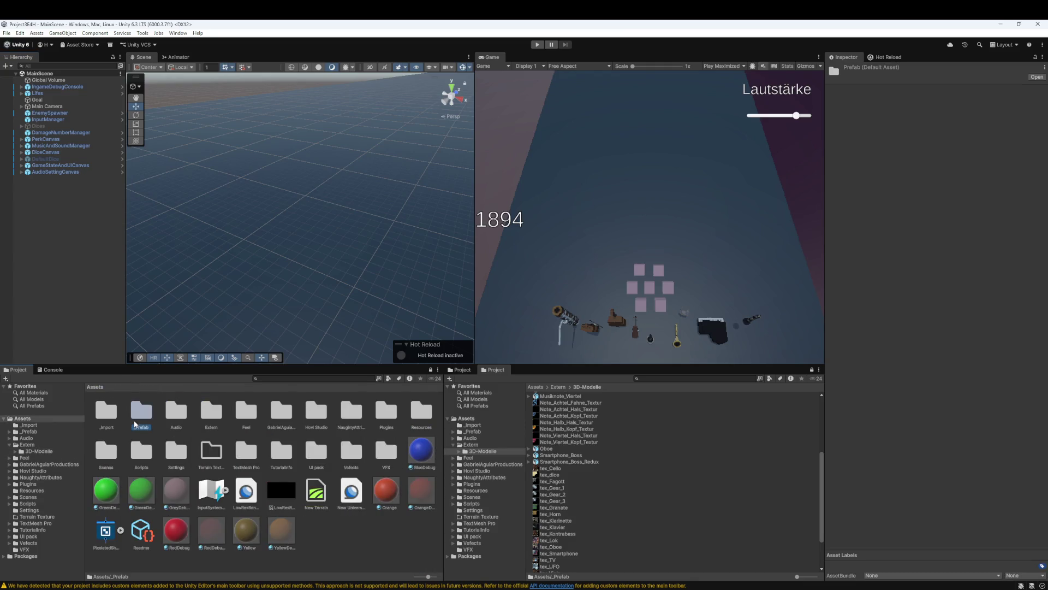
double_click(106, 413)
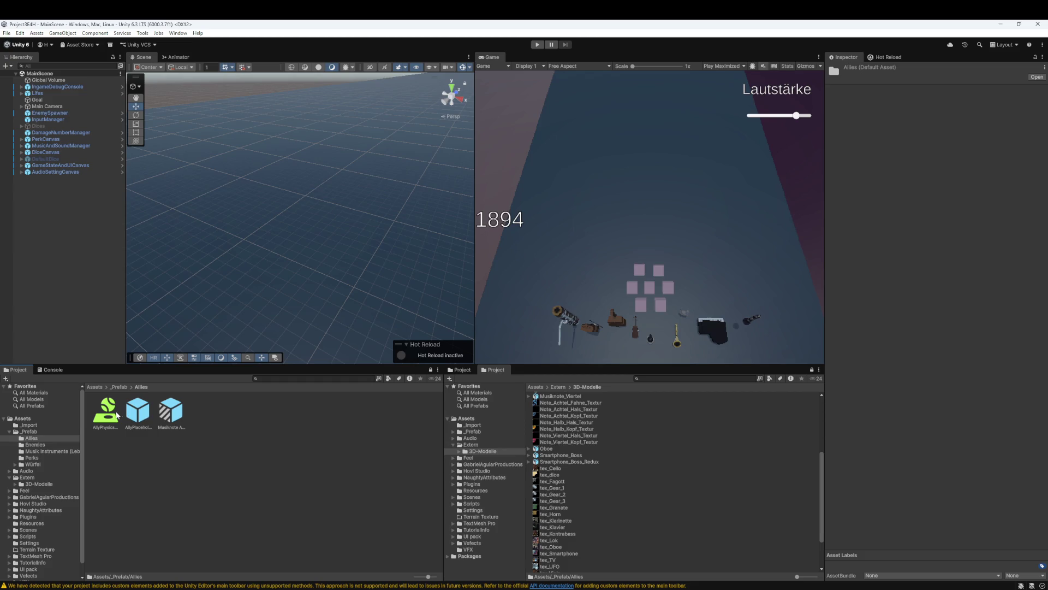
left_click(144, 412)
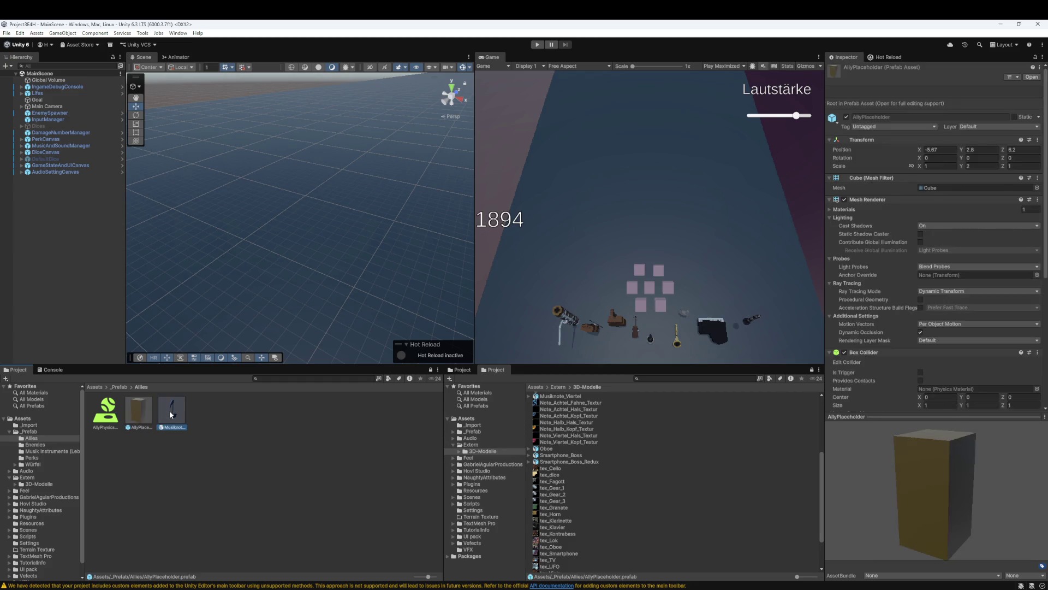
double_click(171, 412)
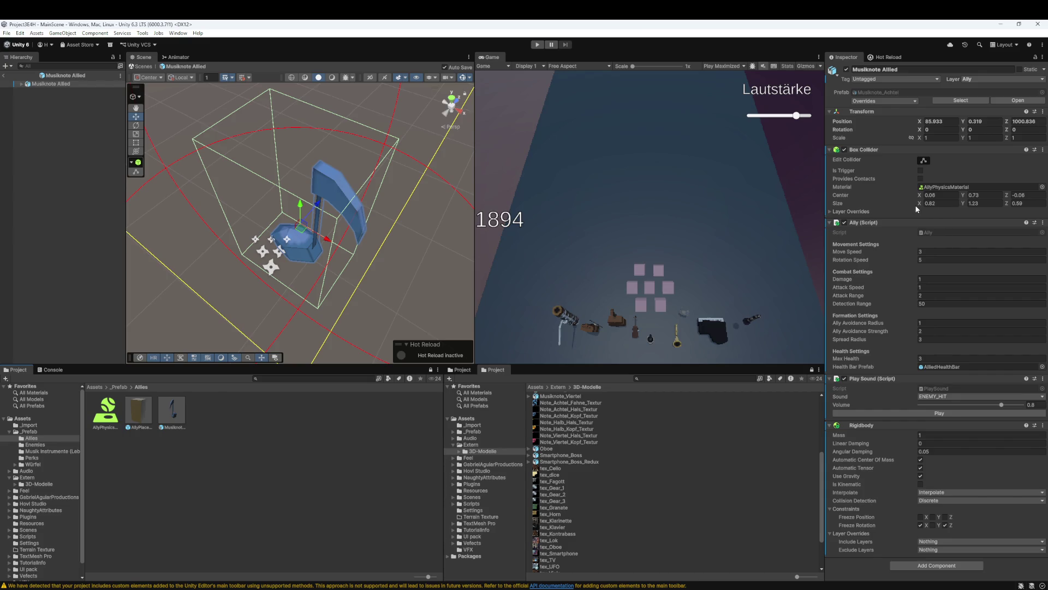
Orbit around the prefab's collider, then exit Prefab Mode back to MainScene
left_click_drag(371, 235, 379, 248)
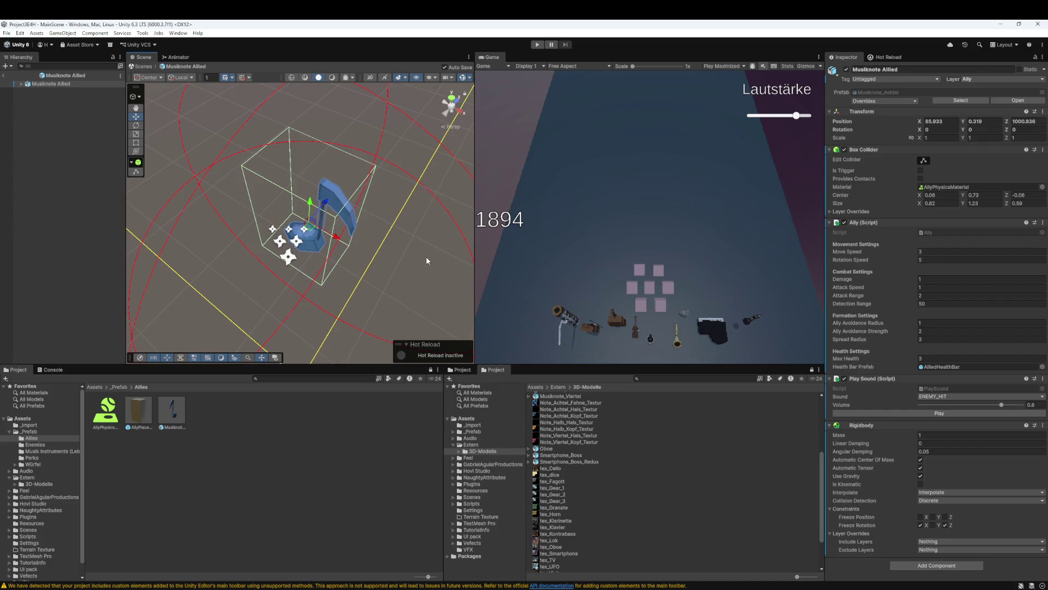
scroll(398, 246, "down", 5)
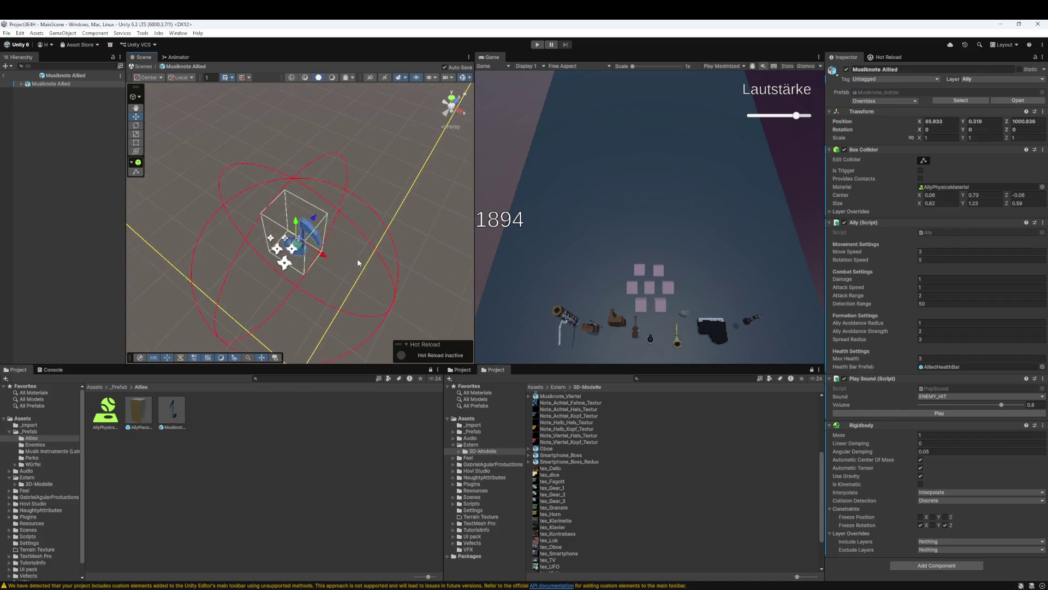
scroll(317, 261, "up", 2)
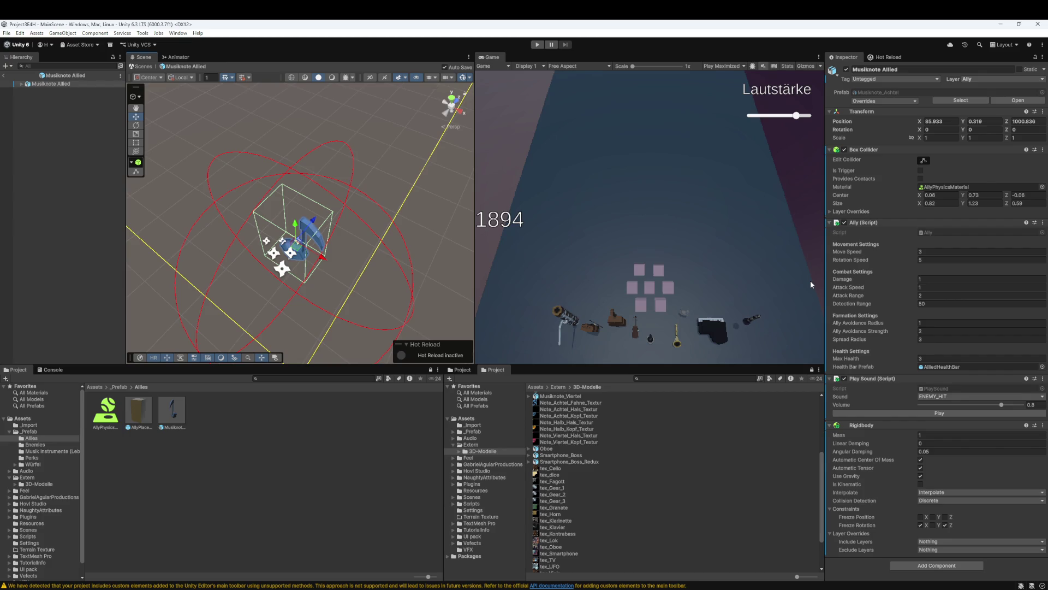
left_click(60, 92)
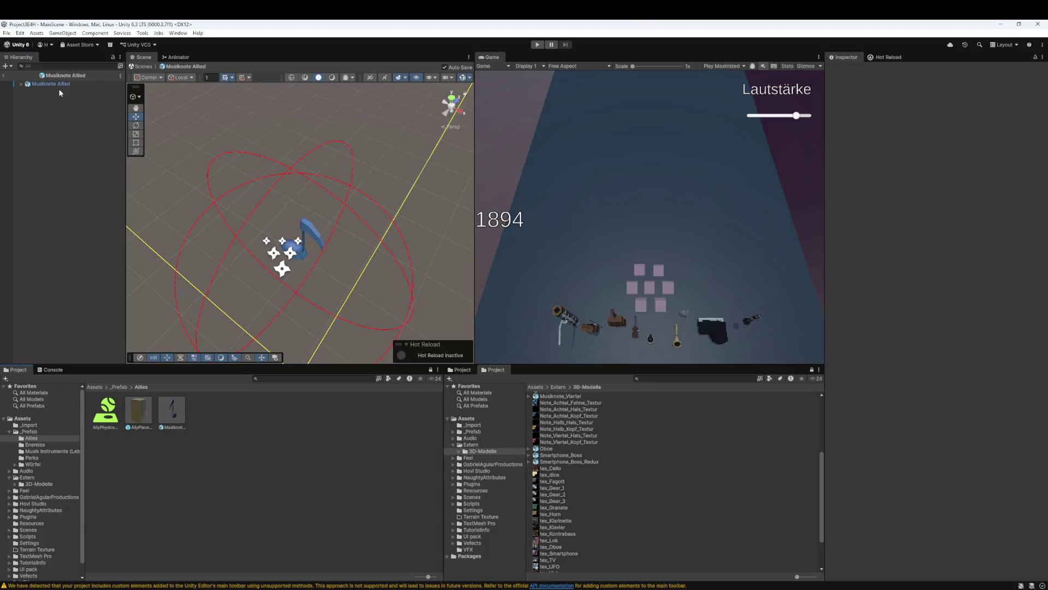
left_click(4, 75)
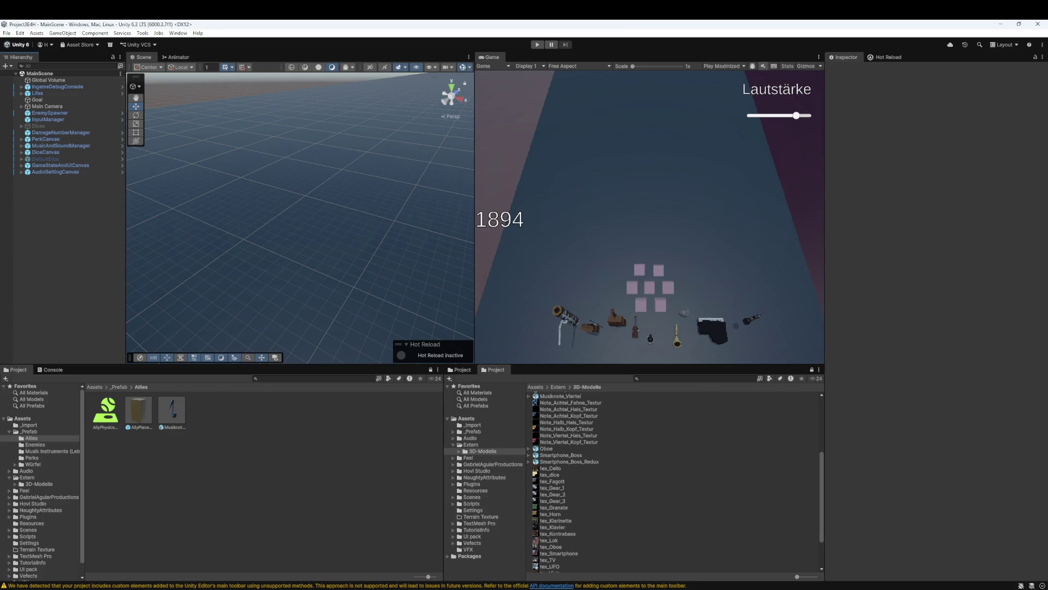
Zoom out the Scene view and enter Play mode
scroll(308, 270, "down", 5)
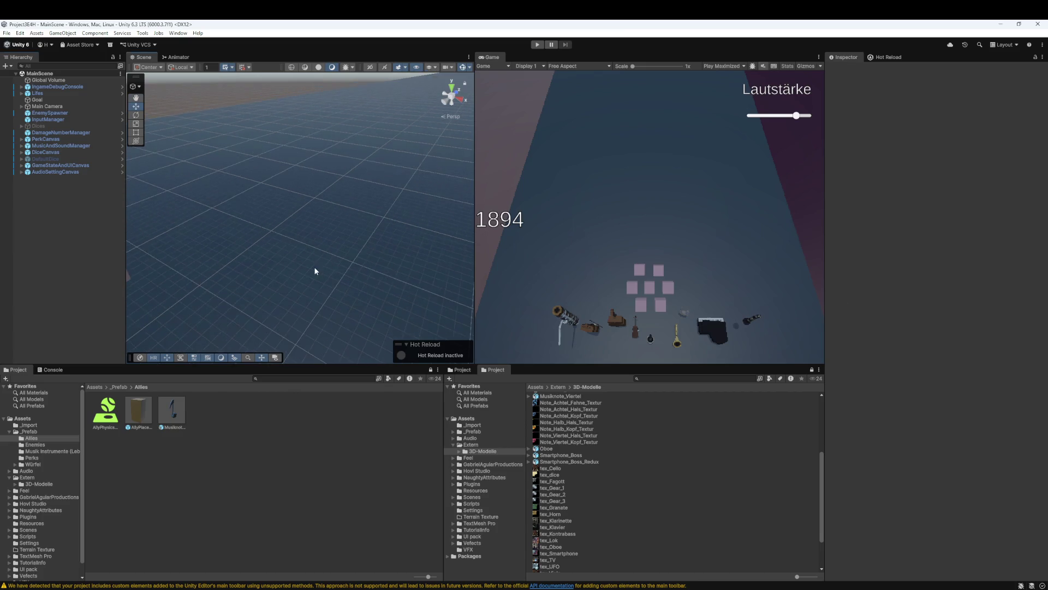
scroll(282, 278, "down", 8)
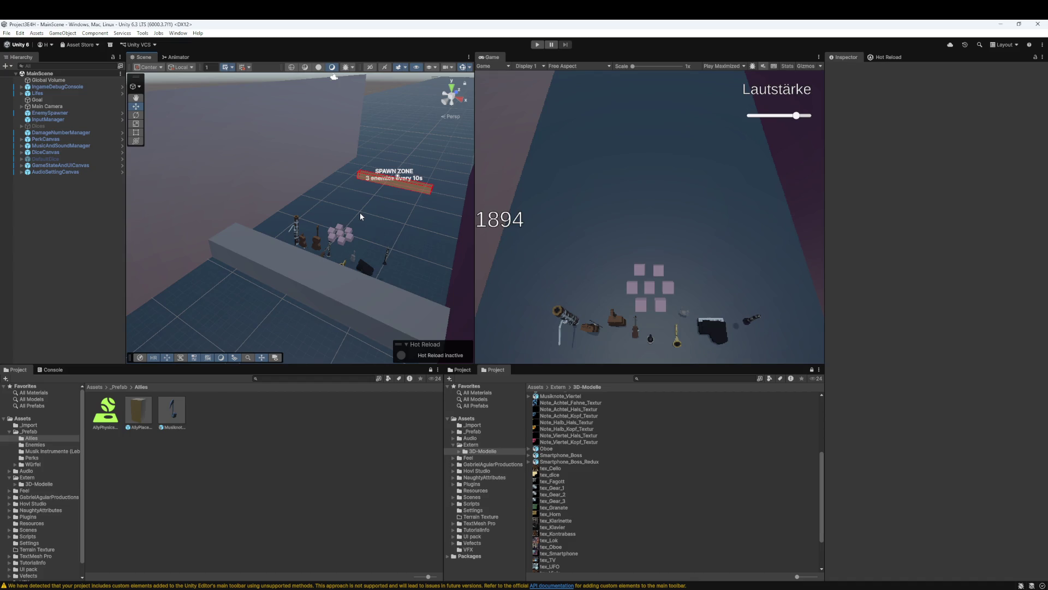
left_click(537, 46)
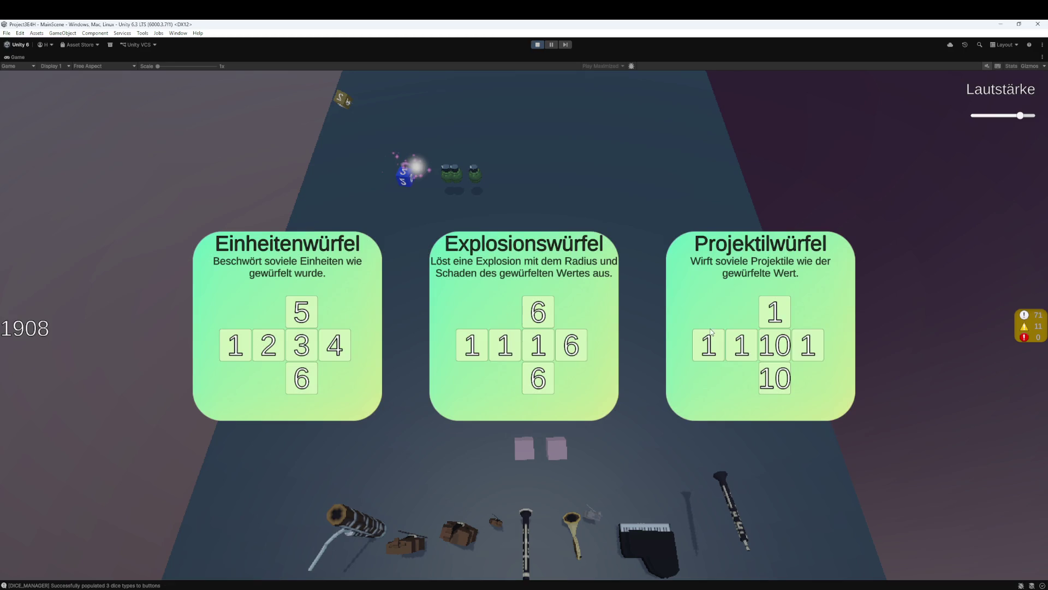
Choose the Einheitenwürfel dice, then stop Play mode after the round
left_click(319, 326)
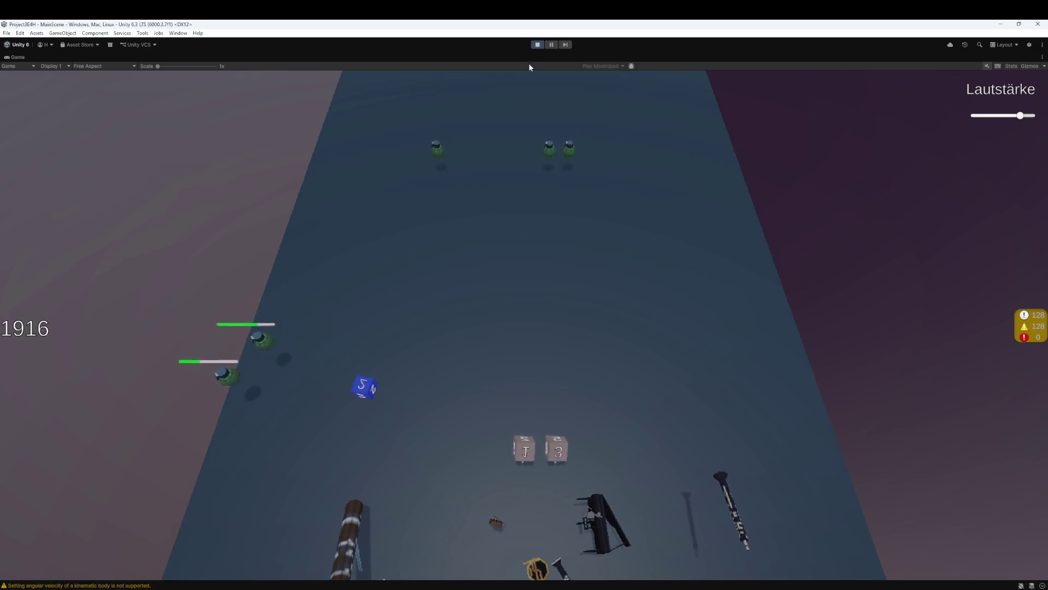
left_click(538, 45)
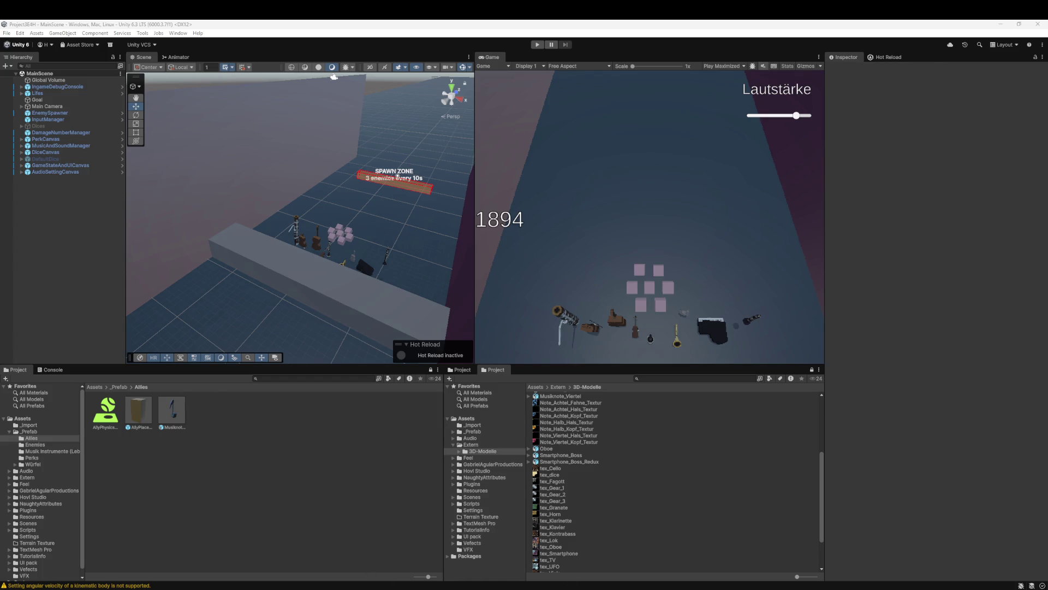
In Rider, overwrite all of Enemy.cs with the copied version and return to Unity
key("alt+Tab")
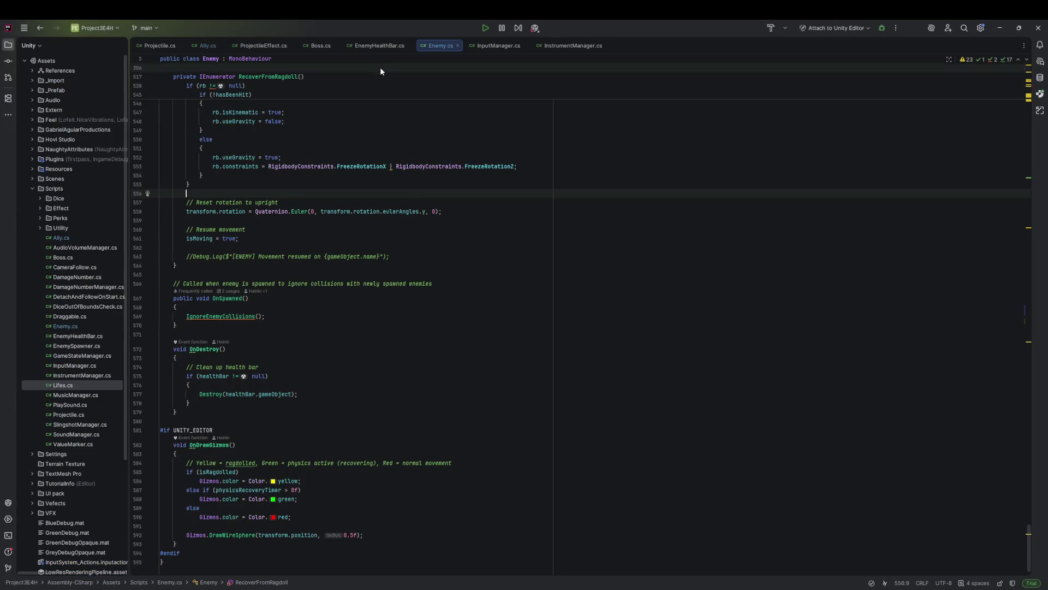
left_click(204, 46)
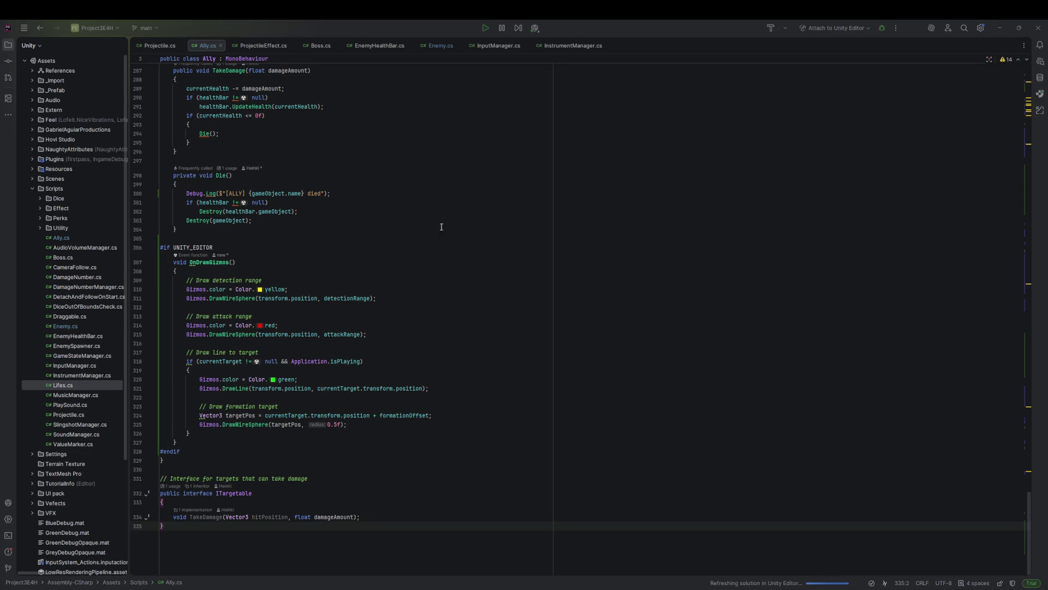
left_click(434, 45)
key("ctrl+a")
key("ctrl+v")
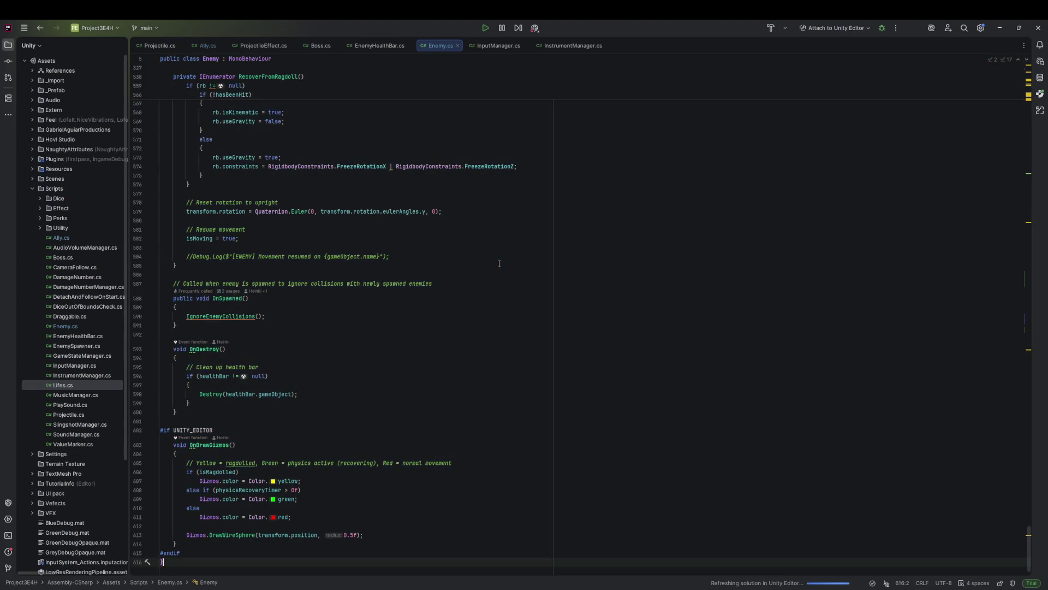
key("alt+Tab")
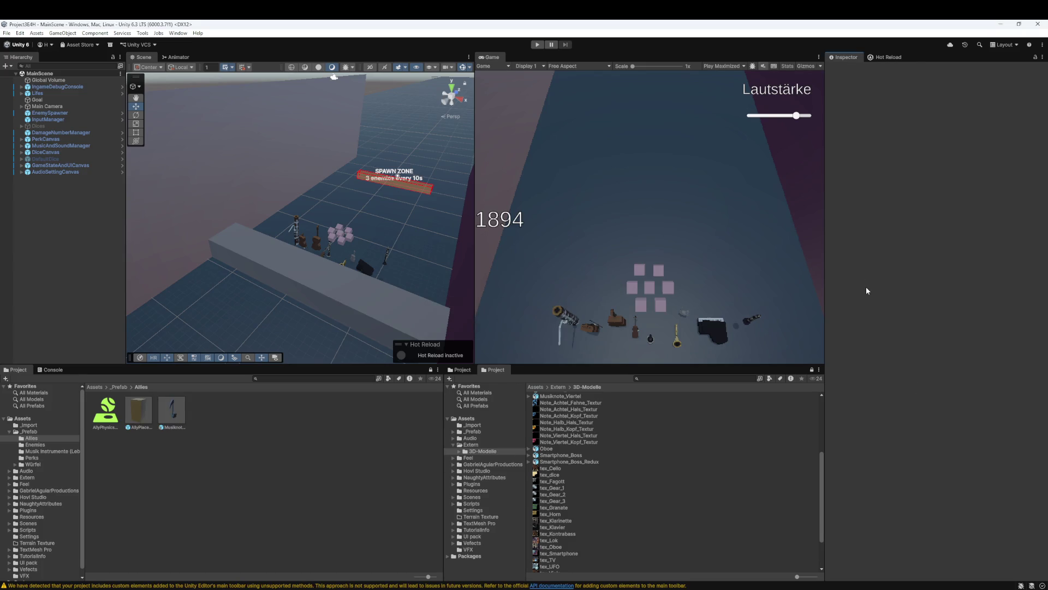
left_click(532, 47)
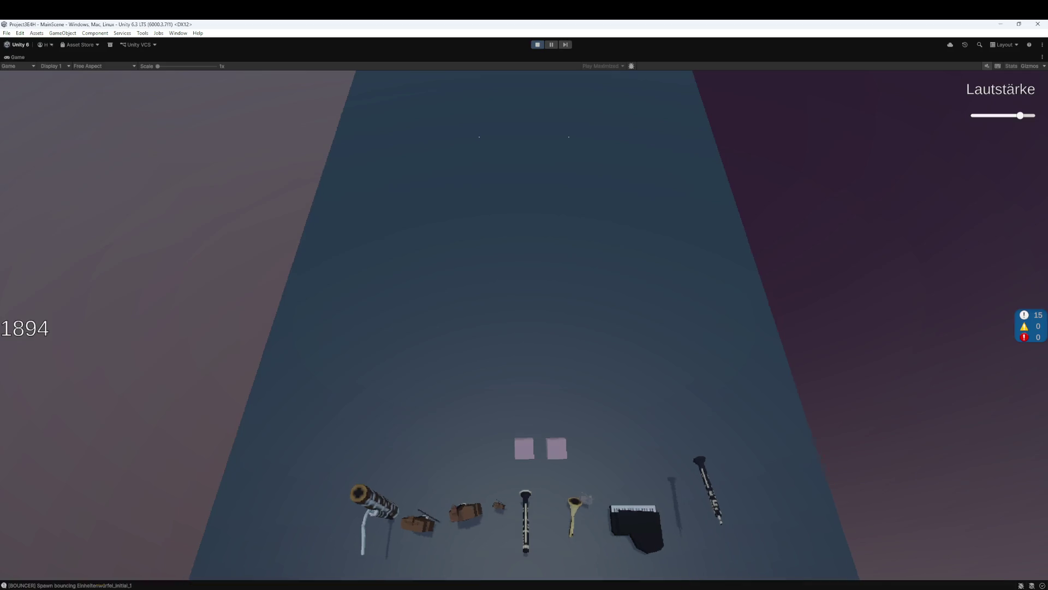
left_click(568, 237)
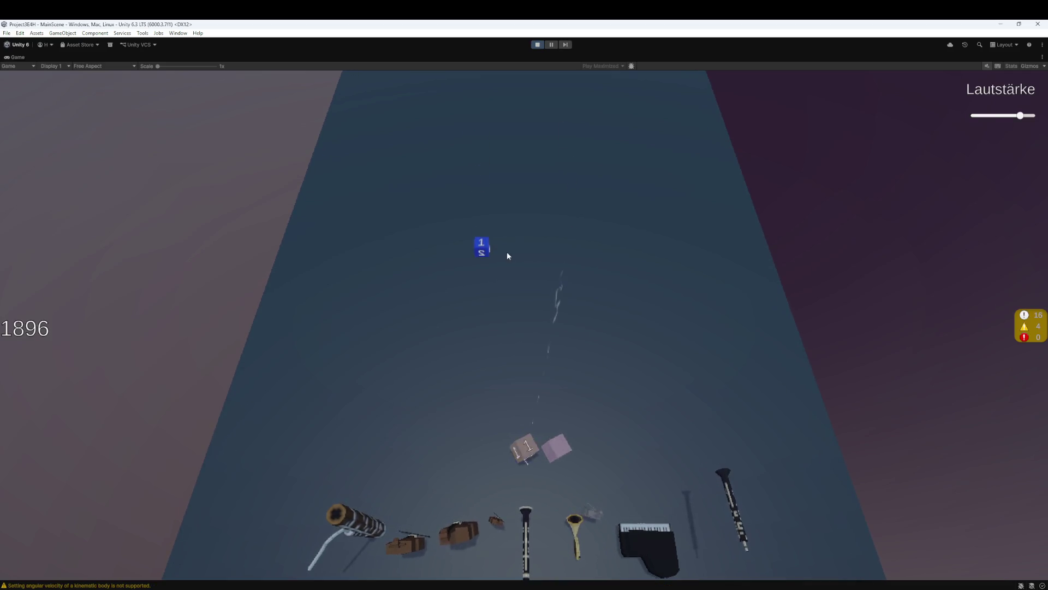
left_click(480, 276)
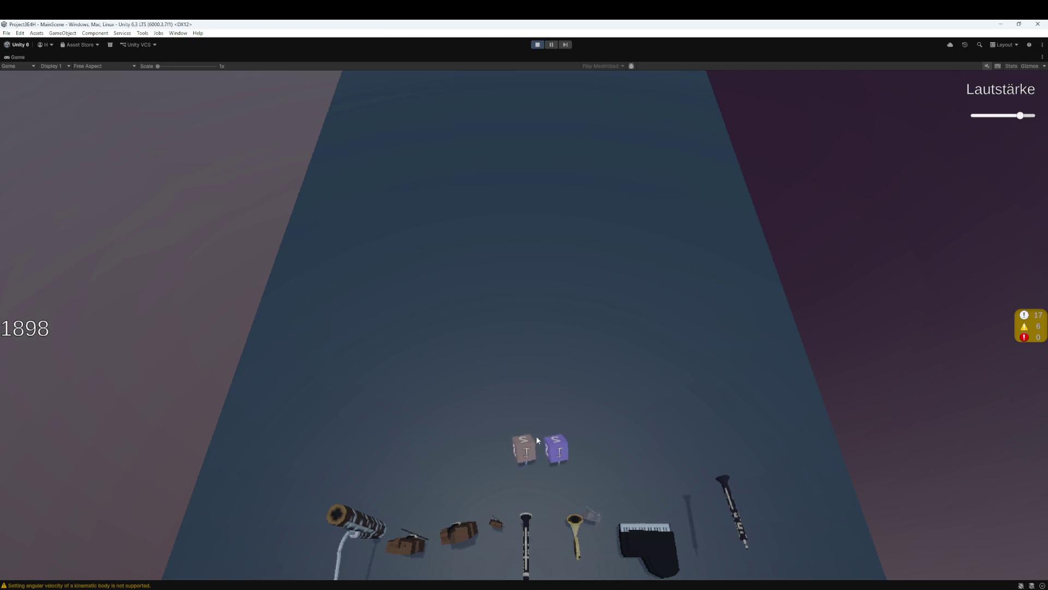
left_click(512, 394)
left_click(496, 404)
left_click(473, 306)
left_click(527, 449)
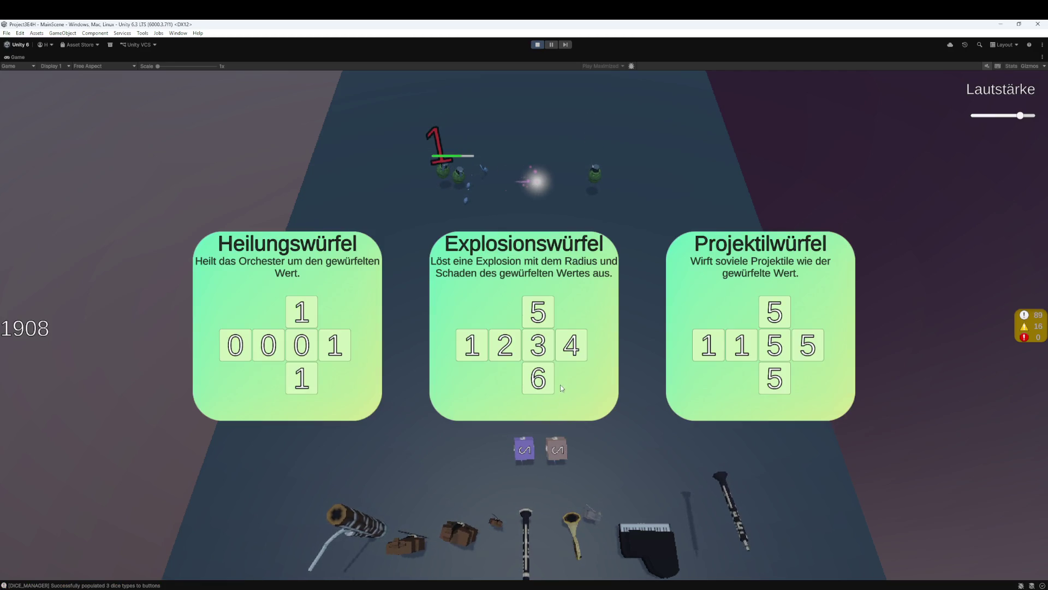
left_click(279, 343)
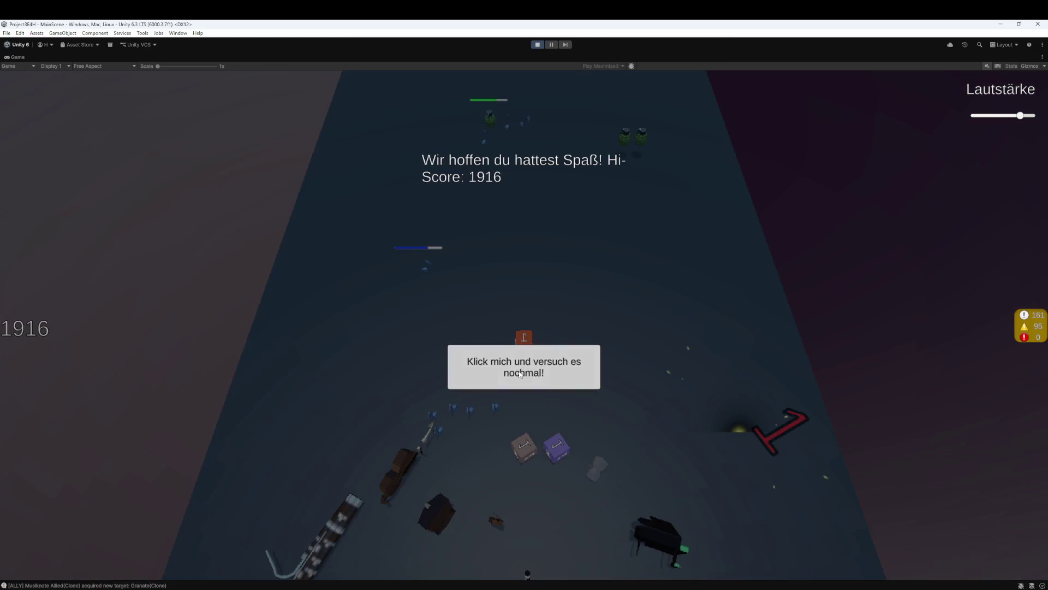
left_click(520, 374)
left_click(537, 44)
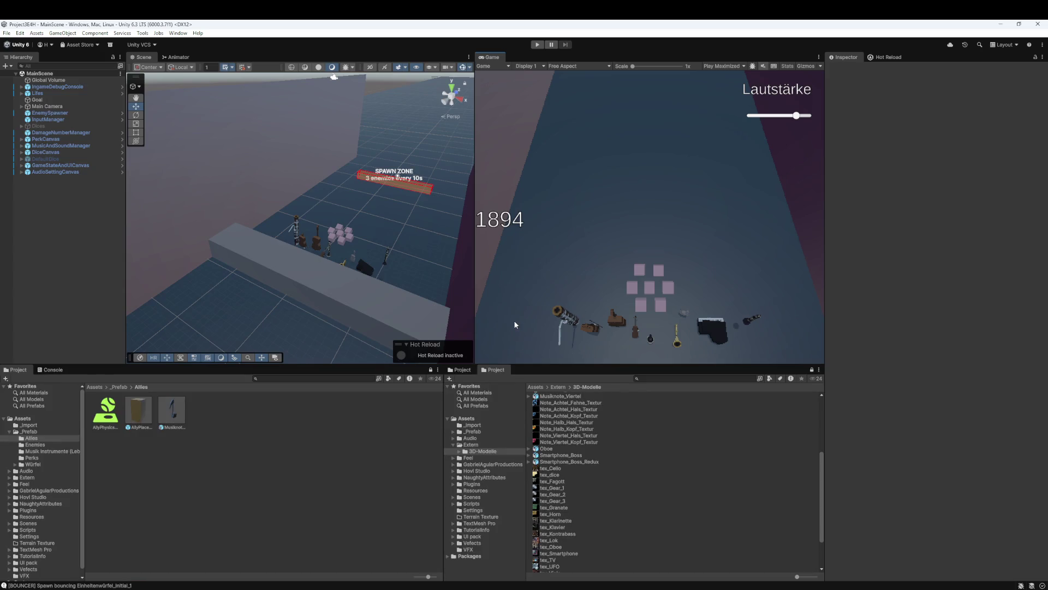
Select Lifes and scroll through its Inspector components and nine instruments, then bring Fork forward
left_click(37, 93)
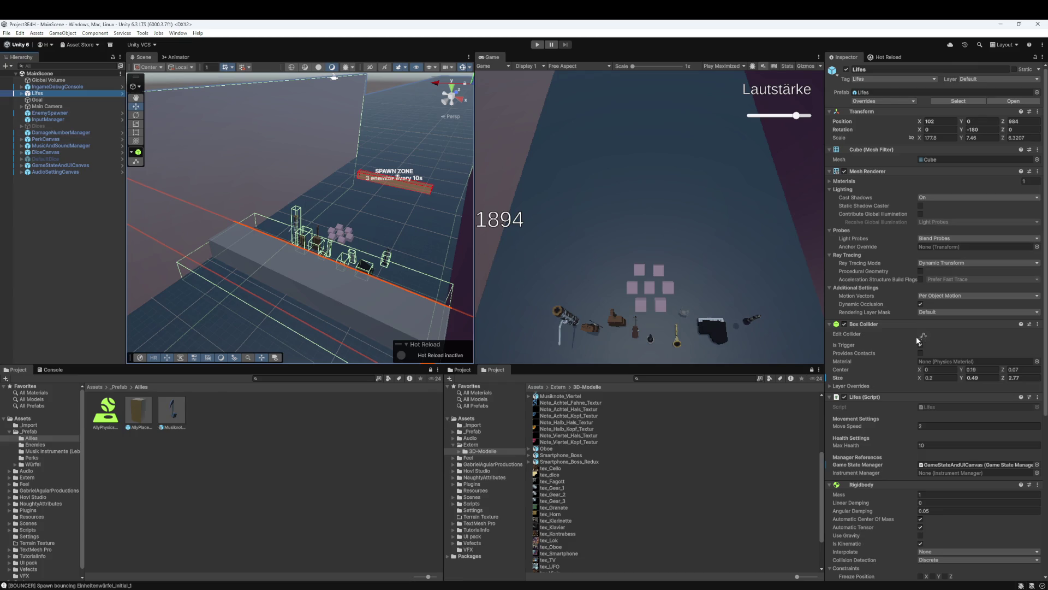
scroll(889, 376, "down", 6)
scroll(887, 411, "down", 1)
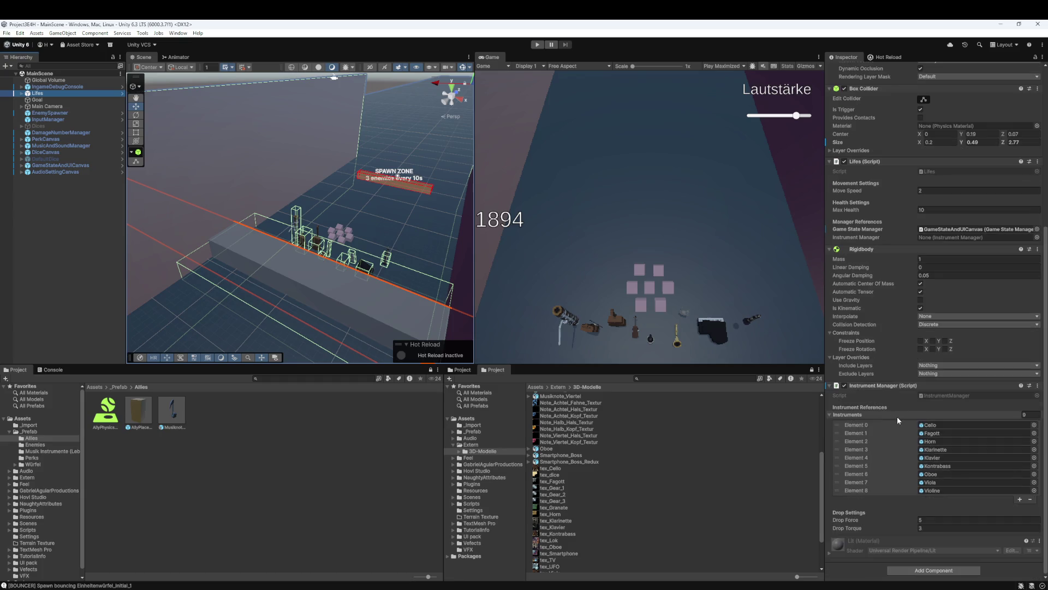
scroll(898, 436, "up", 4)
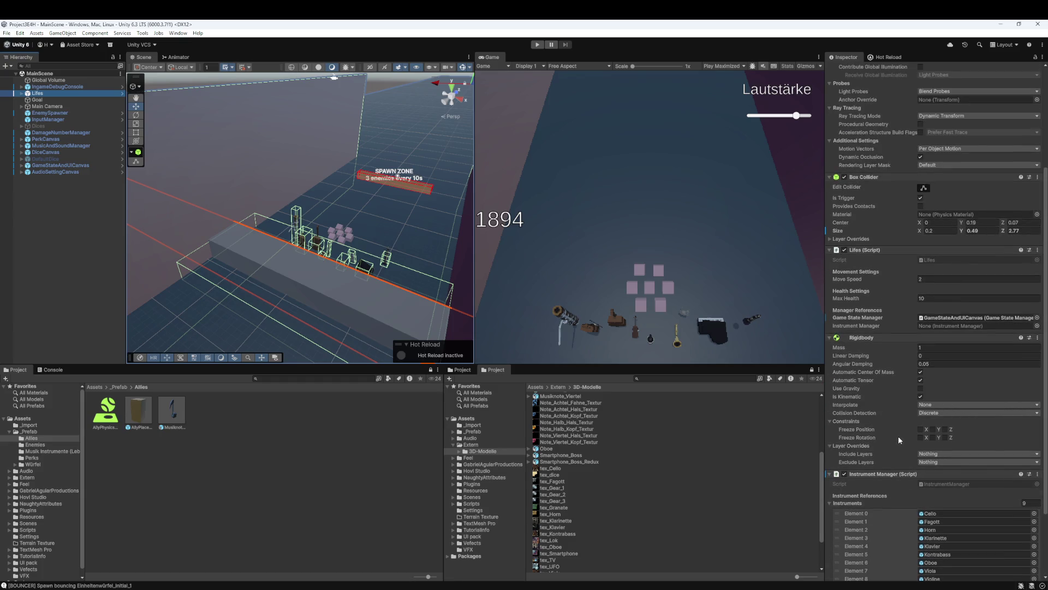
scroll(881, 366, "up", 3)
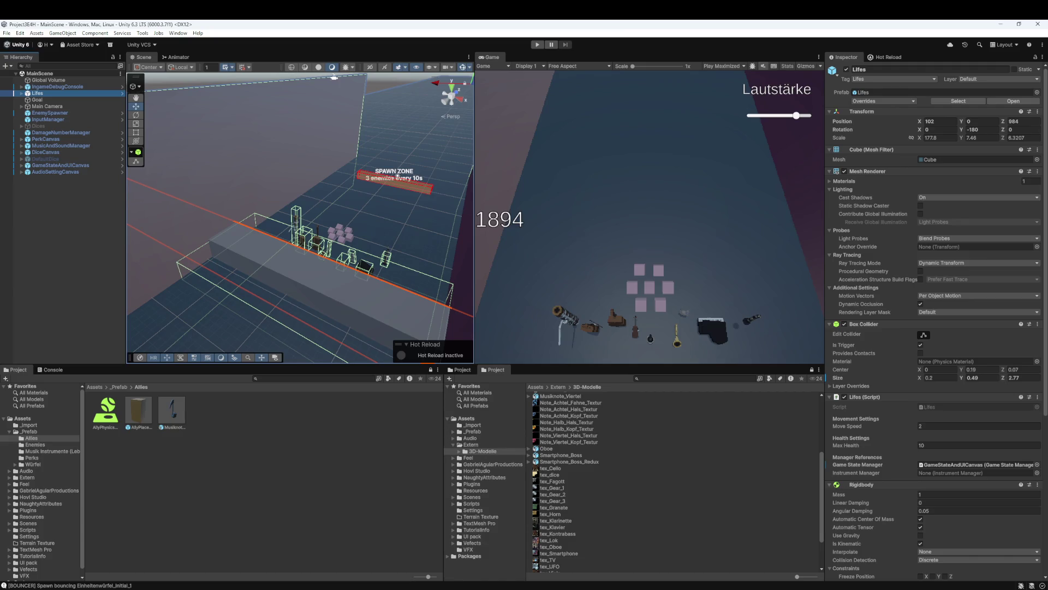
mouse_move(205, 588)
left_click(294, 552)
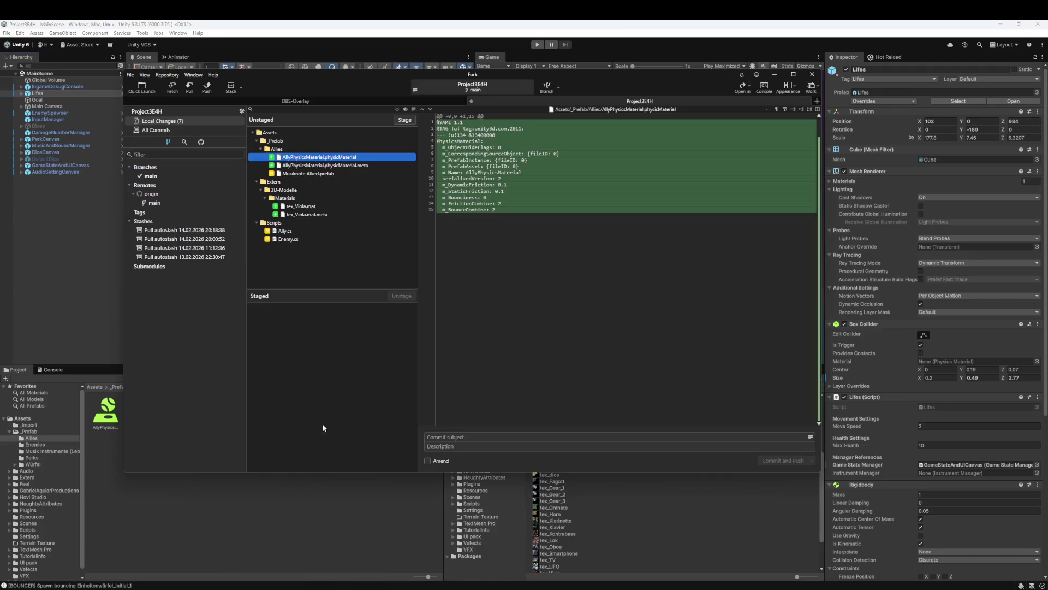
Check the Fork diffs for AllyPhysicsMaterial, Musiknote Allied, Enemy.cs and Ally.cs, then return to Unity
left_click(323, 165)
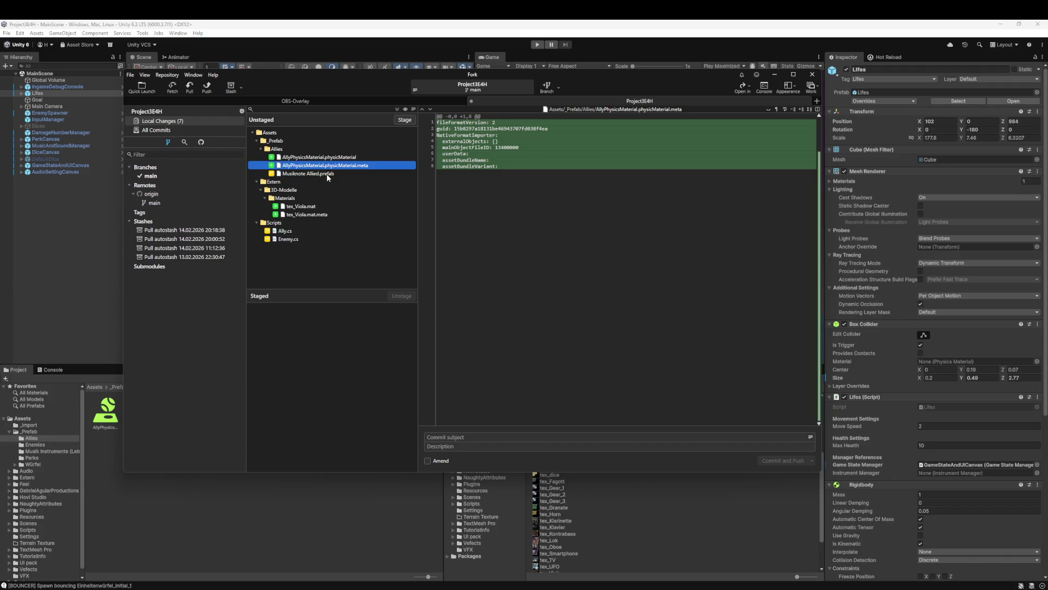
left_click(328, 173)
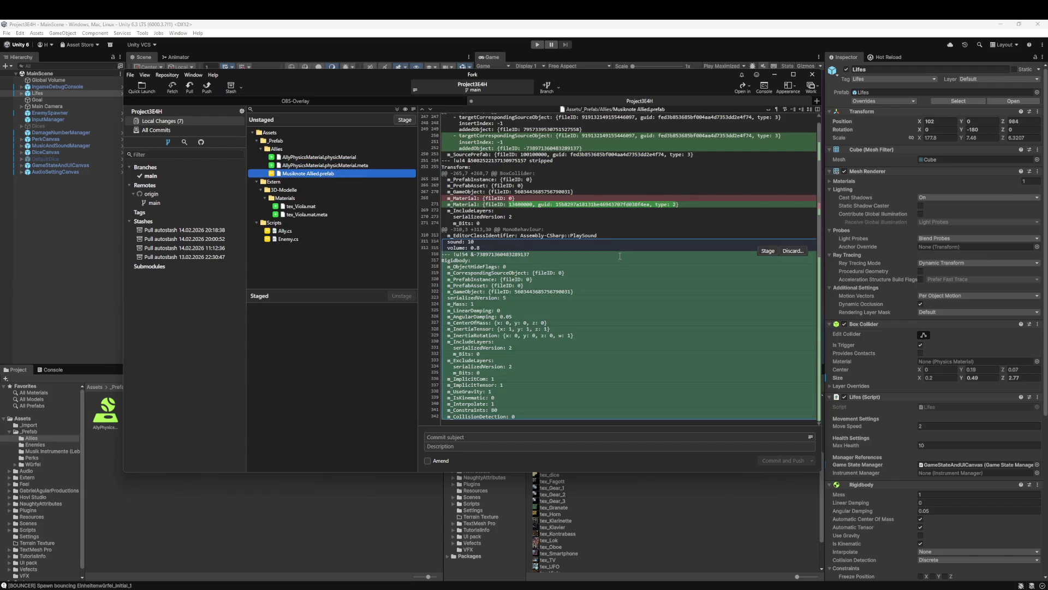
left_click(298, 240)
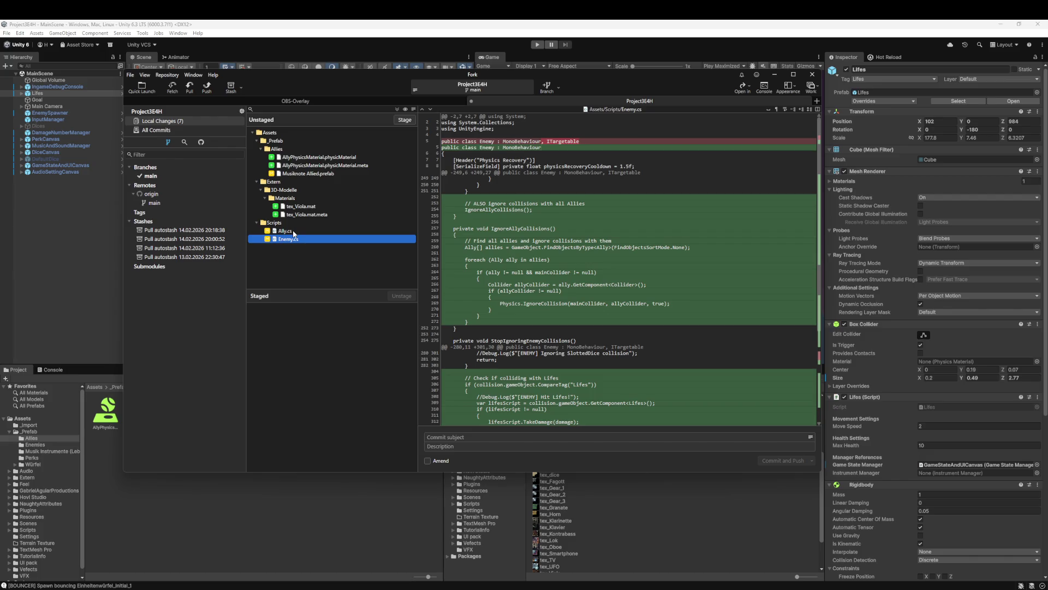
left_click(293, 232)
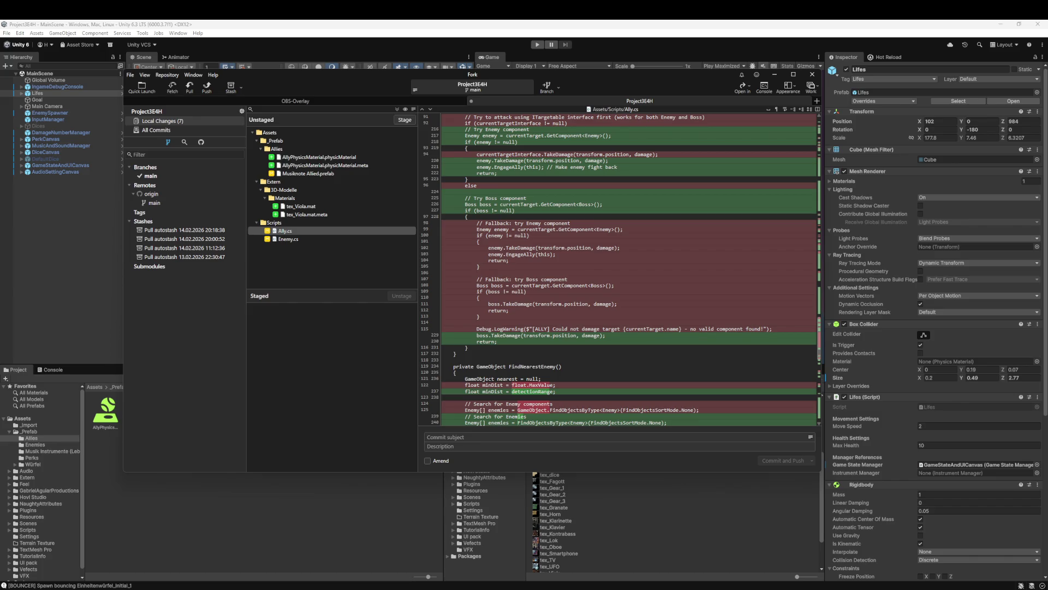
left_click(73, 461)
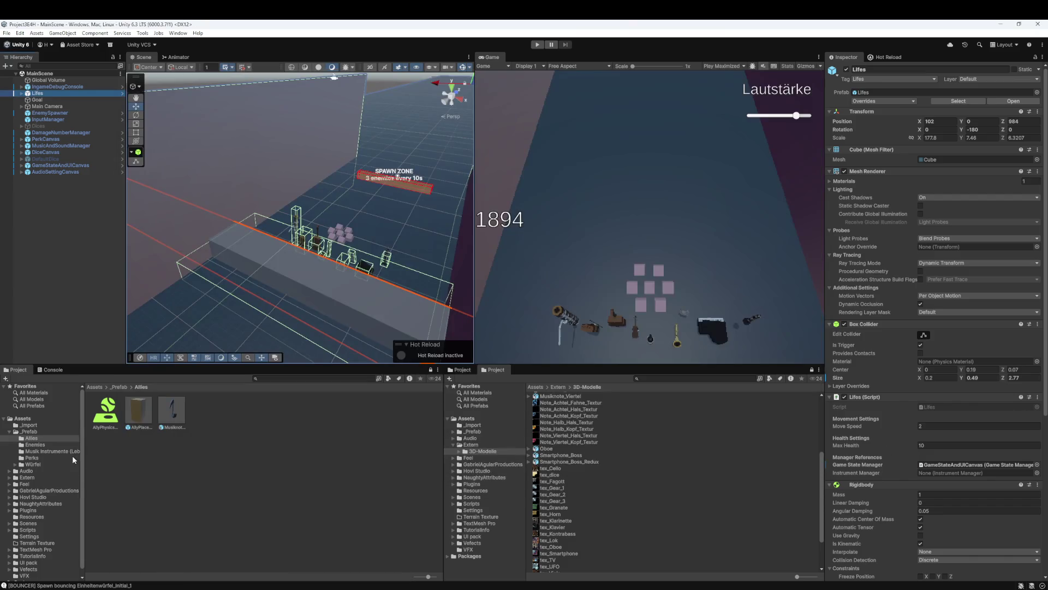
Enter Prefab Mode on Musiknote Allied from the Project window's Allies folder
double_click(164, 407)
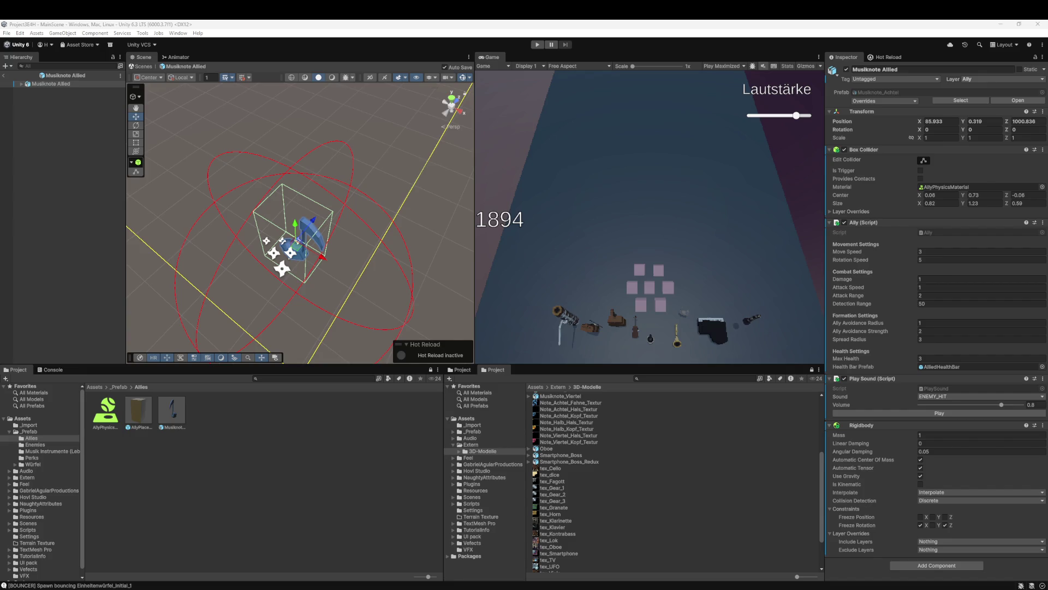
Set the Box Collider material to None and delete the AllyPhysicsMaterial asset
left_click(1043, 187)
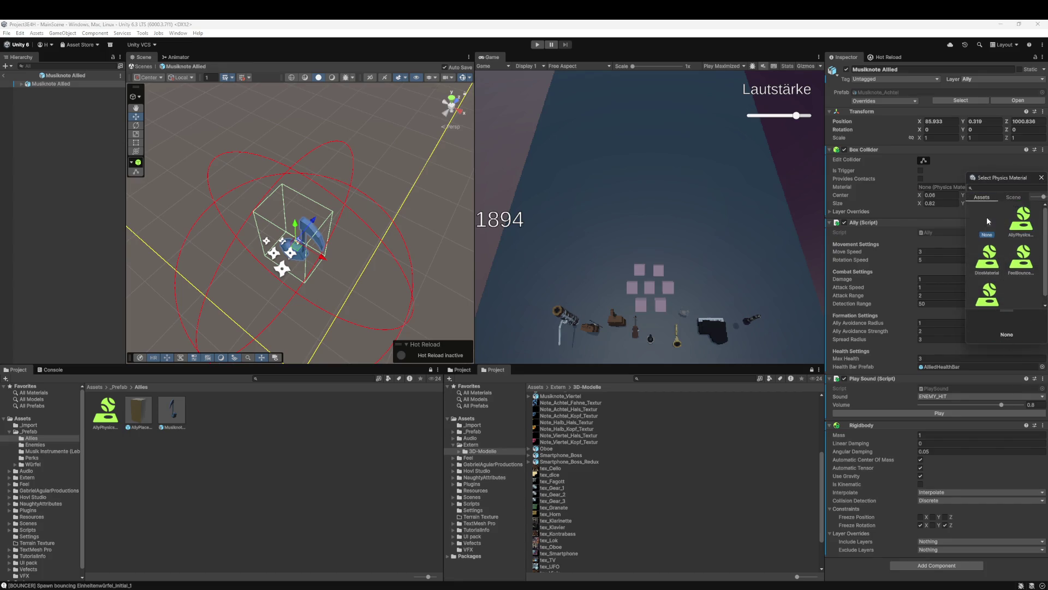
left_click(159, 456)
left_click(107, 423)
key("Delete")
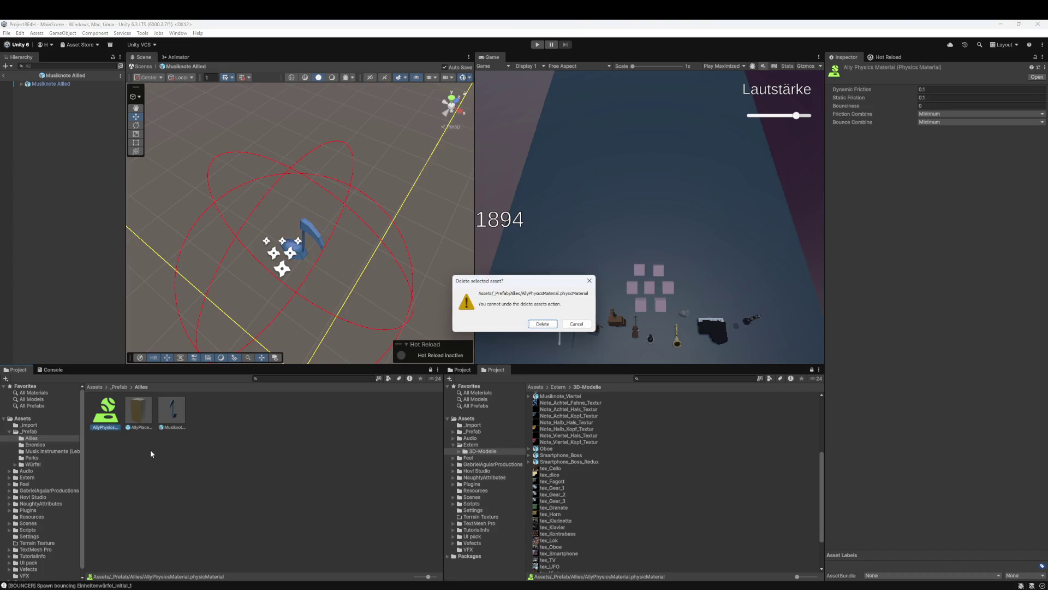
left_click(543, 324)
Remove the Rigidbody component from Musiknote Allied and start Play mode to test
left_click(138, 414)
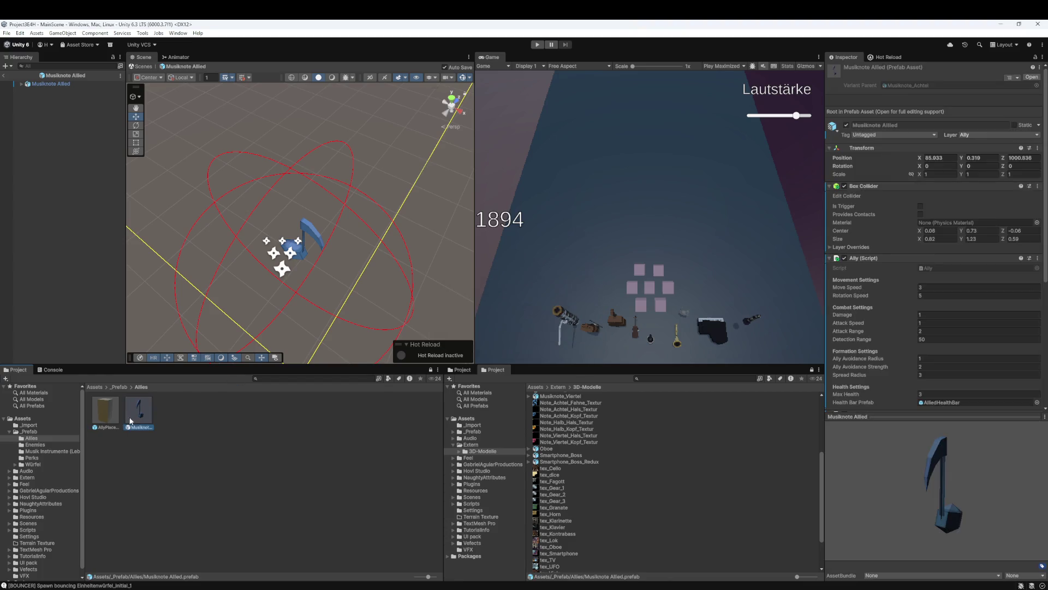
scroll(942, 315, "down", 5)
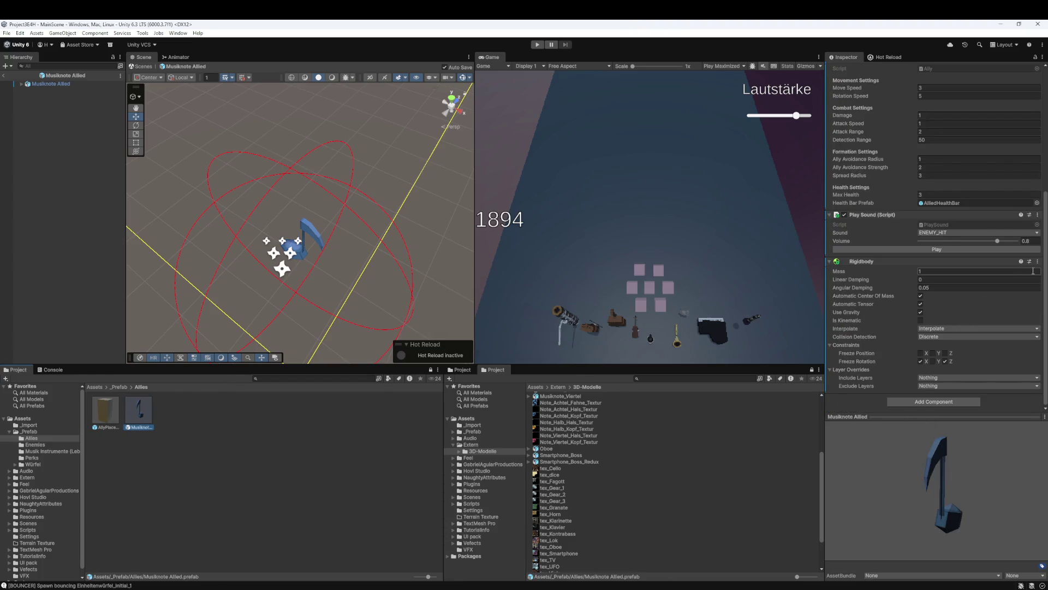
left_click(1040, 266)
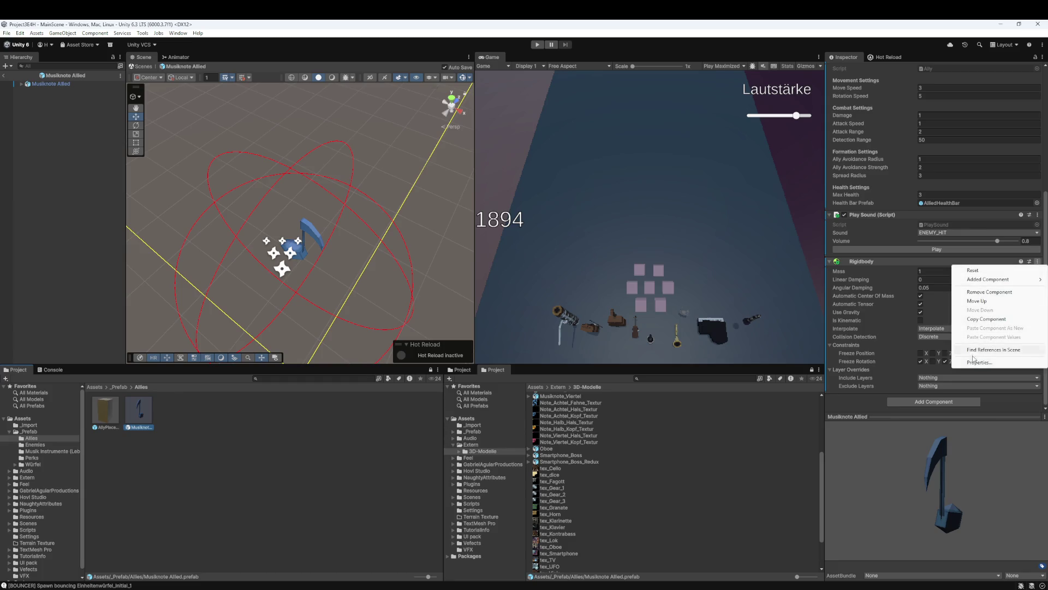
left_click(983, 289)
left_click(286, 435)
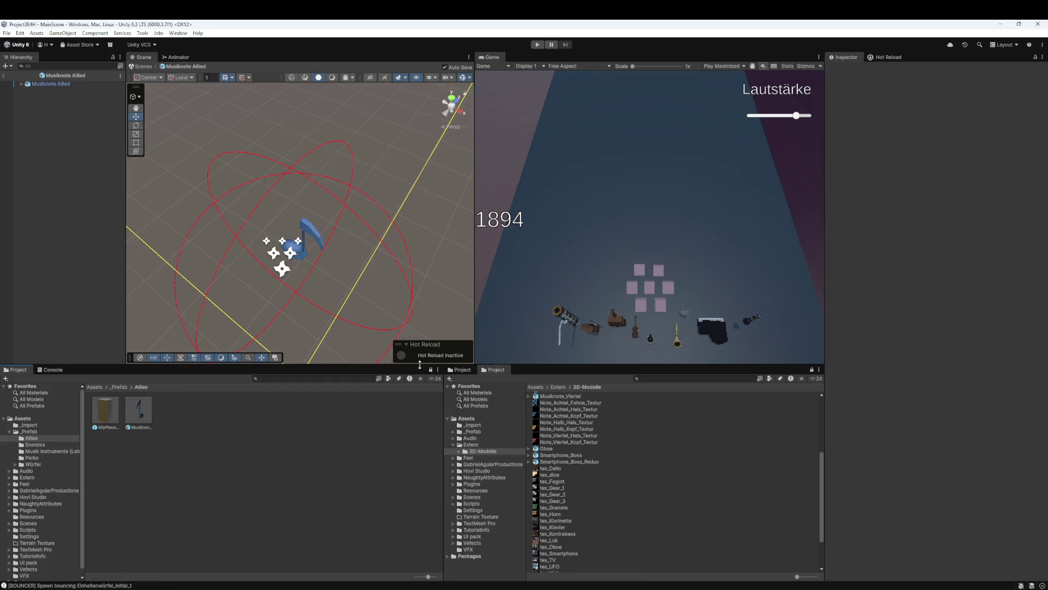
key("ctrl+p")
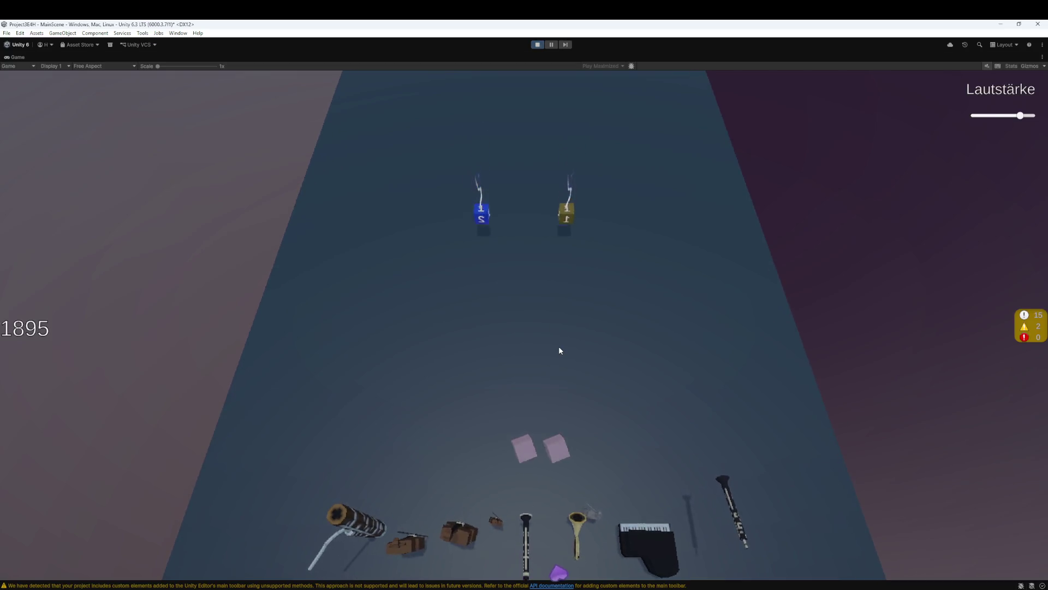
left_click(492, 276)
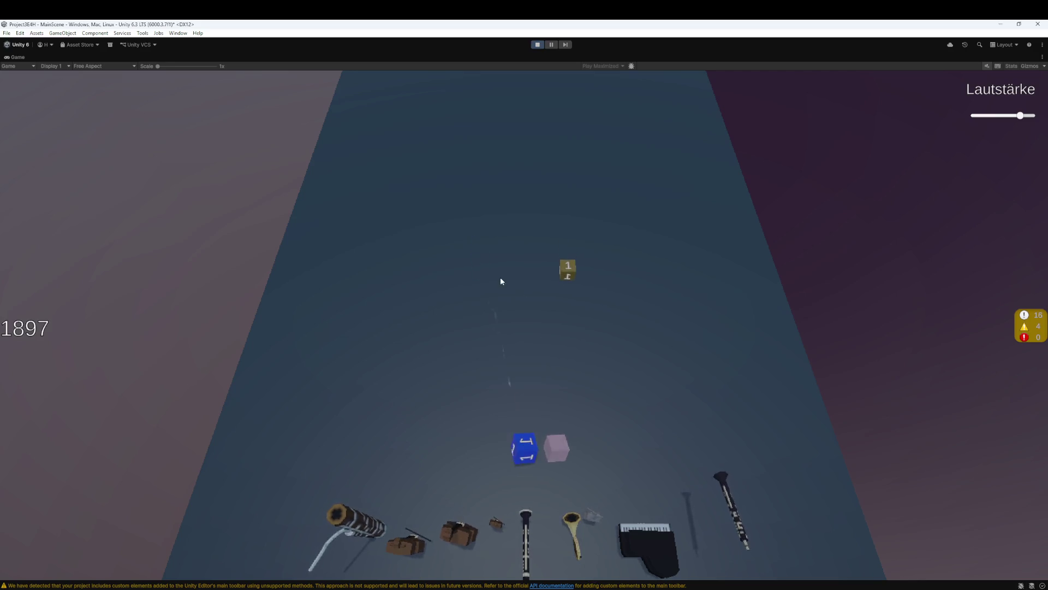
left_click(568, 269)
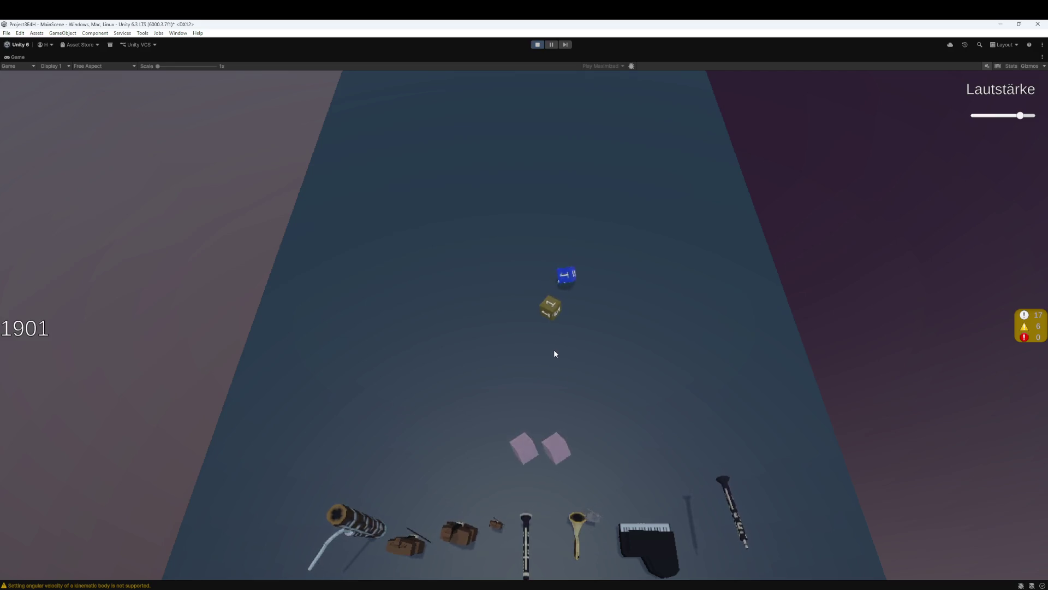
left_click(550, 319)
left_click(573, 295)
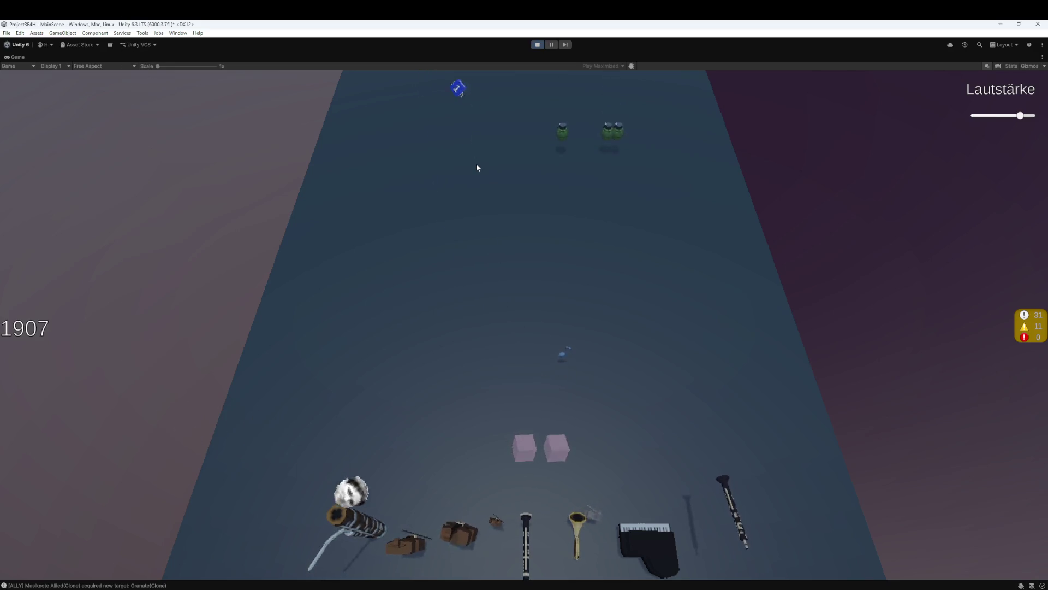
left_click(456, 101)
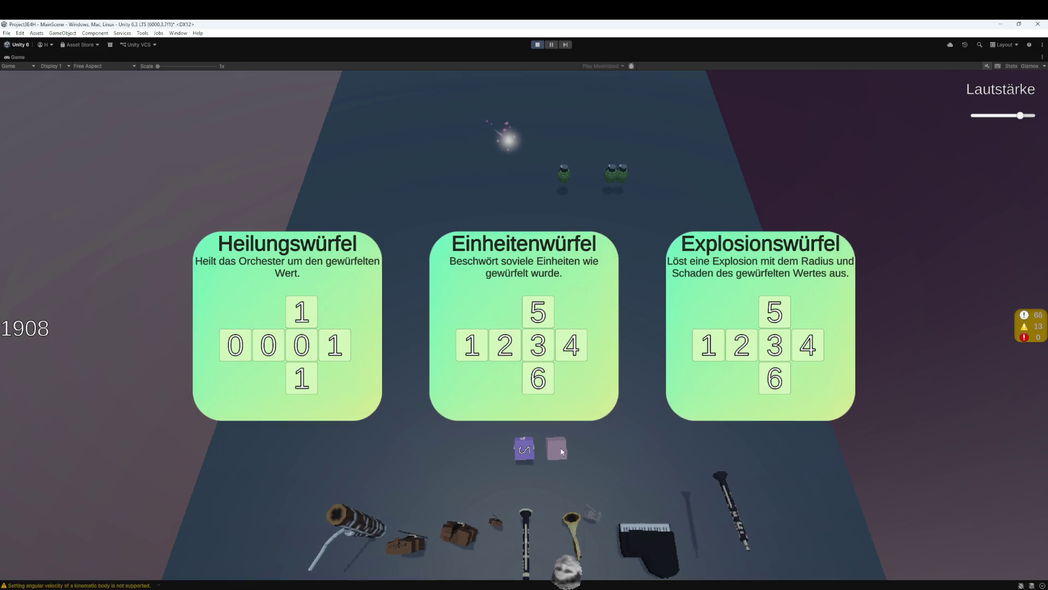
left_click(549, 453)
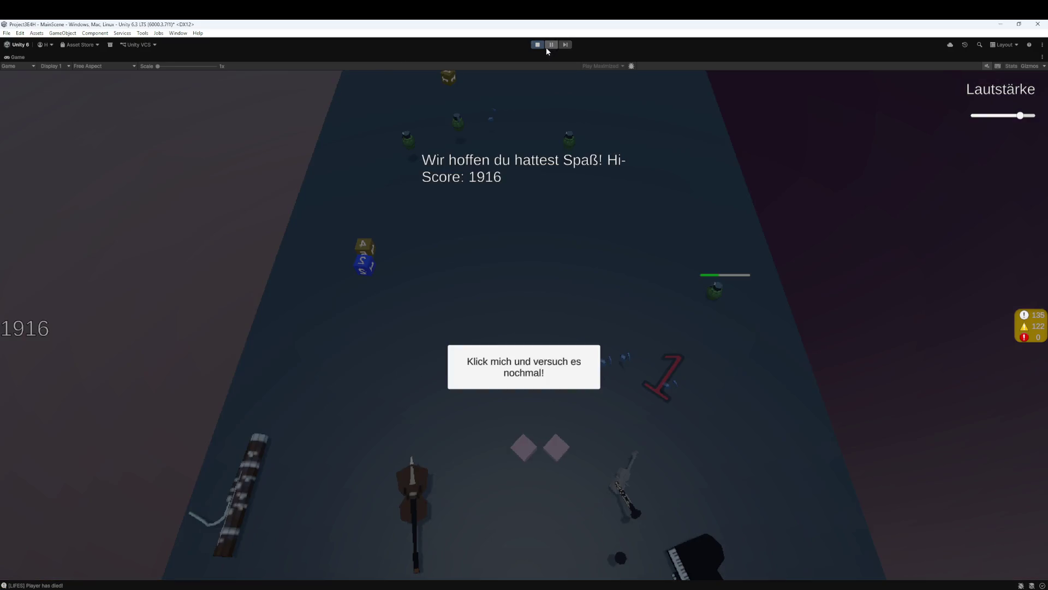
left_click(538, 46)
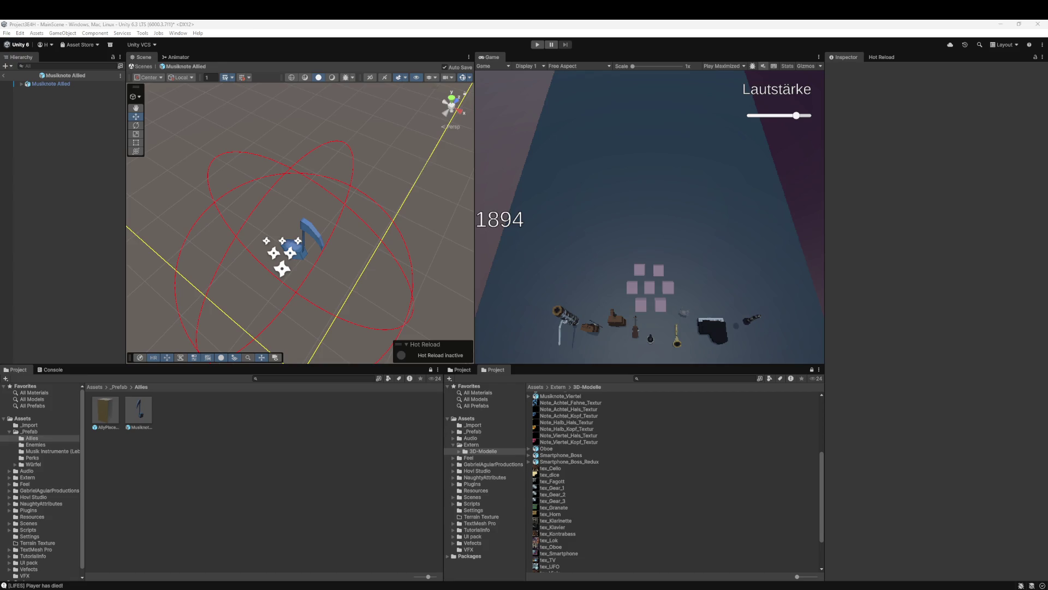
Discard all local changes except tex_Viola and its meta file, then return to Unity
key("alt+Tab")
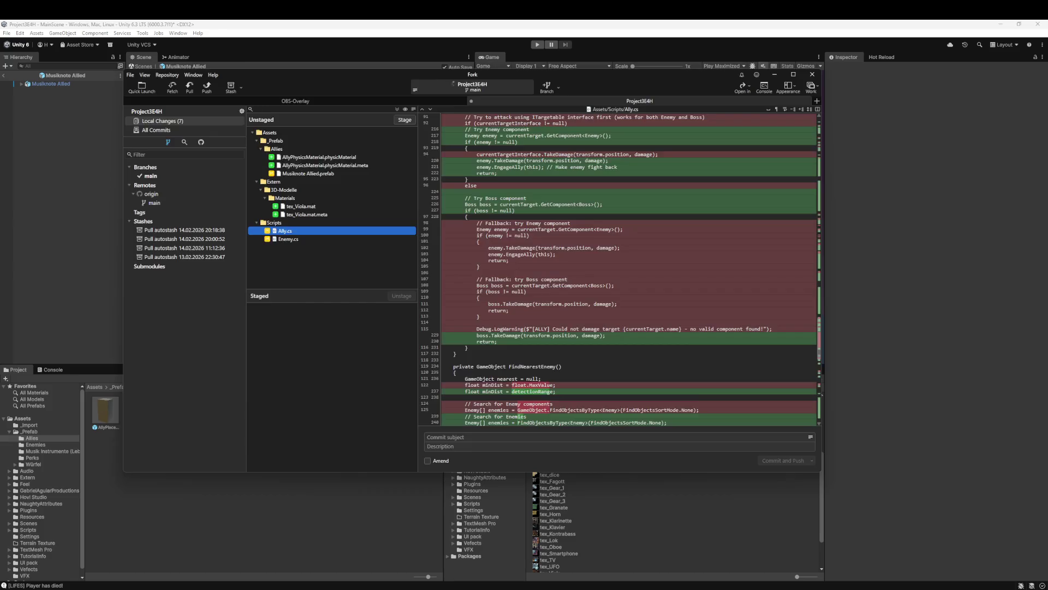
left_click(297, 189)
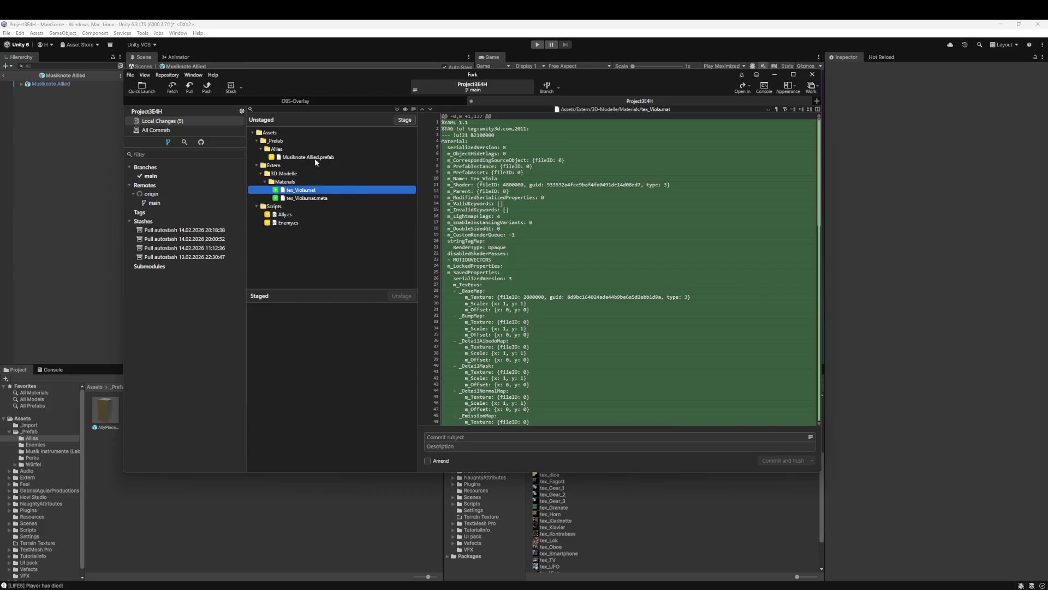
key("ctrl+a")
left_click(320, 192, "ctrl")
left_click(305, 199, "ctrl")
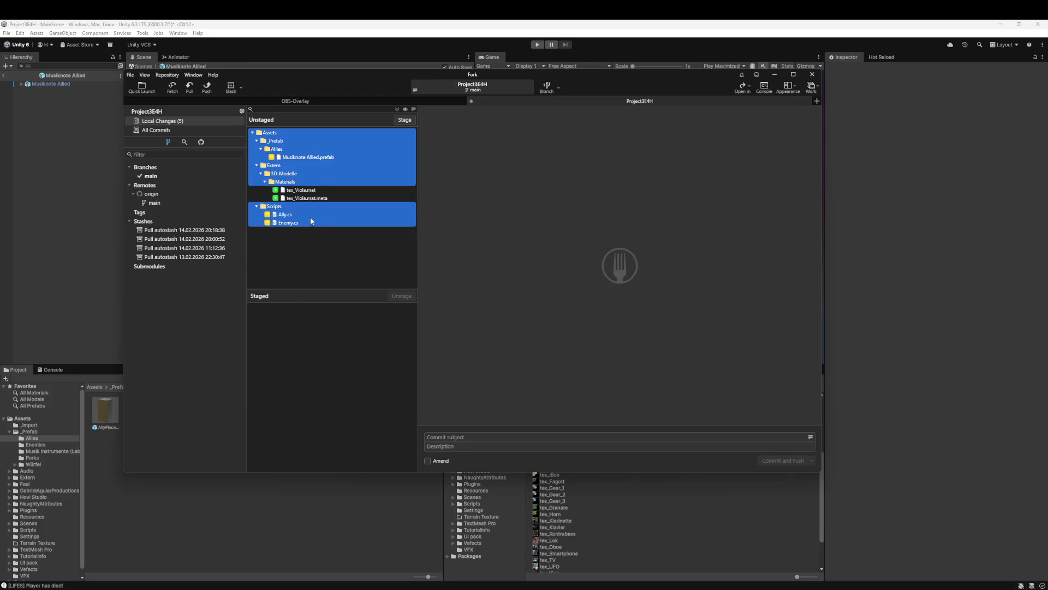
right_click(297, 157)
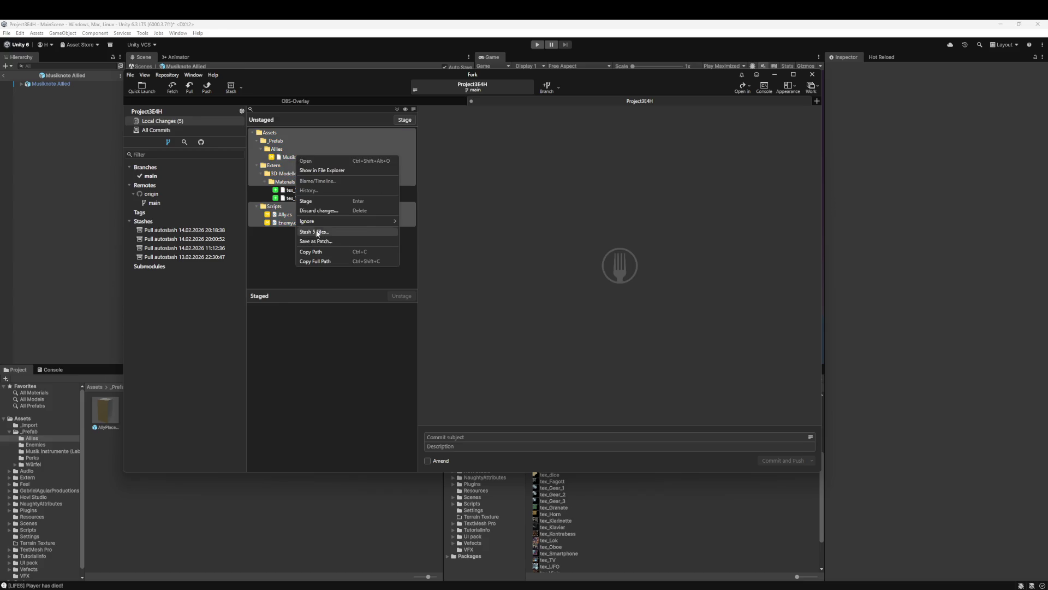
left_click(321, 211)
left_click(512, 278)
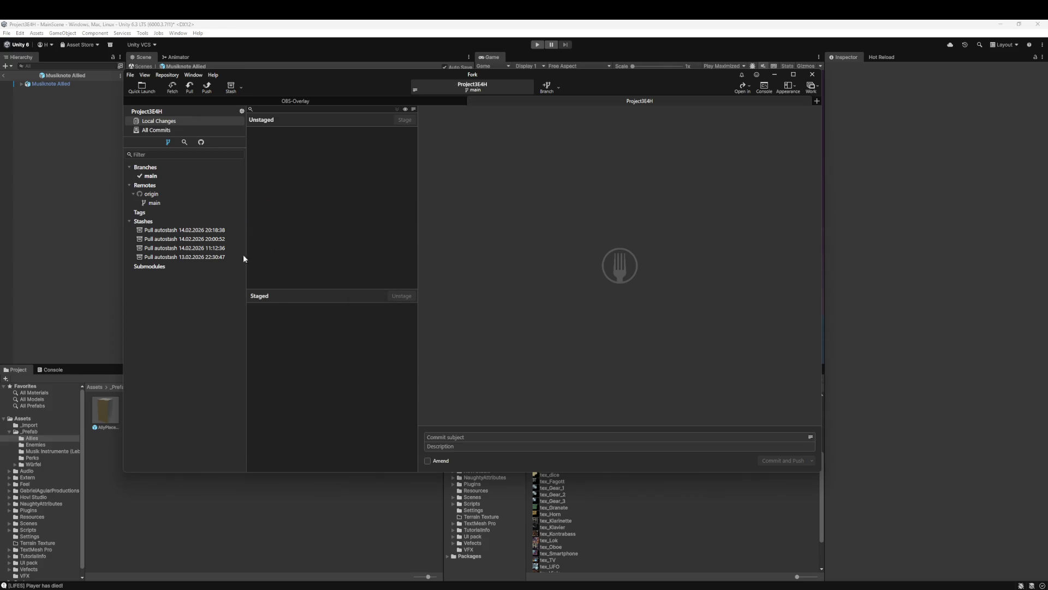
left_click(52, 297)
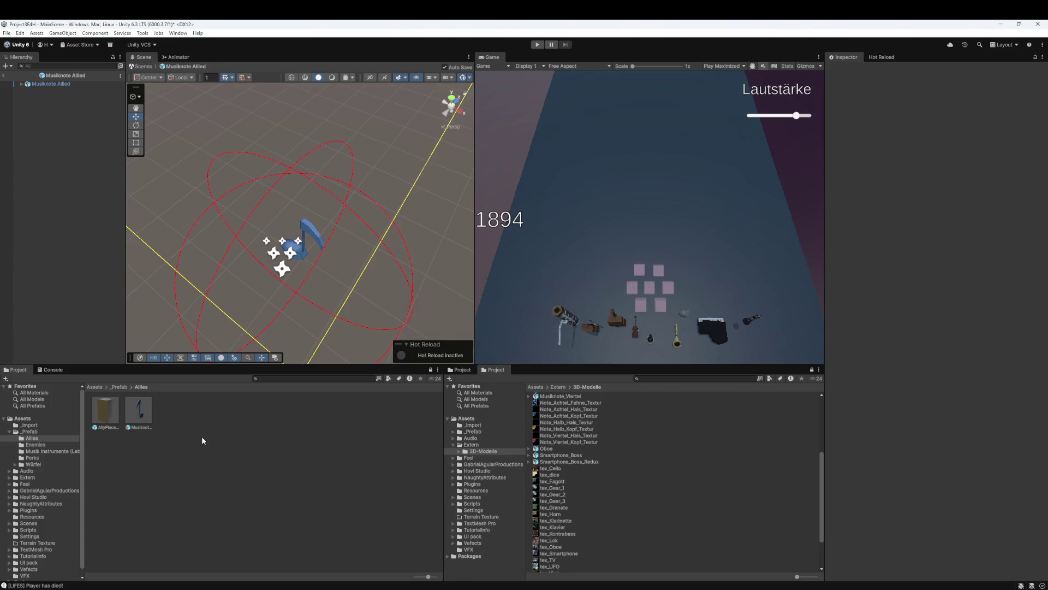
Show Musiknote Allied in the Inspector and scroll to its Ally combat and health settings
left_click(144, 417)
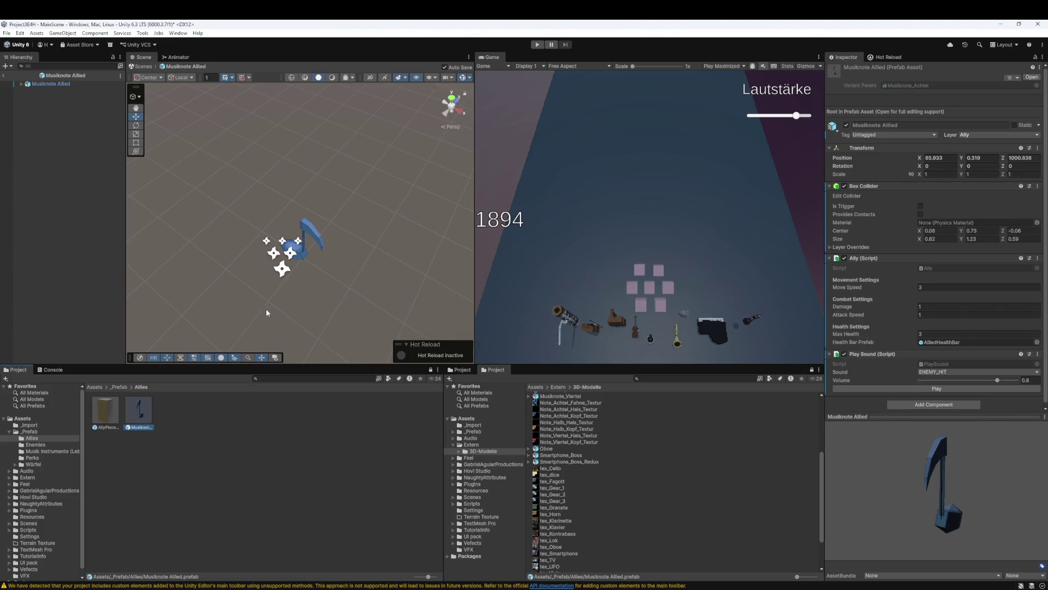
scroll(907, 257, "down", 1)
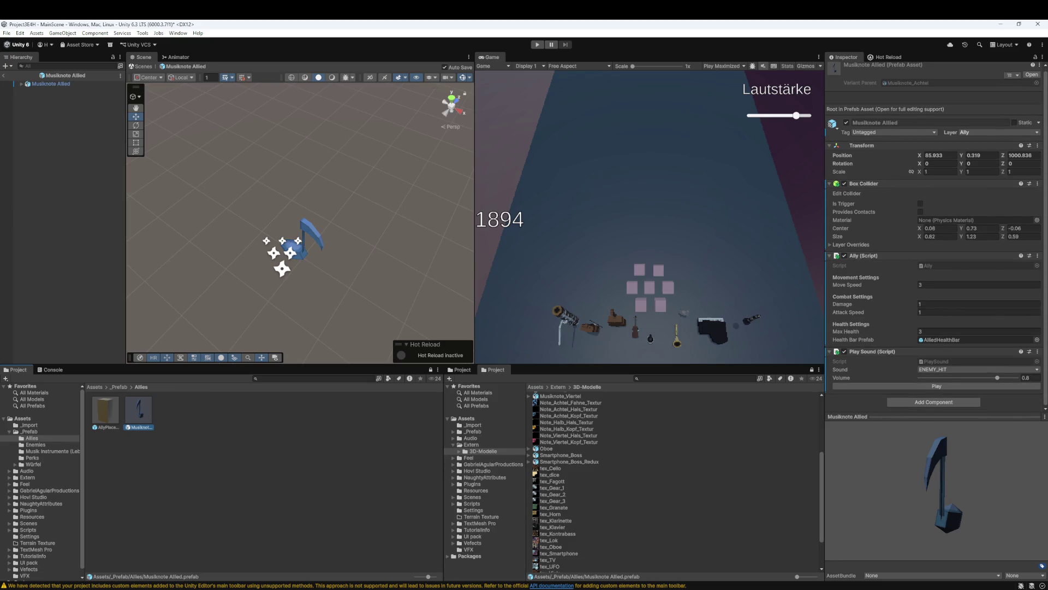
key("alt+Tab")
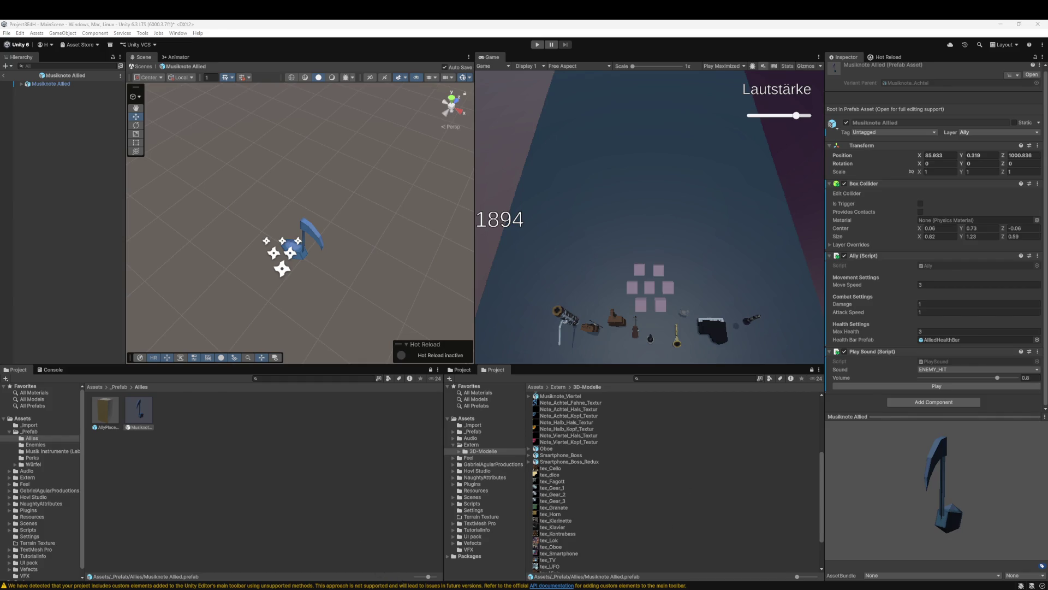
Switch between Unity and Rider, ending on Enemy.cs at its ActivateRagdoll method
left_click(748, 552)
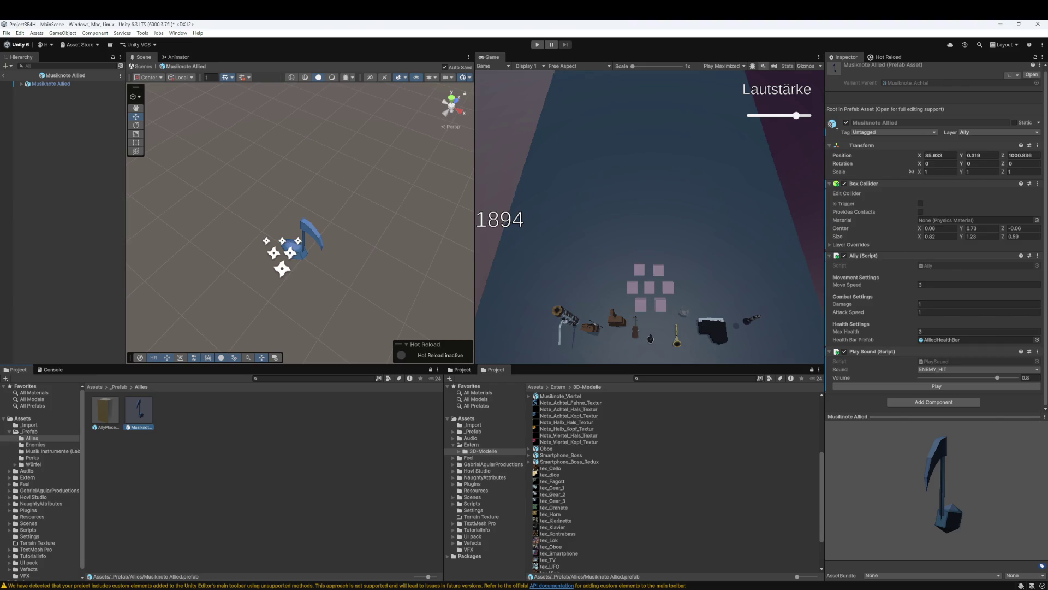
key("alt+Tab")
left_click(721, 587)
key("alt+Tab")
scroll(523, 278, "down", 10)
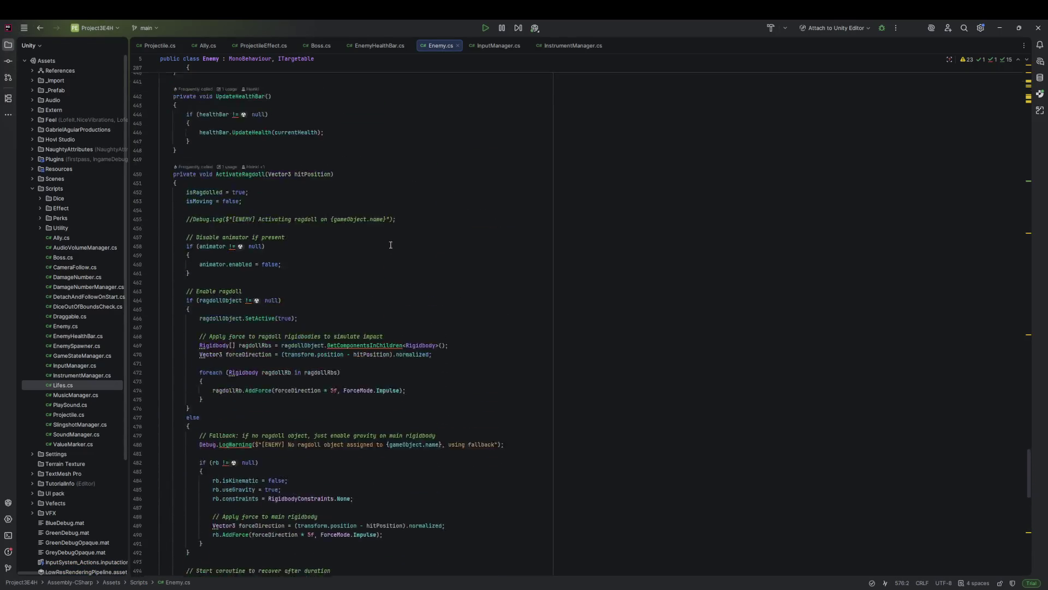
scroll(864, 370, "up", 1)
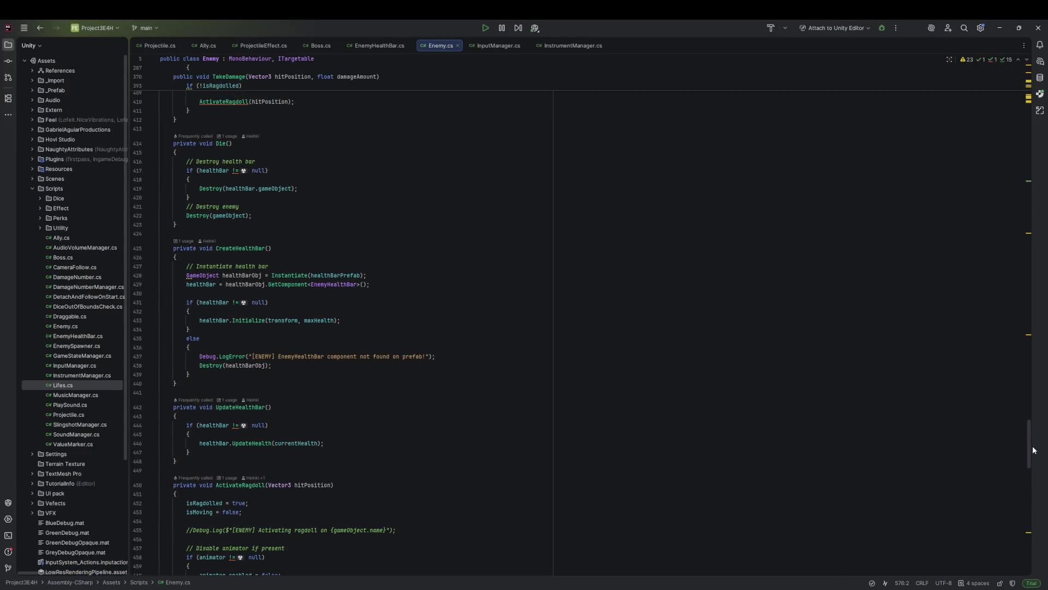
left_click_drag(1031, 449, 1007, 75)
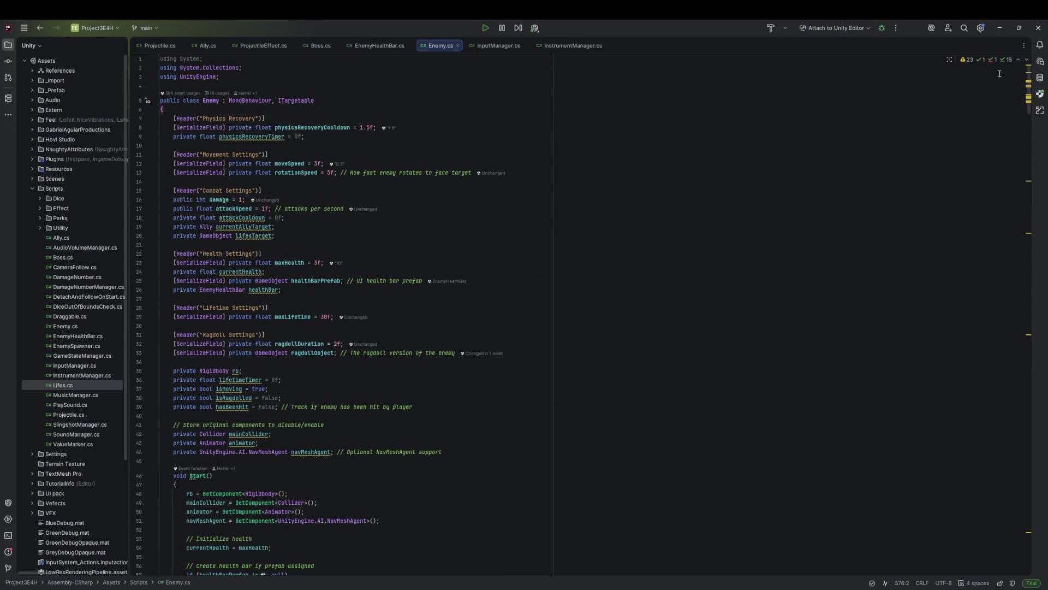
scroll(248, 89, "down", 5)
scroll(247, 88, "up", 5)
left_click(247, 89)
key("Return")
key("Return")
key("Return")
key("Up")
type("try")
key("Escape")
key("ctrl+shift+Return")
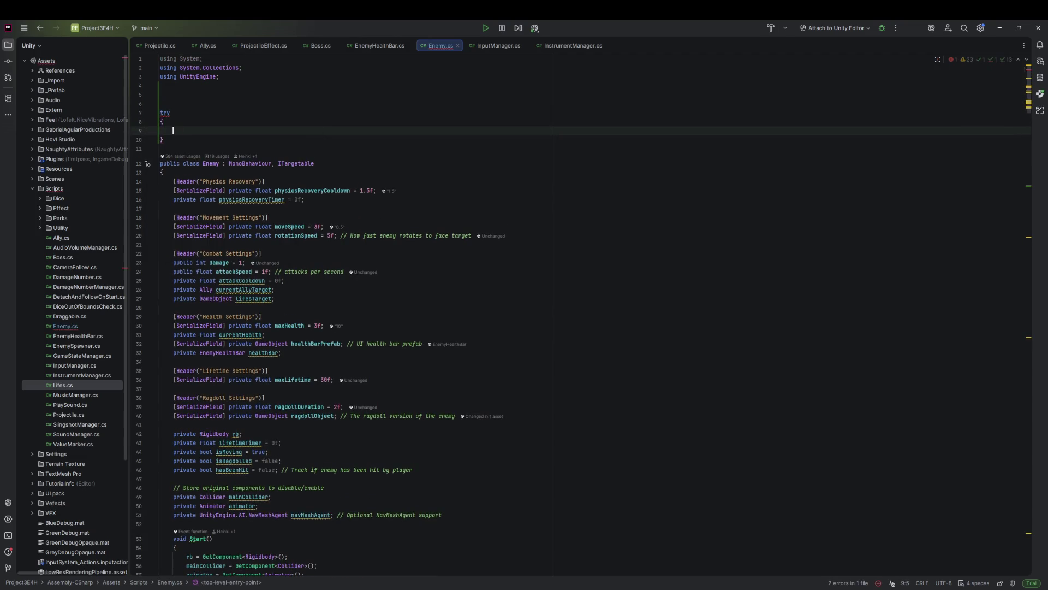
mouse_move(330, 154)
left_mouse_down()
mouse_move(376, 578)
mouse_move(388, 508)
mouse_move(402, 502)
left_mouse_up()
scroll(388, 509, "down", 20)
key("ctrl+z")
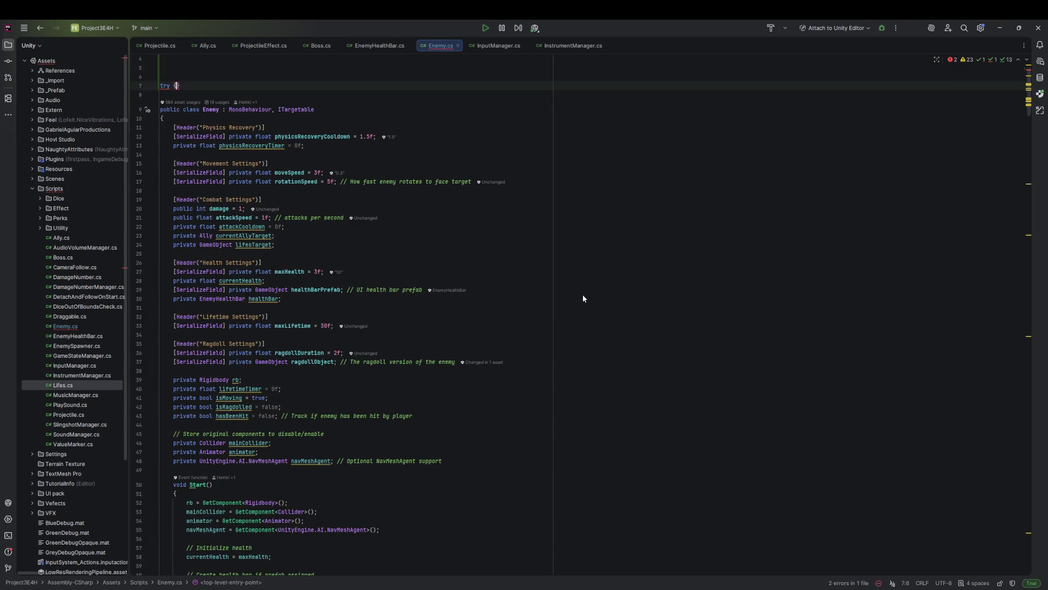
key("BackSpace")
key("BackSpace")
key("BackSpace")
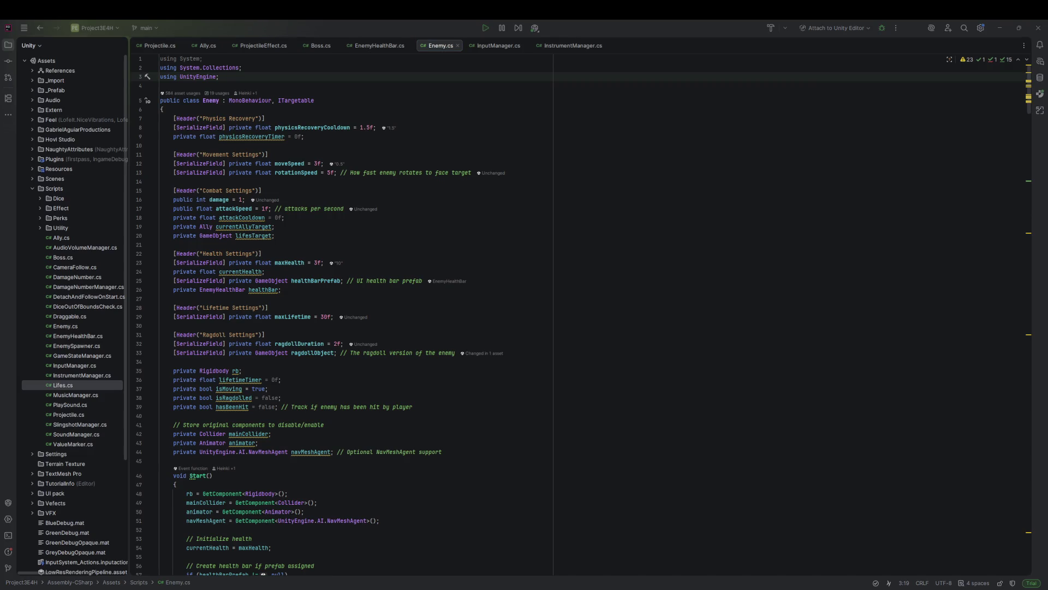
left_click(519, 271)
key("alt+Tab")
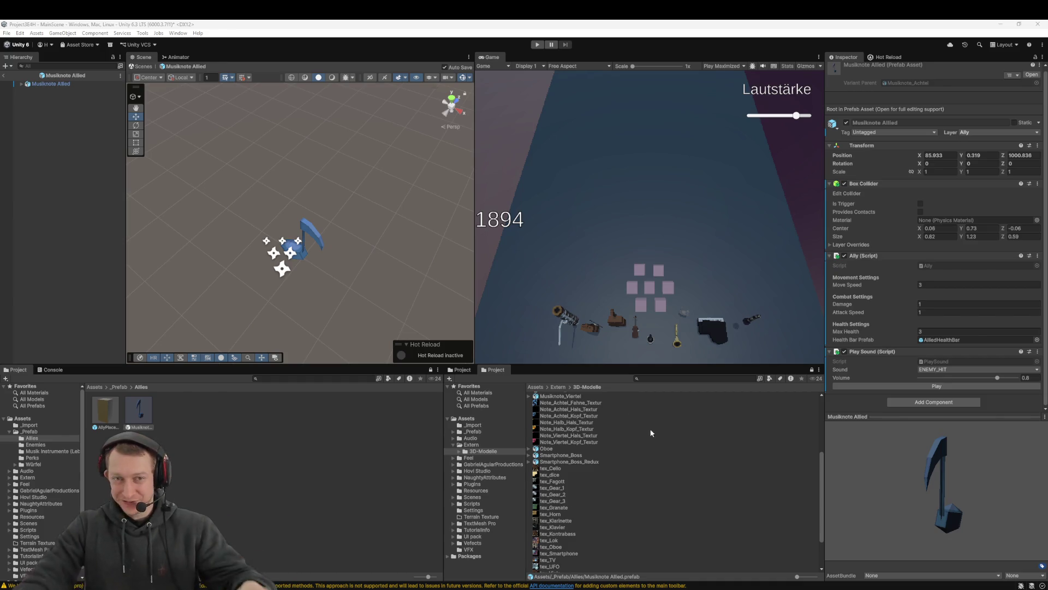
Start Play mode, lower the Lautstärke volume, slot the blue and gold dice, and pick a new die
left_click(537, 45)
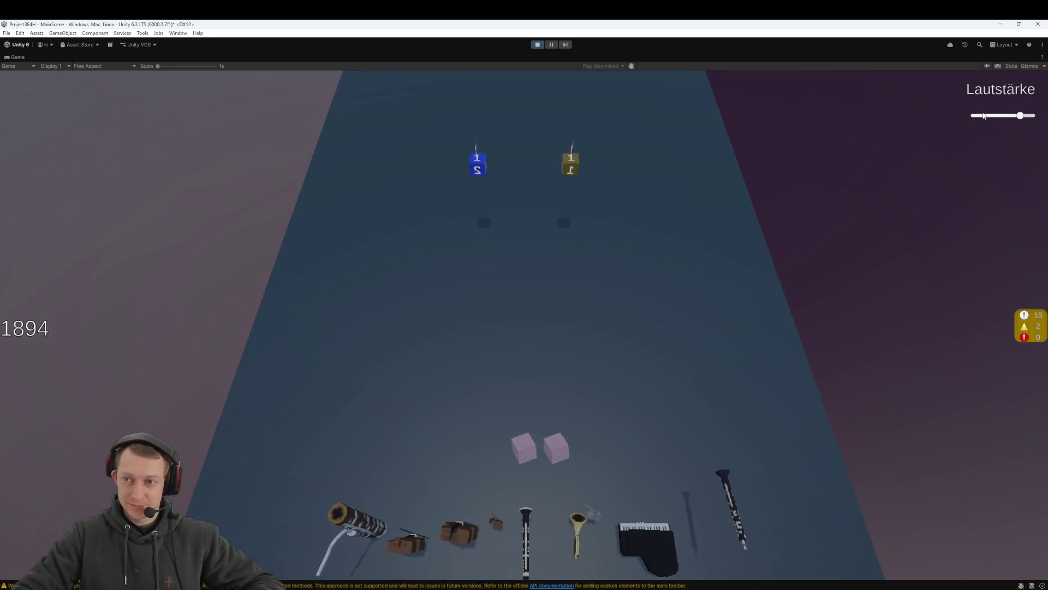
left_click(990, 116)
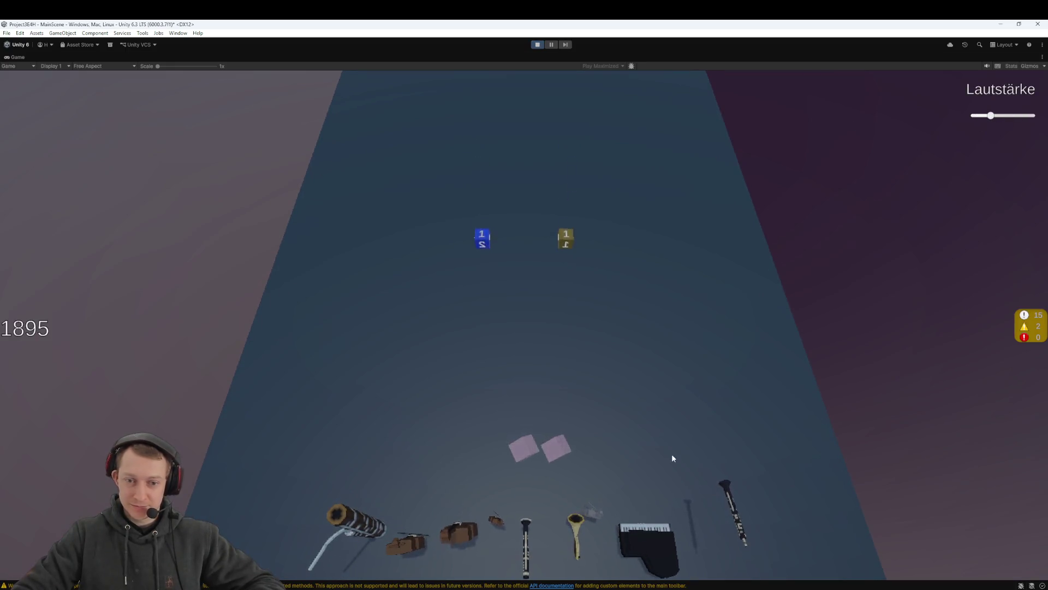
mouse_move(482, 240)
left_mouse_down()
mouse_move(483, 274)
mouse_move(558, 454)
left_mouse_up()
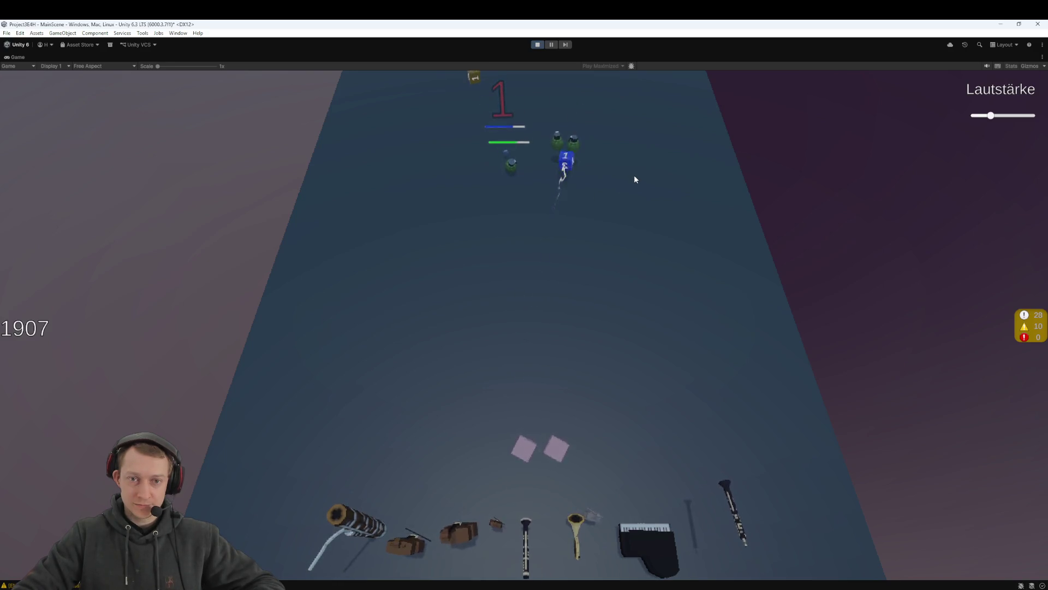
left_click(473, 91)
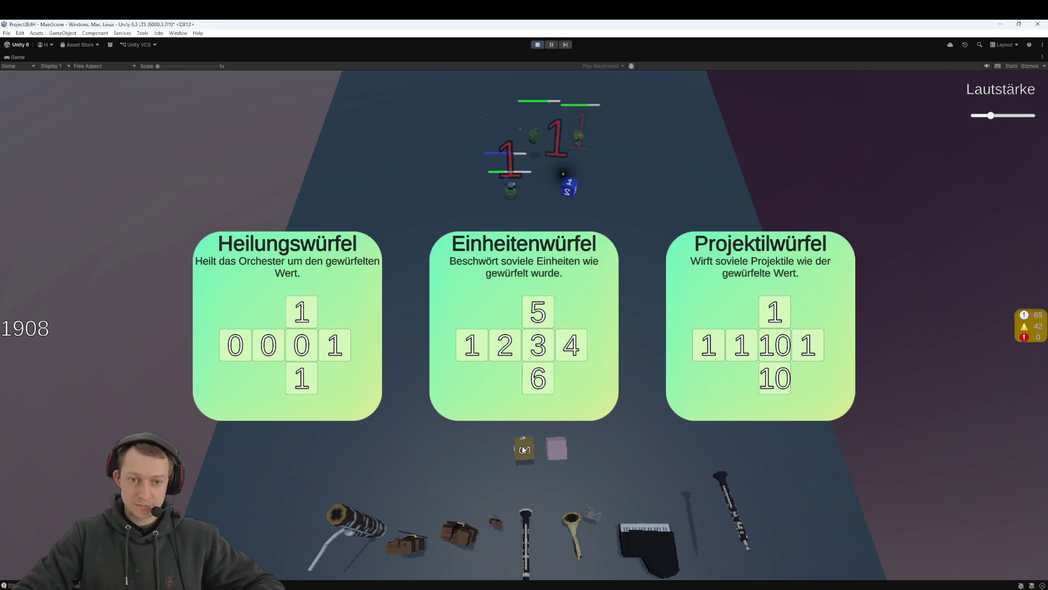
left_click(550, 326)
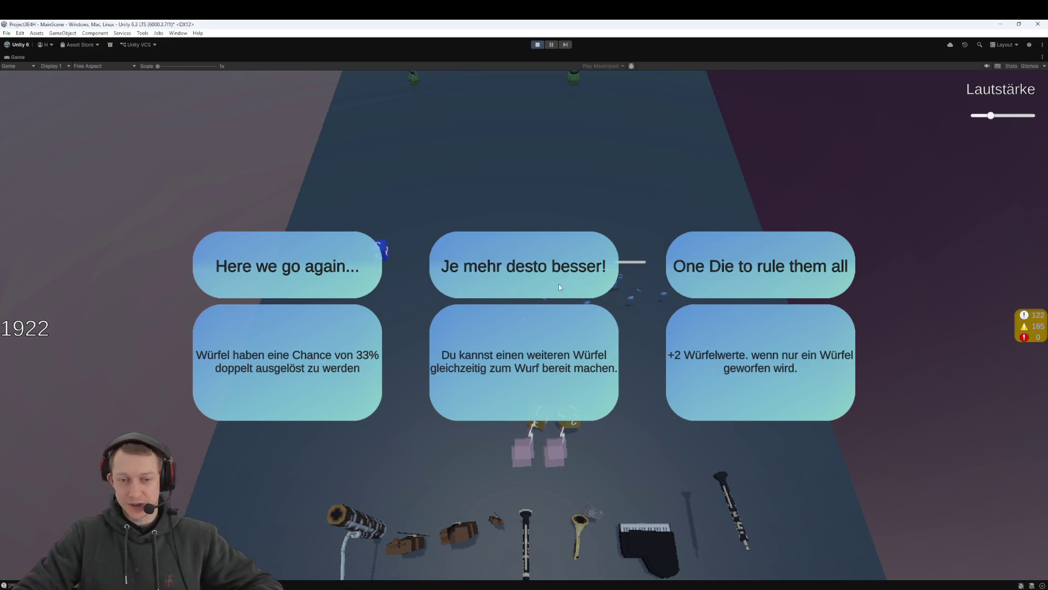
Take One Die to rule them all, slot and launch dice, pick a die, then take Je mehr desto besser!
left_click(742, 396)
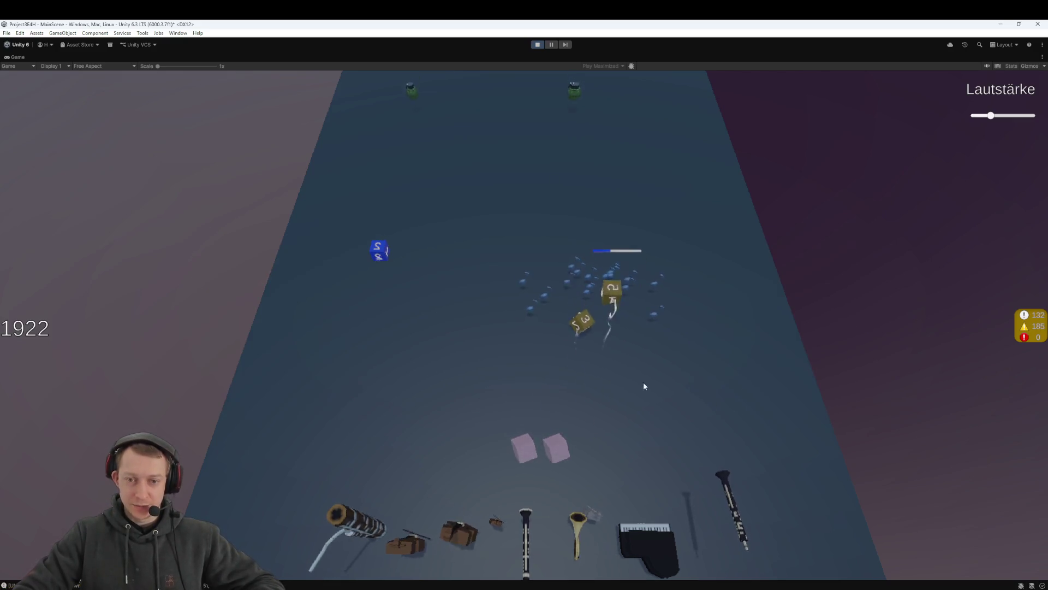
mouse_move(615, 327)
left_mouse_down()
mouse_move(611, 388)
mouse_move(560, 455)
mouse_move(561, 507)
left_mouse_up()
left_click(513, 492)
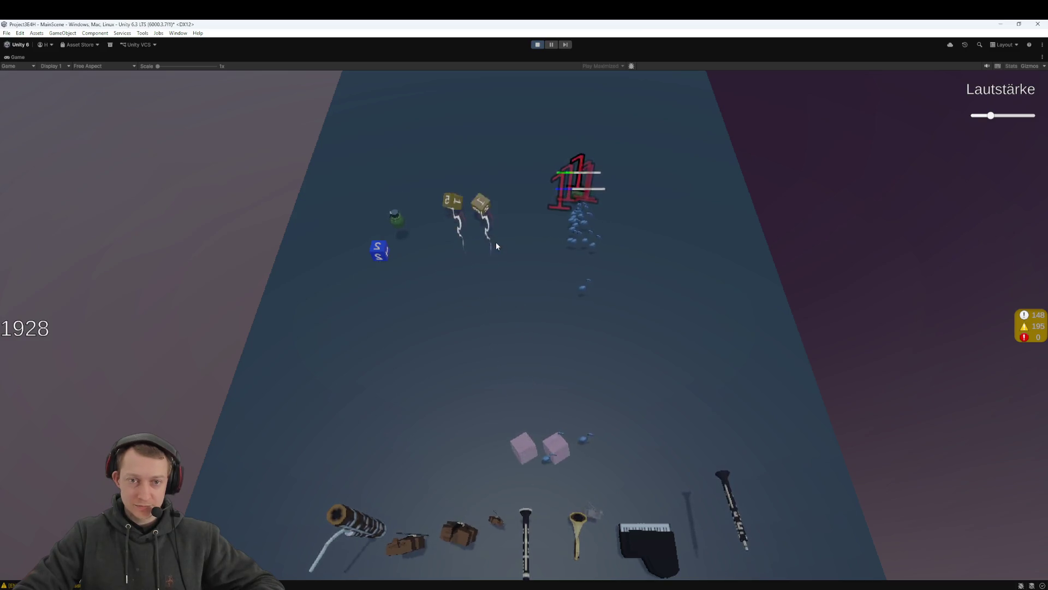
left_click_drag(385, 252, 524, 448)
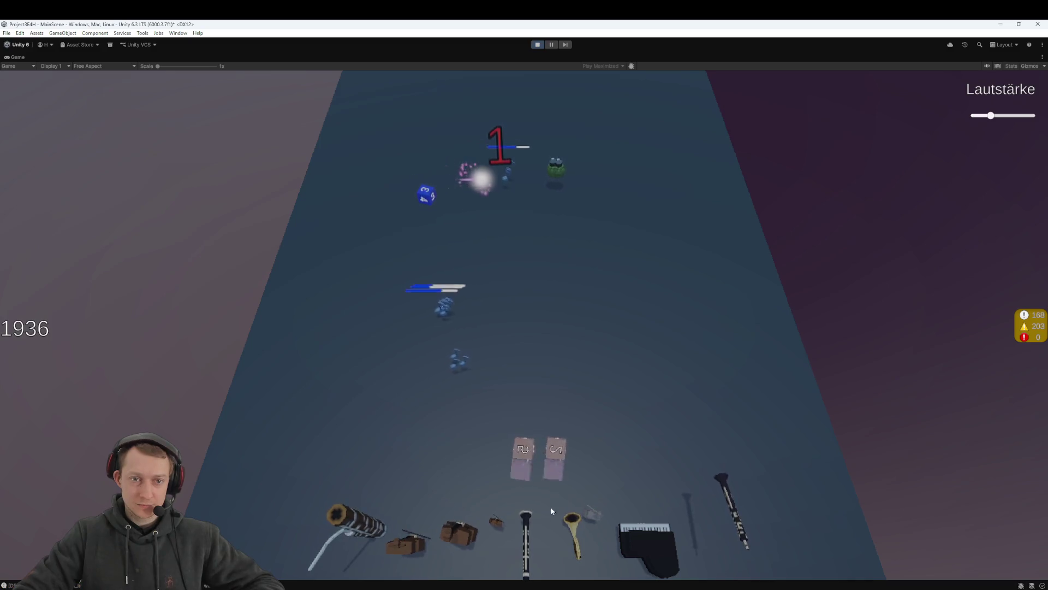
left_click(536, 427)
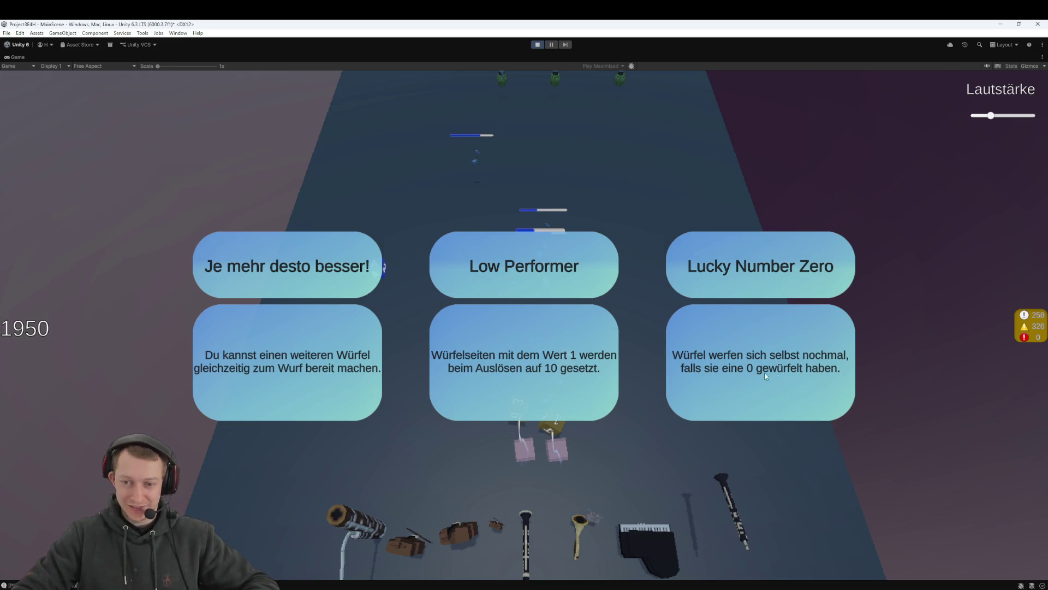
left_click(285, 369)
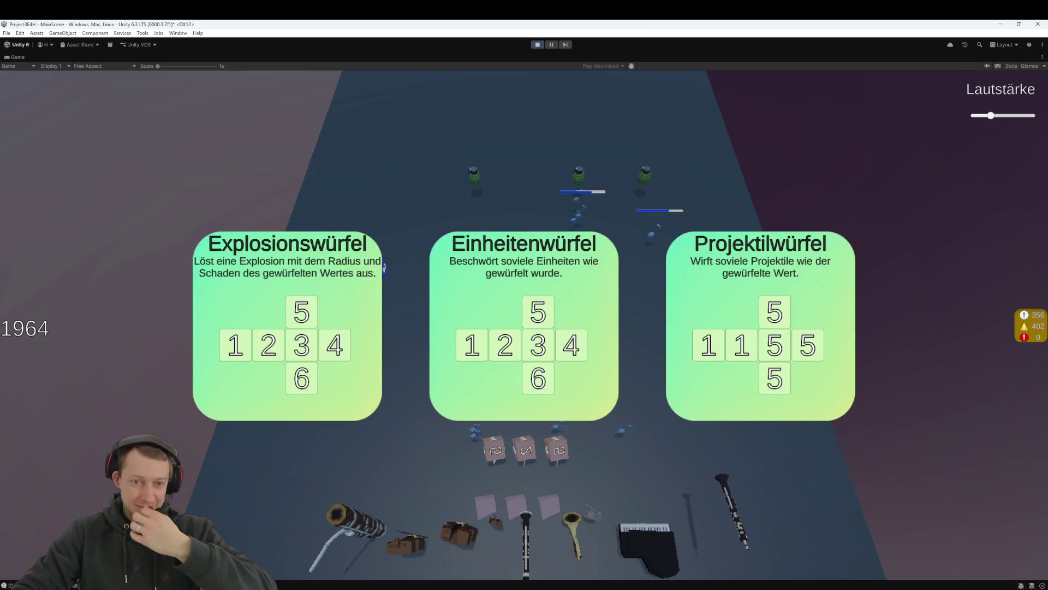
Pick a die, move one out of the middle slot, take Lucky Number Zero, then choose Projektilwürfel
left_click(381, 268)
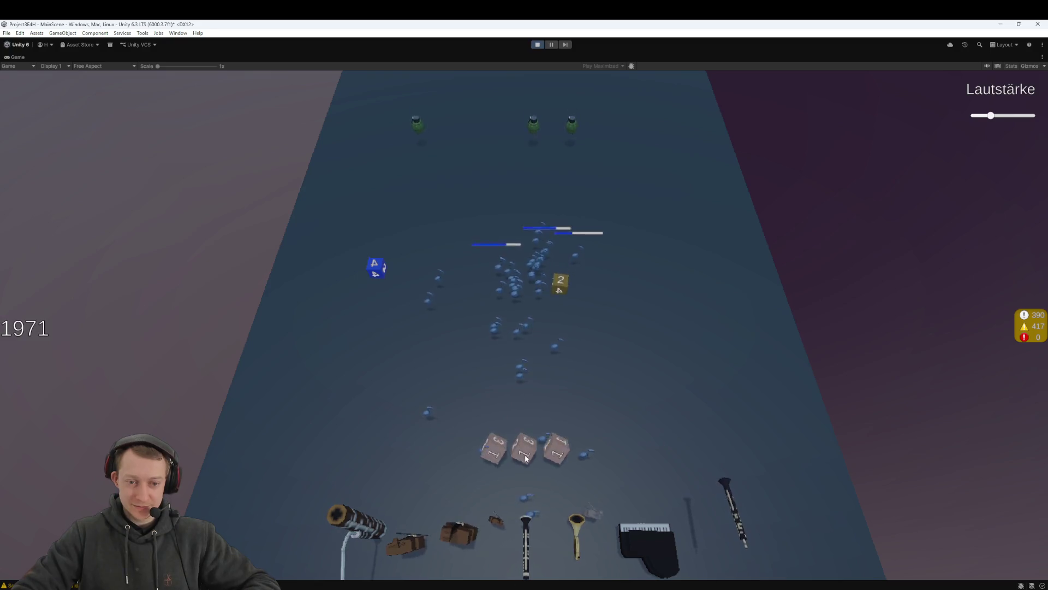
mouse_move(525, 463)
left_mouse_down()
mouse_move(554, 495)
mouse_move(558, 549)
mouse_move(494, 480)
mouse_move(555, 449)
left_mouse_up()
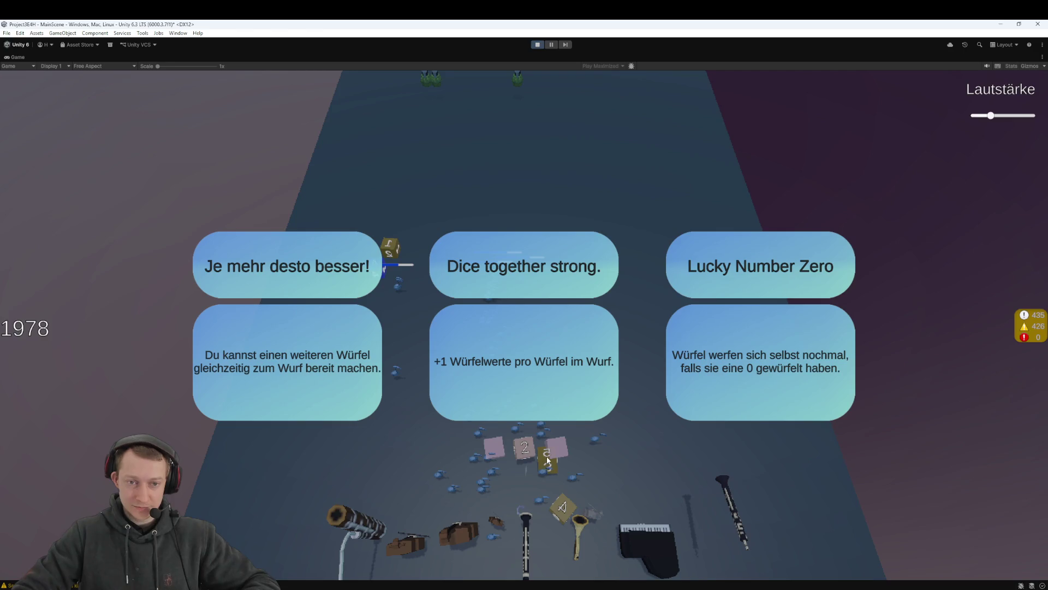
left_click(687, 254)
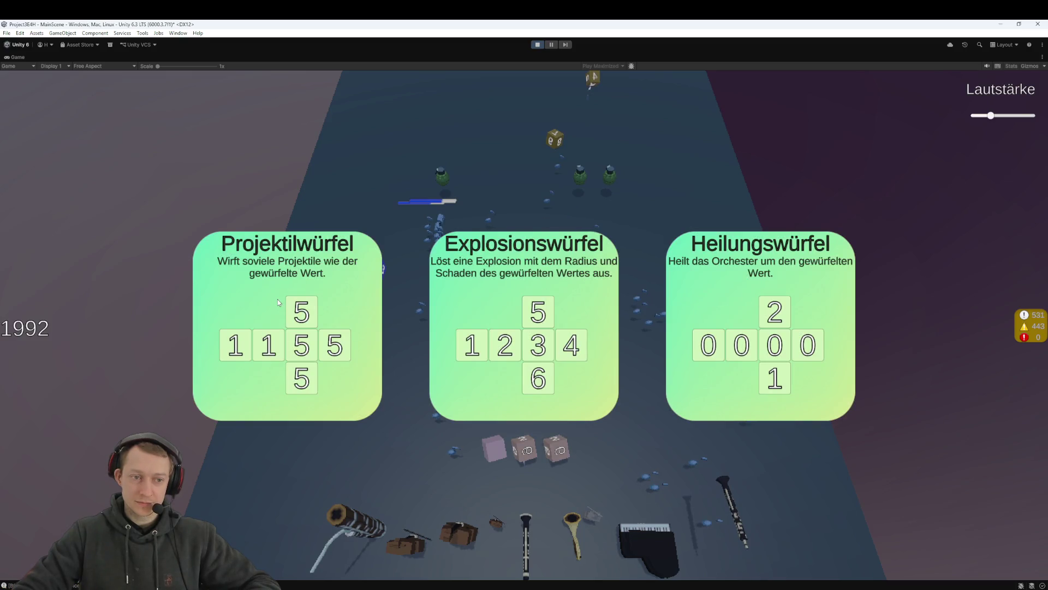
left_click(277, 299)
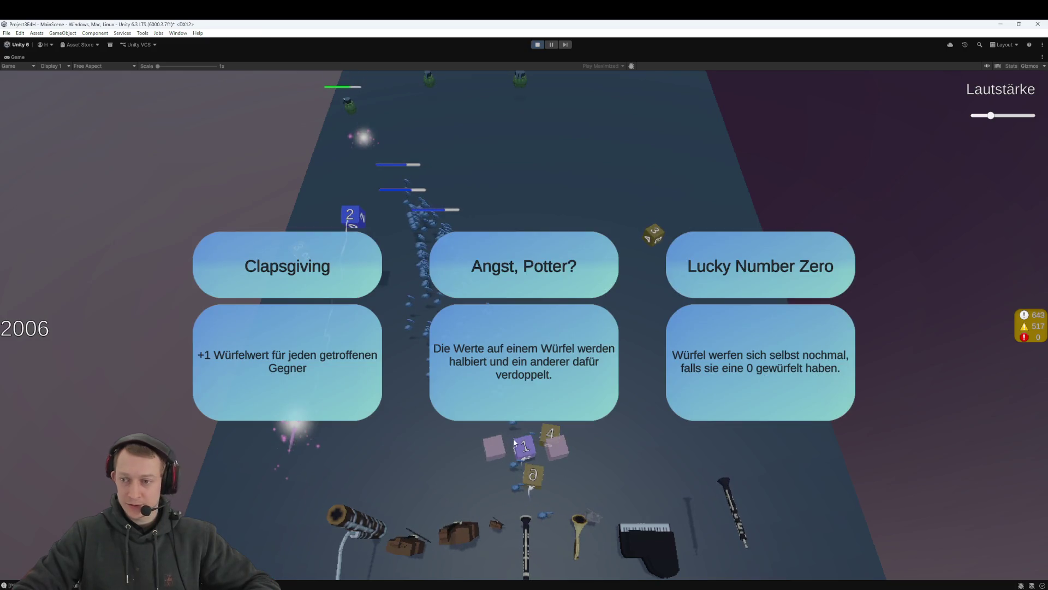
Take Clapsgiving, then catch falling dice into the slots and launch them at the enemies
left_click(286, 367)
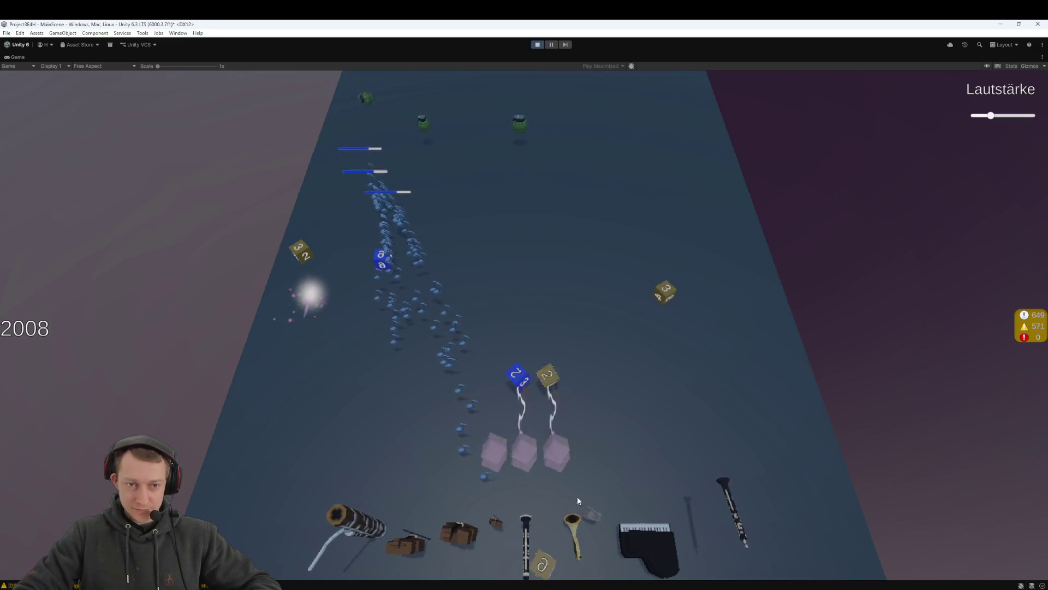
left_click(669, 331)
left_click(519, 203)
left_click(447, 154)
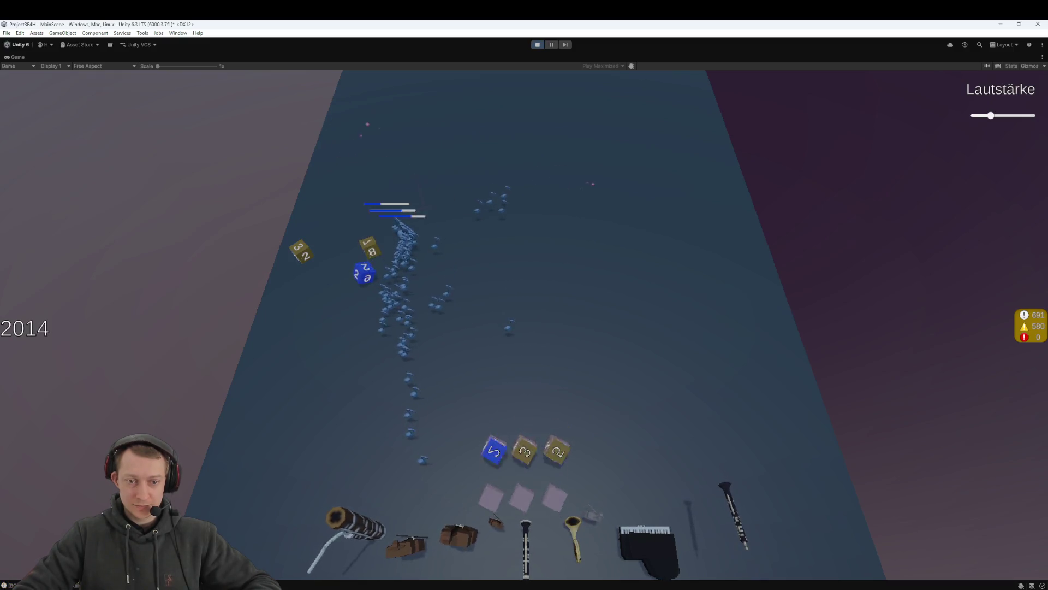
left_click(503, 423)
left_click(472, 280)
left_click(358, 249)
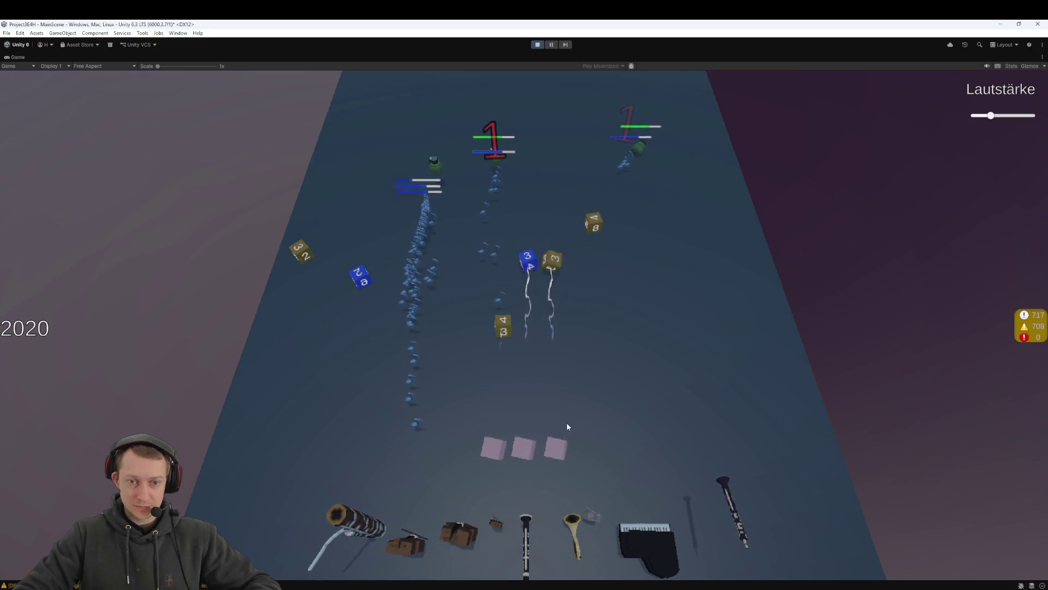
left_click(593, 233)
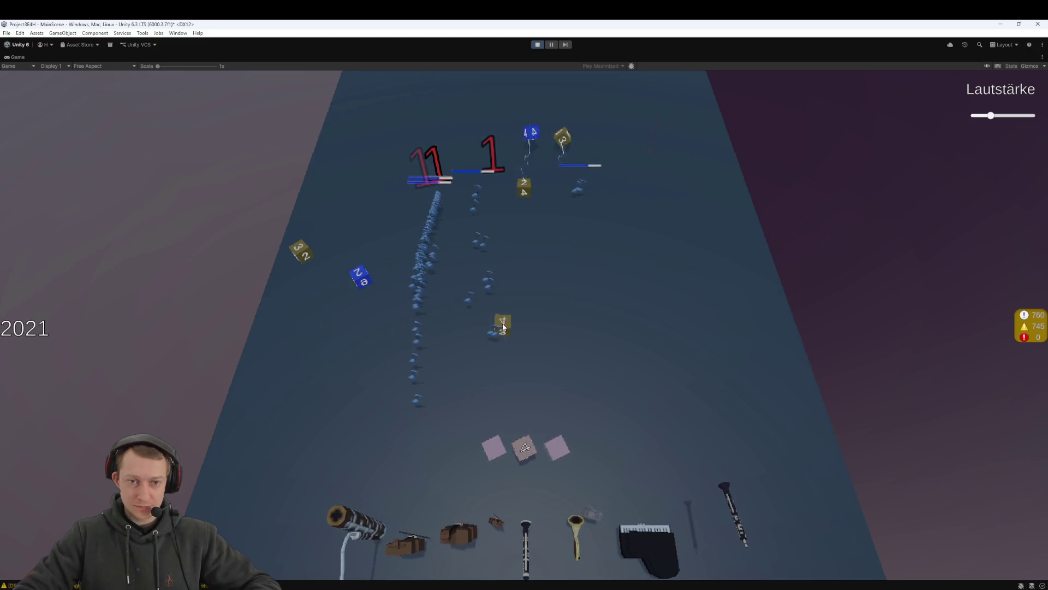
left_click(494, 341)
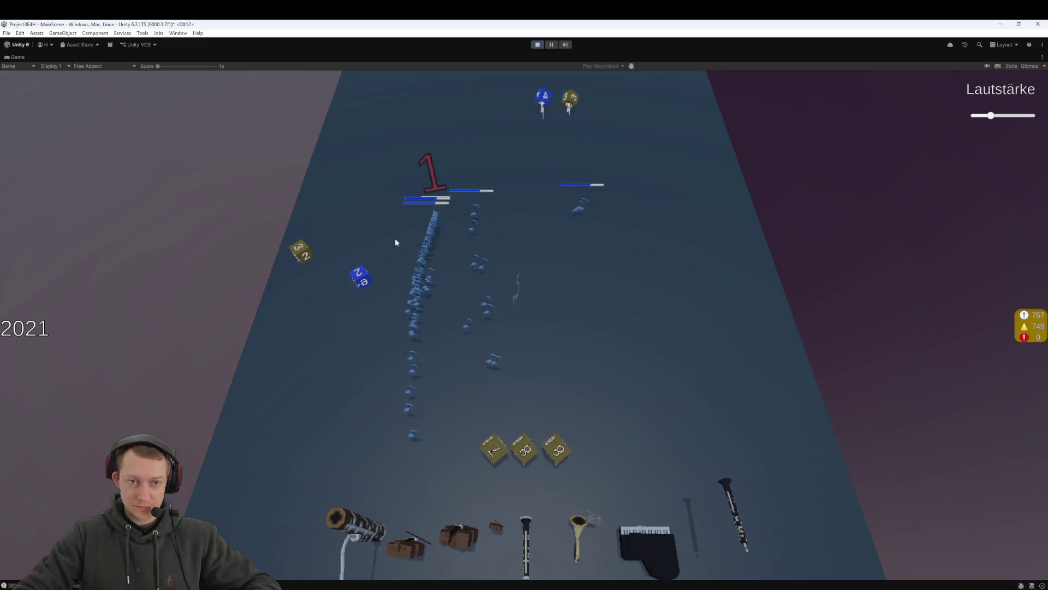
left_click(534, 445)
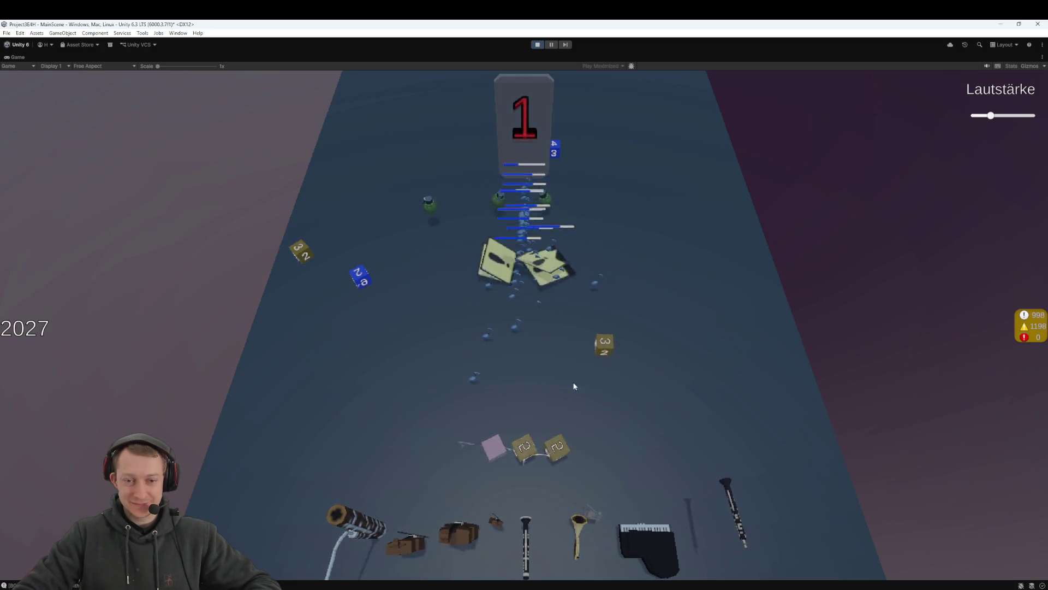
Catch and throw several more dice at the enemies, then stop Play mode
left_click(362, 282)
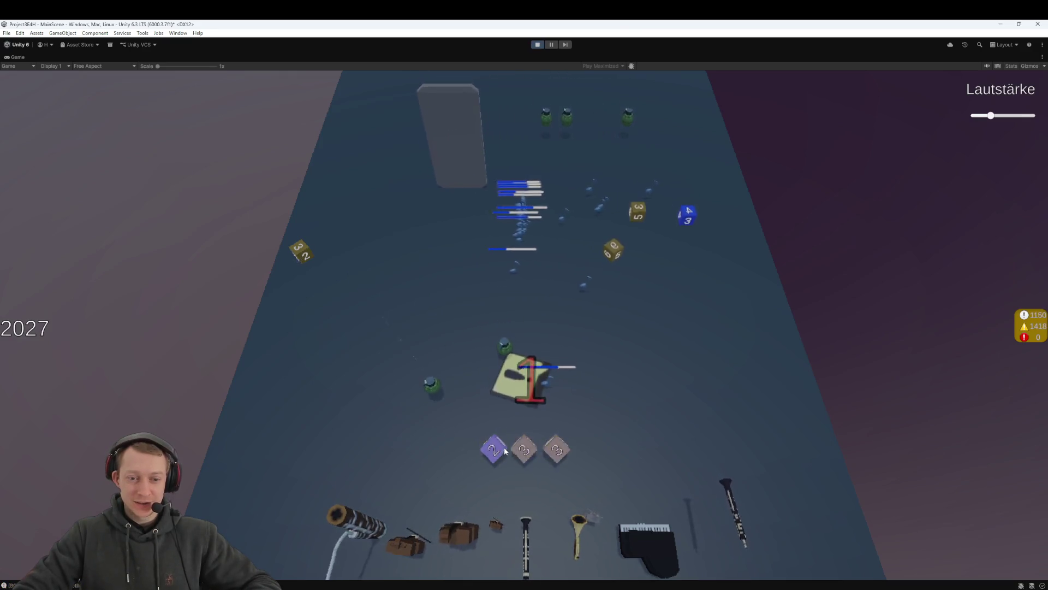
left_click(652, 466)
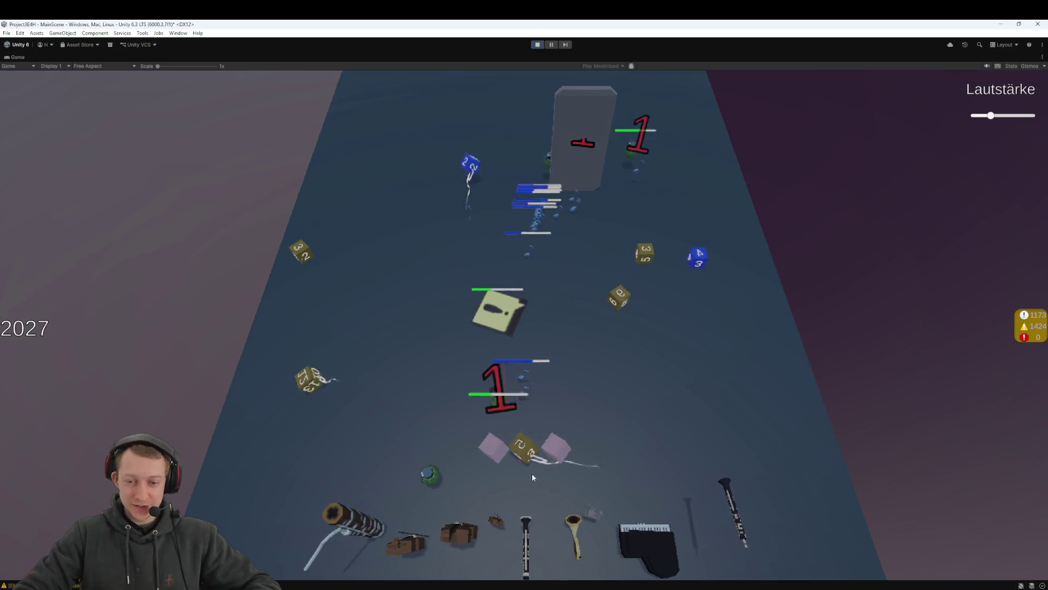
left_click(523, 440)
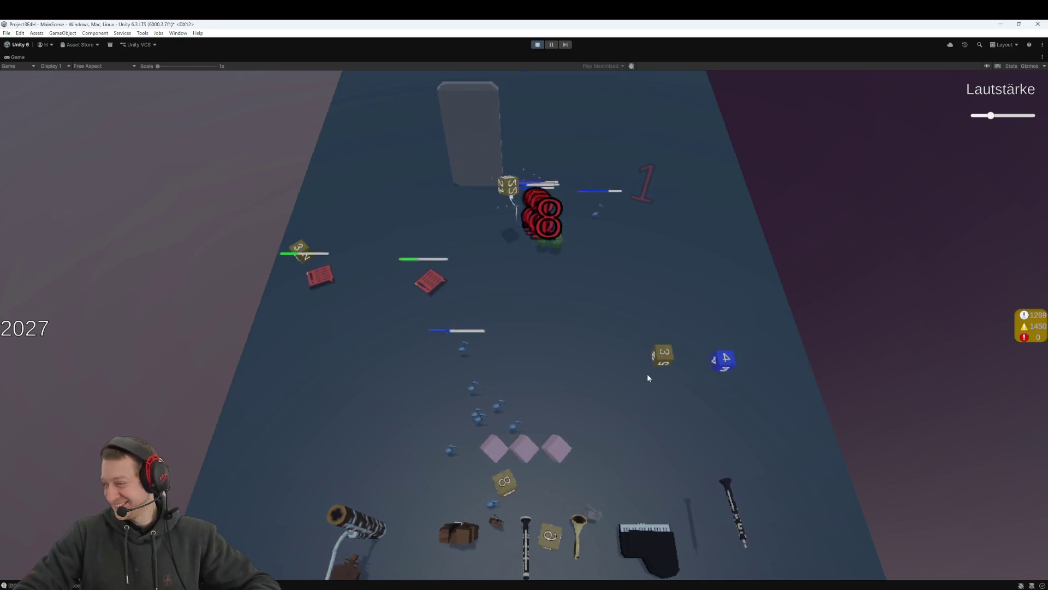
left_click(672, 402)
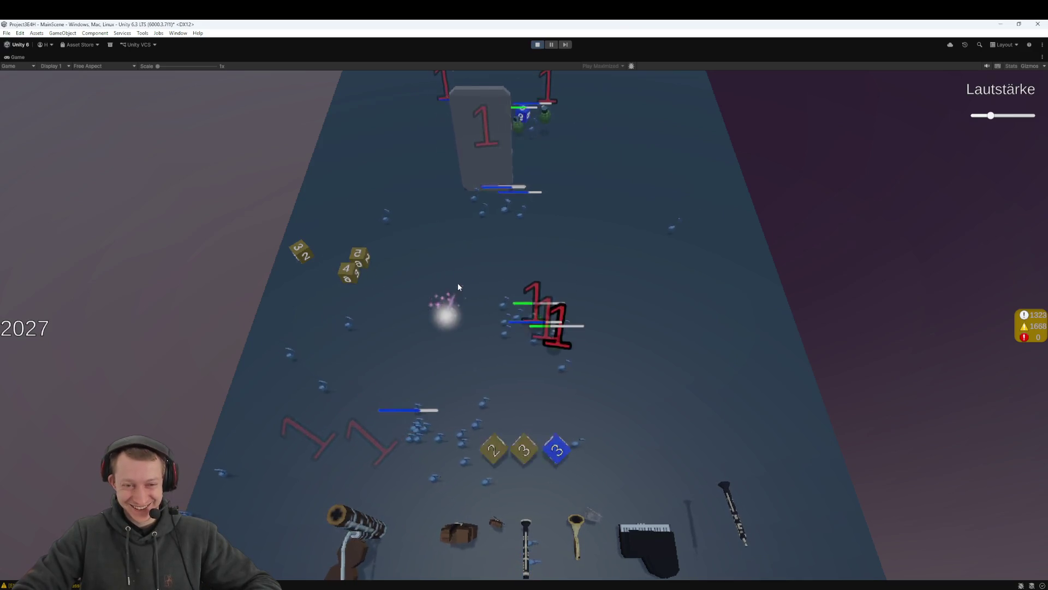
left_click(523, 427)
mouse_move(495, 586)
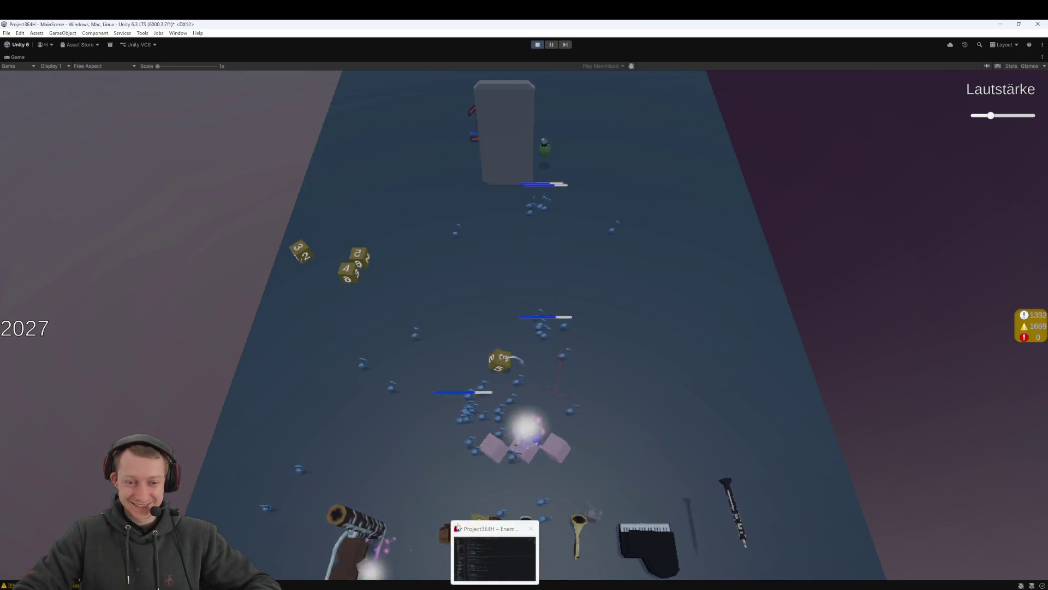
left_click(352, 275)
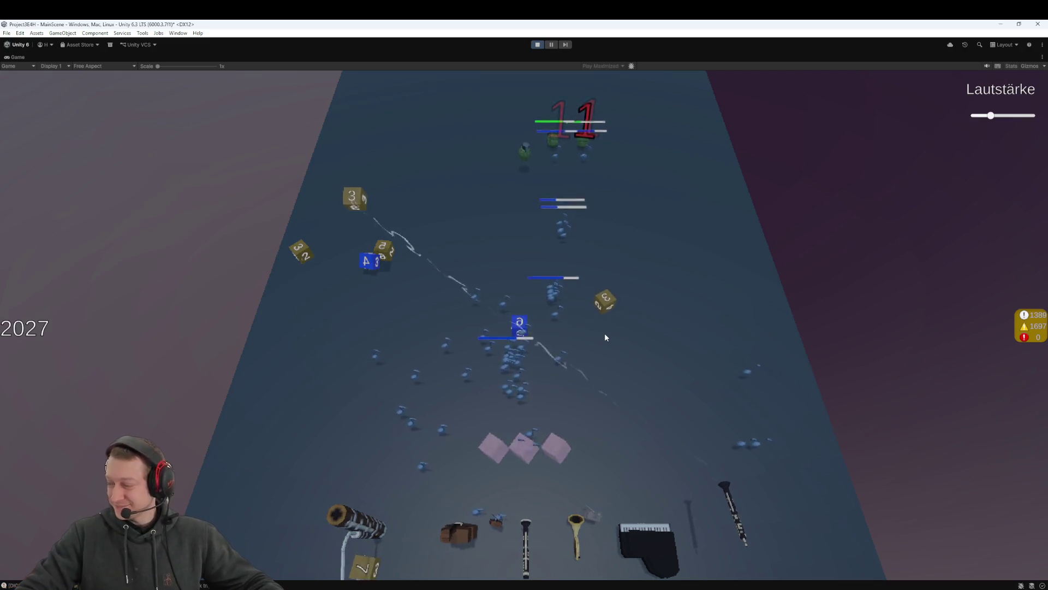
mouse_move(386, 262)
left_mouse_down()
mouse_move(376, 250)
mouse_move(407, 275)
left_mouse_up()
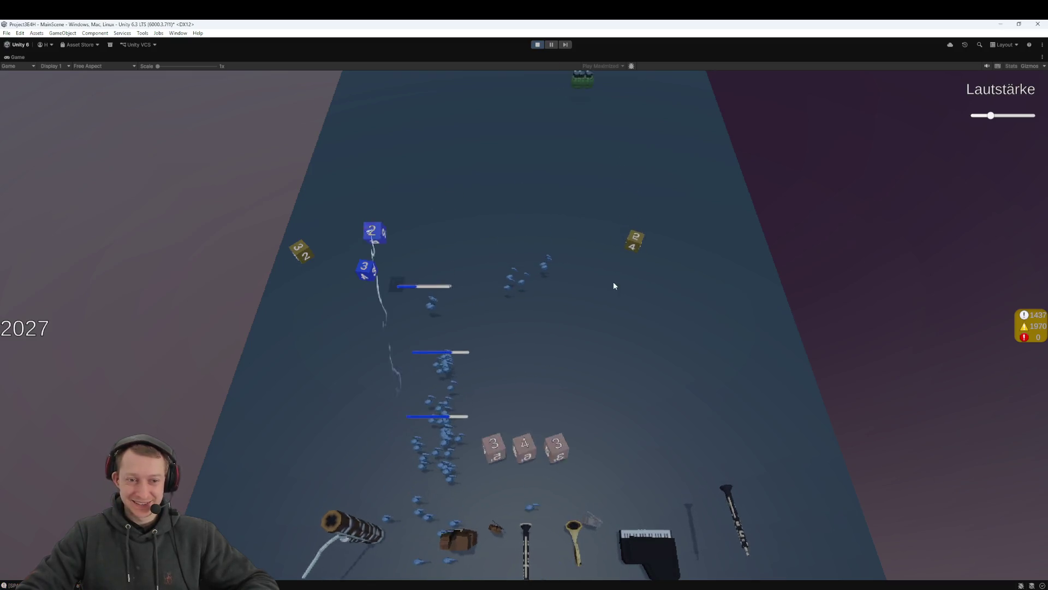
left_click(543, 46)
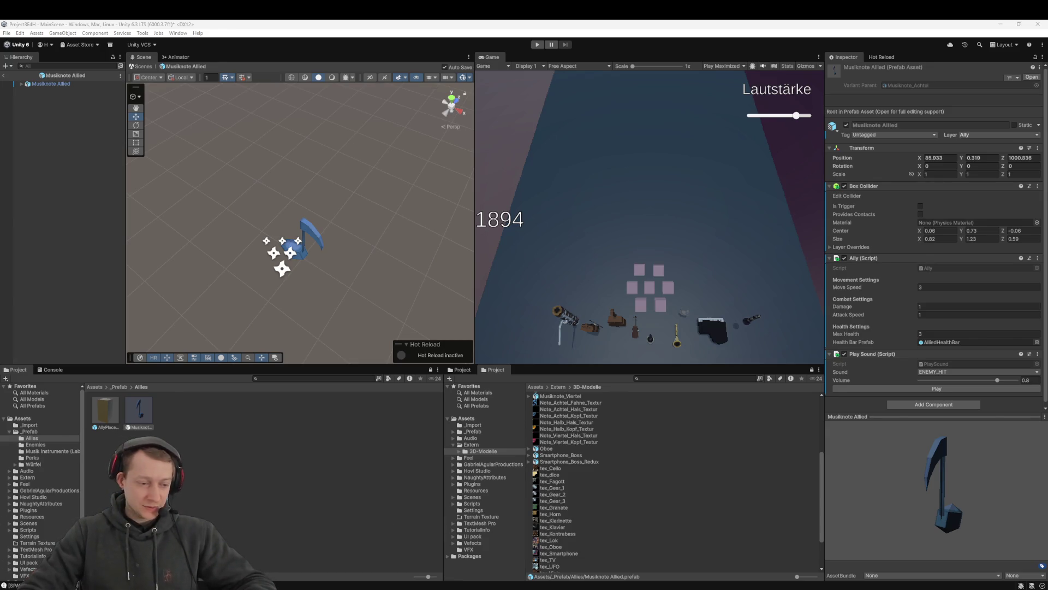
Show the Console and read the details of the missing-ragdoll warning
left_click(50, 370)
left_click(111, 435)
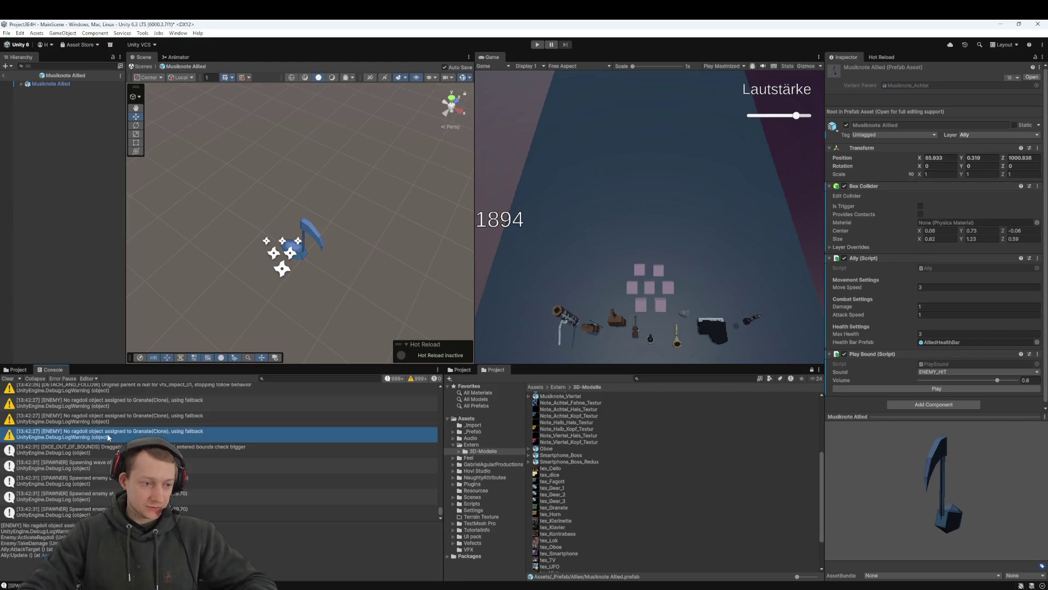
scroll(173, 438, "up", 3)
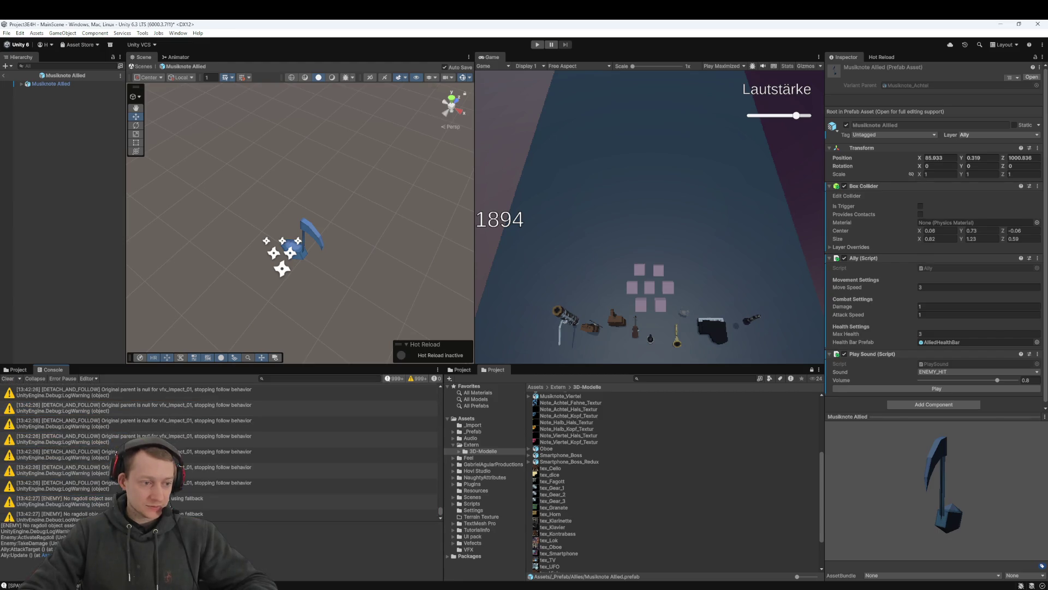
Read a DETACH_AND_FOLLOW warning's stack trace and select the run of DETACH_AND_FOLLOW warnings
left_click(99, 438)
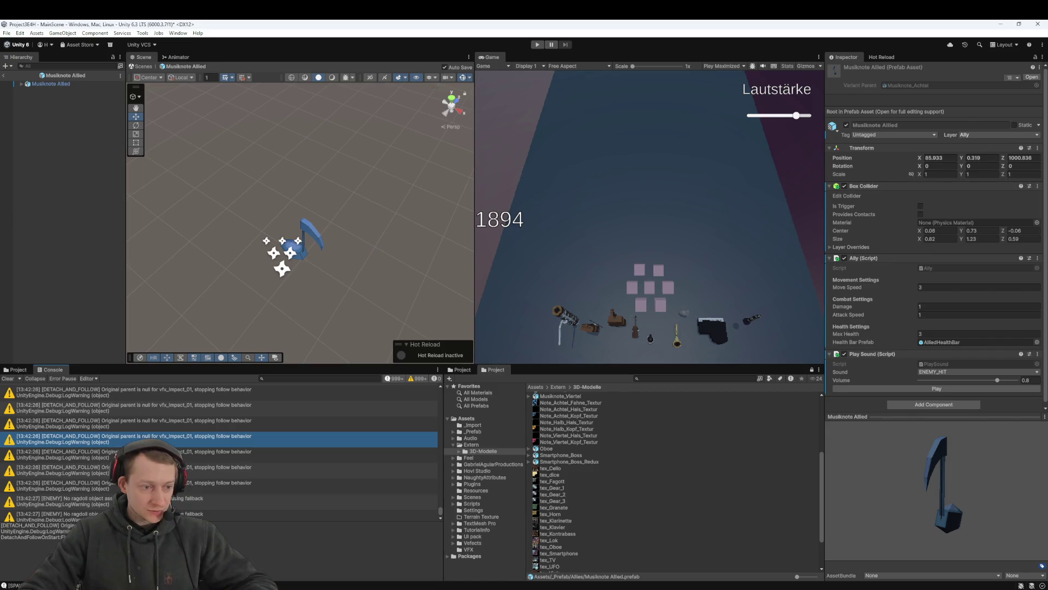
scroll(224, 468, "up", 5)
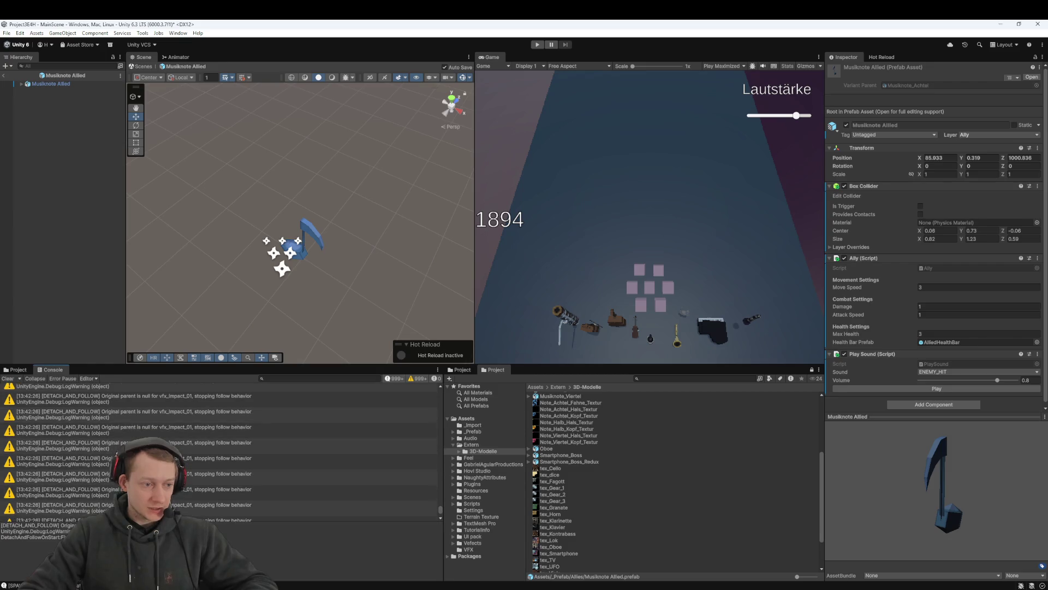
left_click(100, 438, "shift")
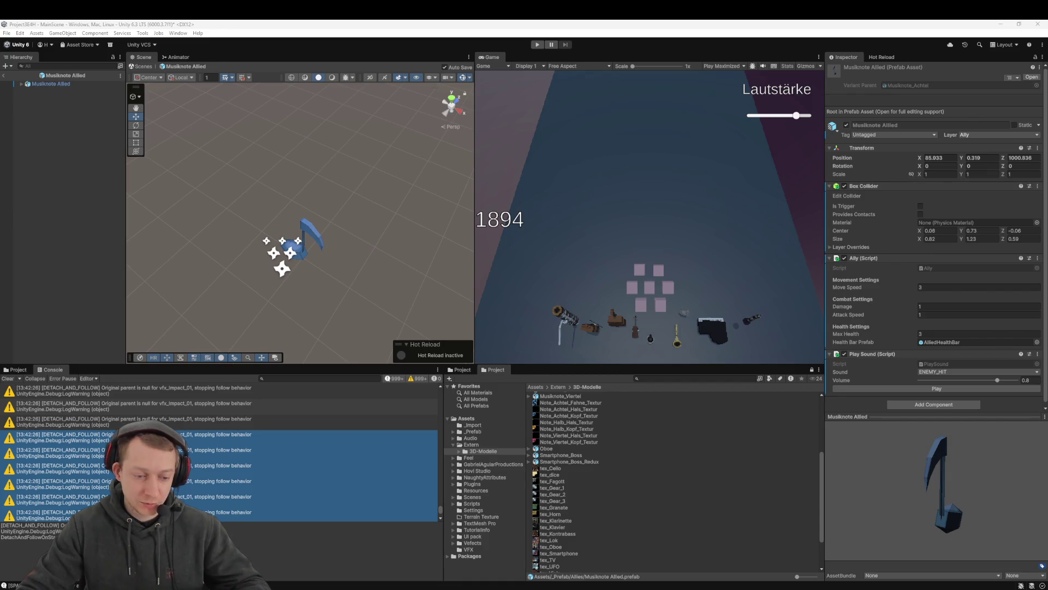
left_click(348, 552)
left_click(47, 173)
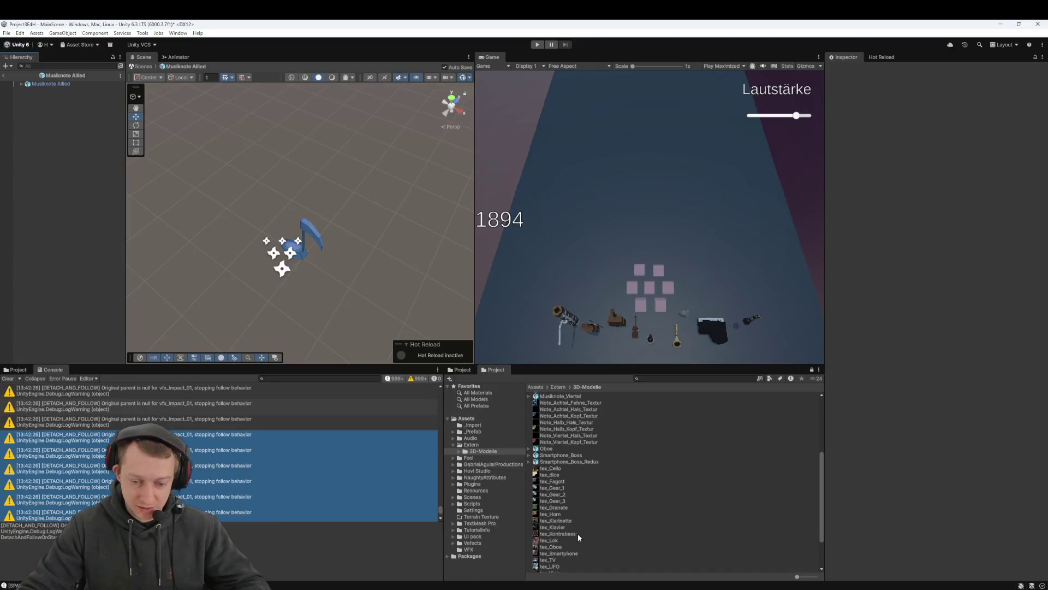
Review the CreateHealthBar and targeting code in Ally.cs in Rider, then return to Unity
mouse_move(494, 588)
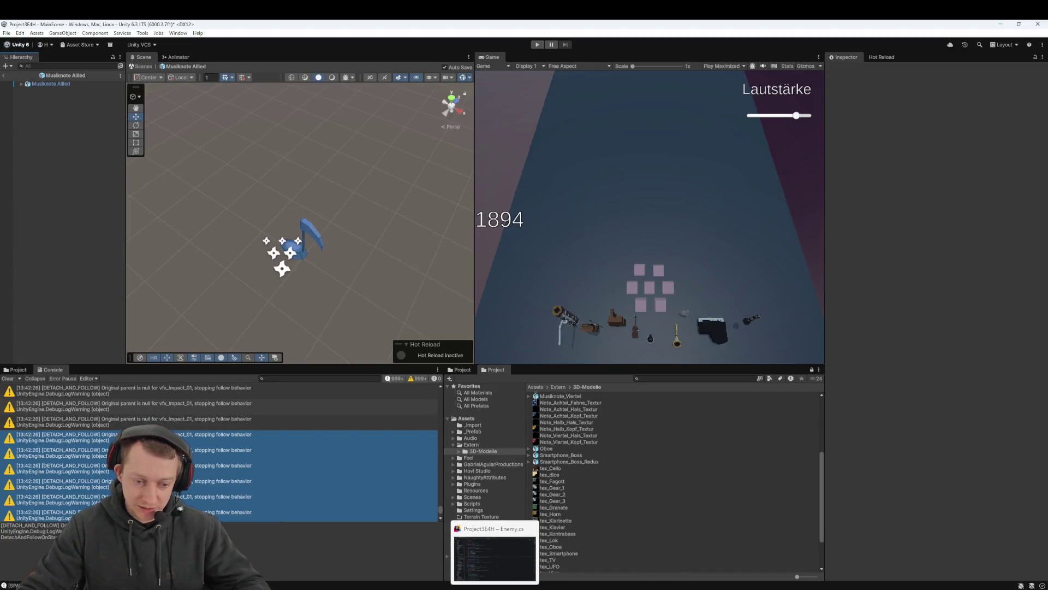
left_click(478, 557)
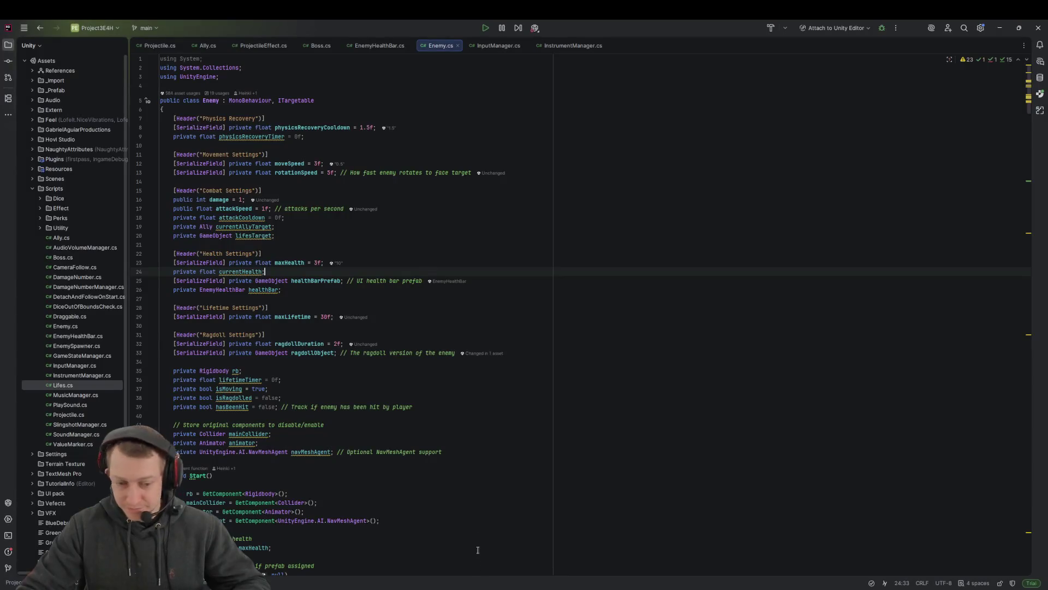
left_click(207, 45)
left_click(529, 231)
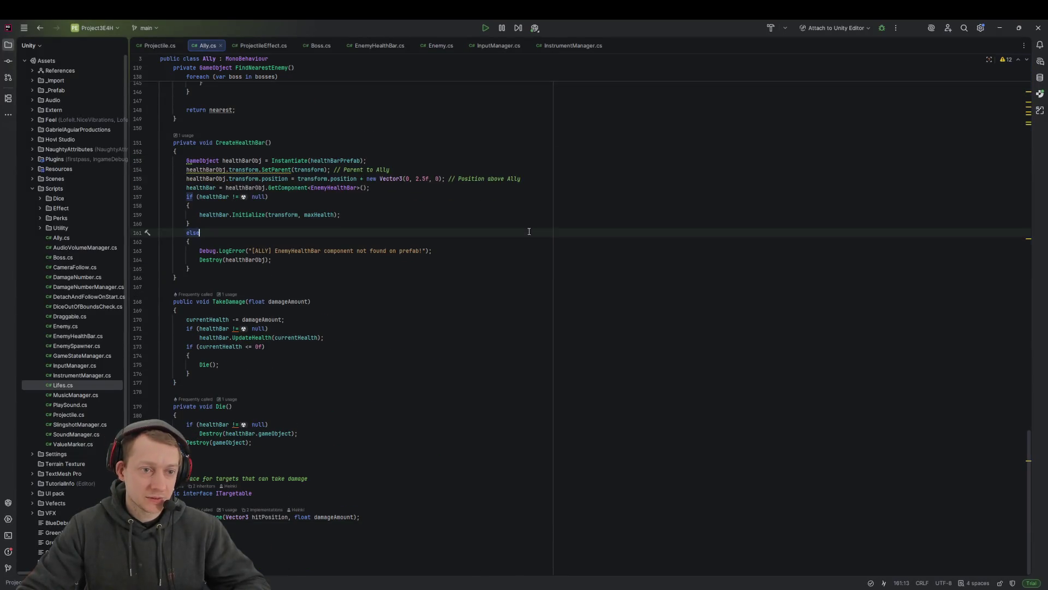
key("ctrl+a")
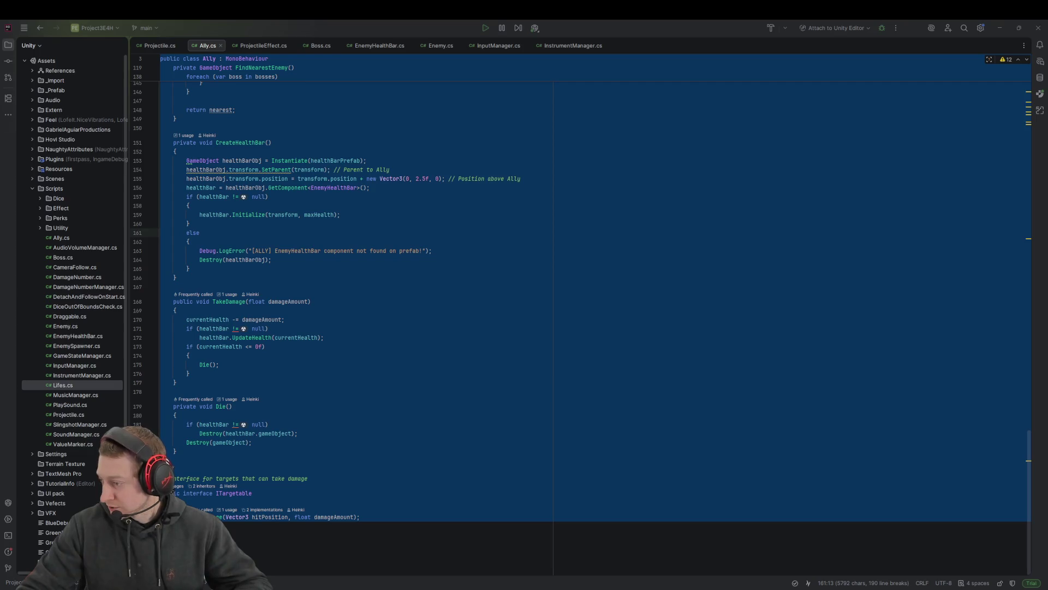
left_click(644, 432)
left_click(479, 280)
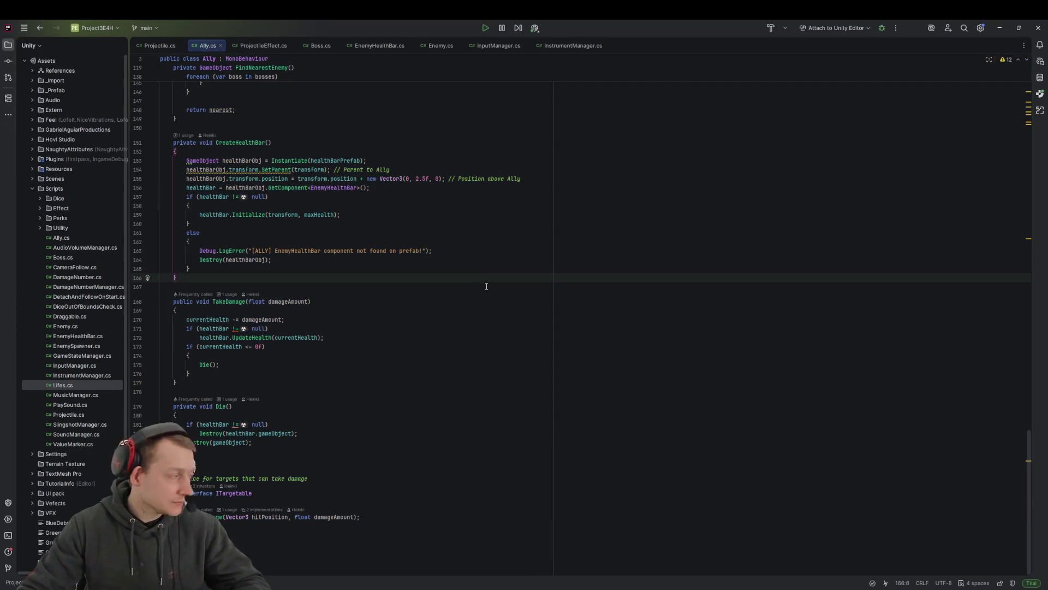
scroll(487, 281, "up", 10)
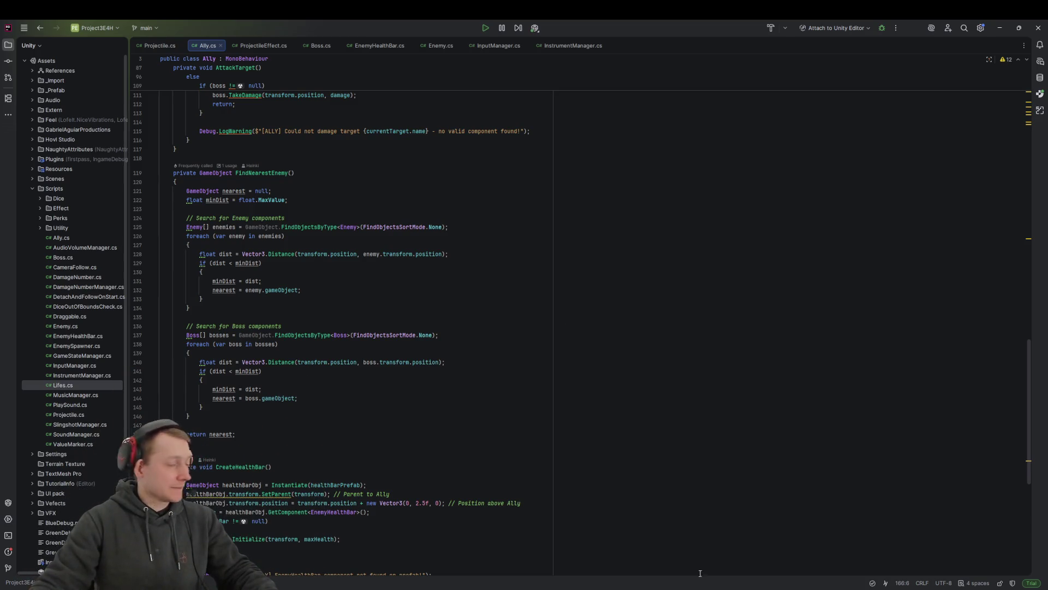
key("alt+Tab")
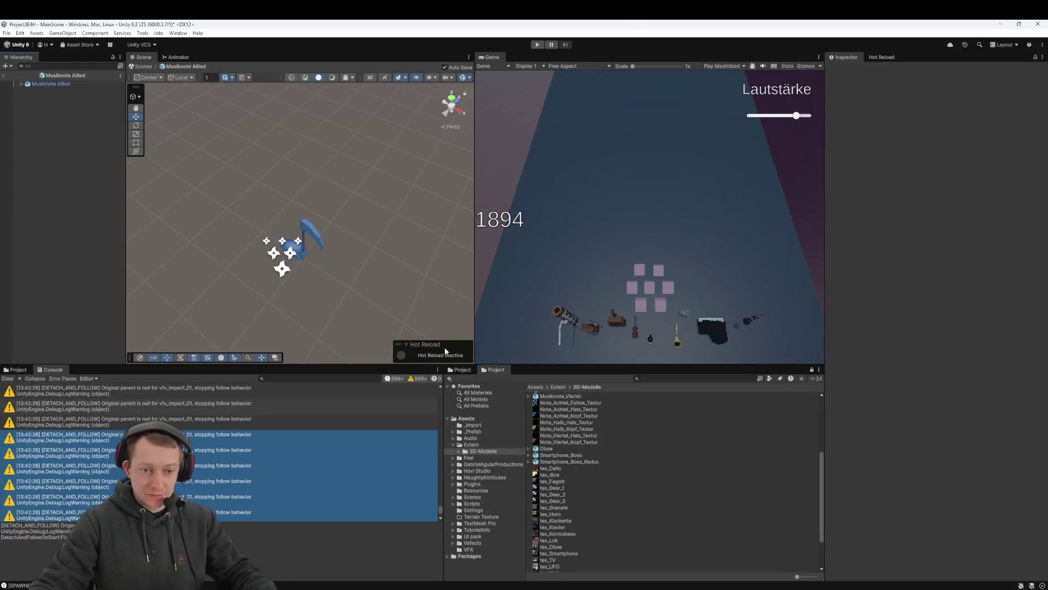
Leave the Musiknote Allied prefab and switch the Game view from Play Maximized to Play Focused
left_click_drag(363, 187, 228, 192)
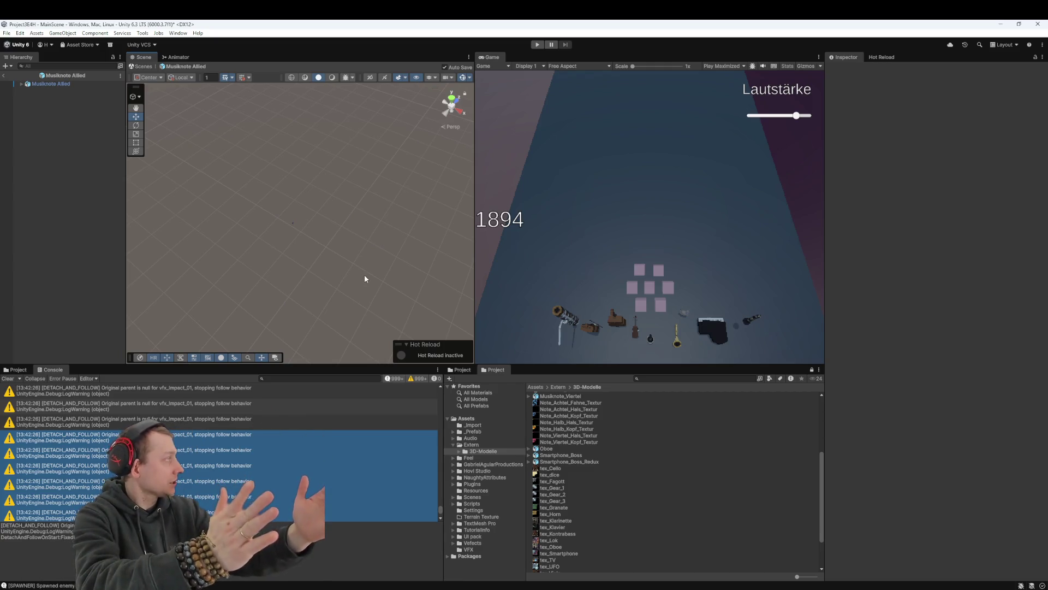
left_click(4, 75)
mouse_move(273, 262)
left_mouse_down()
mouse_move(287, 268)
mouse_move(343, 234)
left_mouse_up()
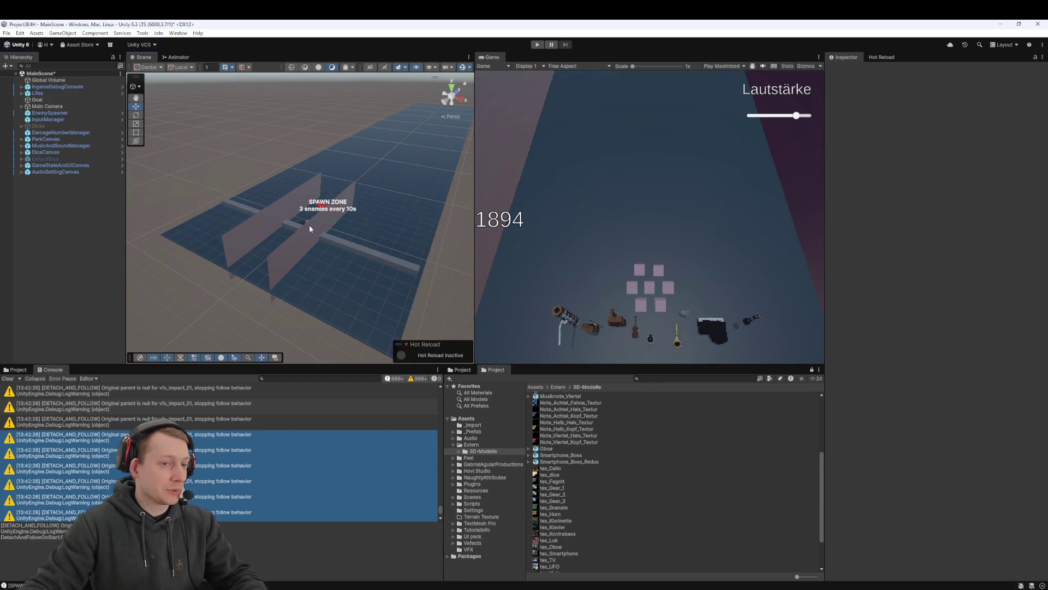
scroll(308, 229, "up", 6)
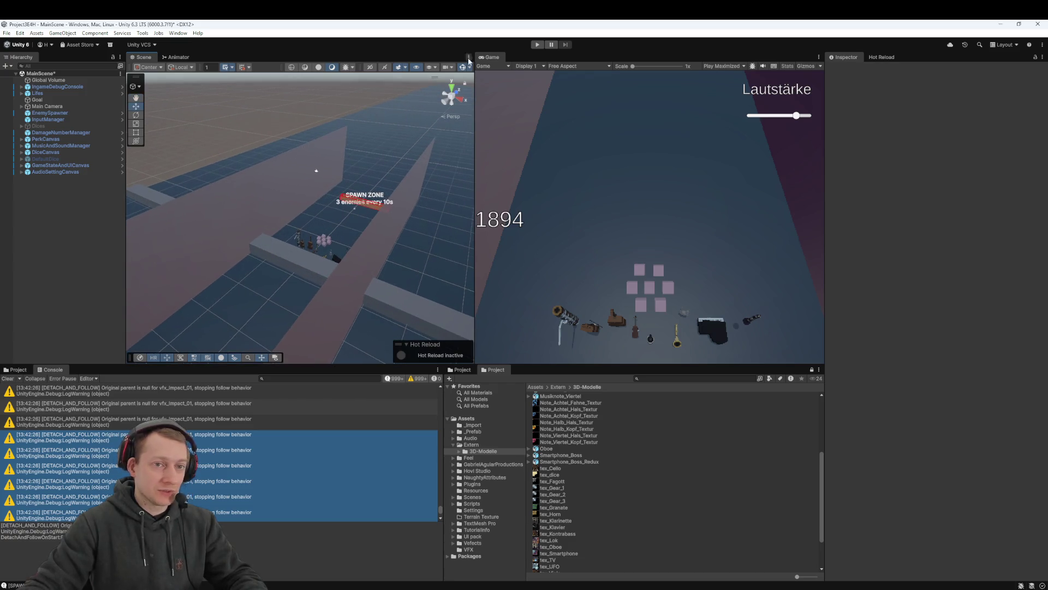
left_click(743, 66)
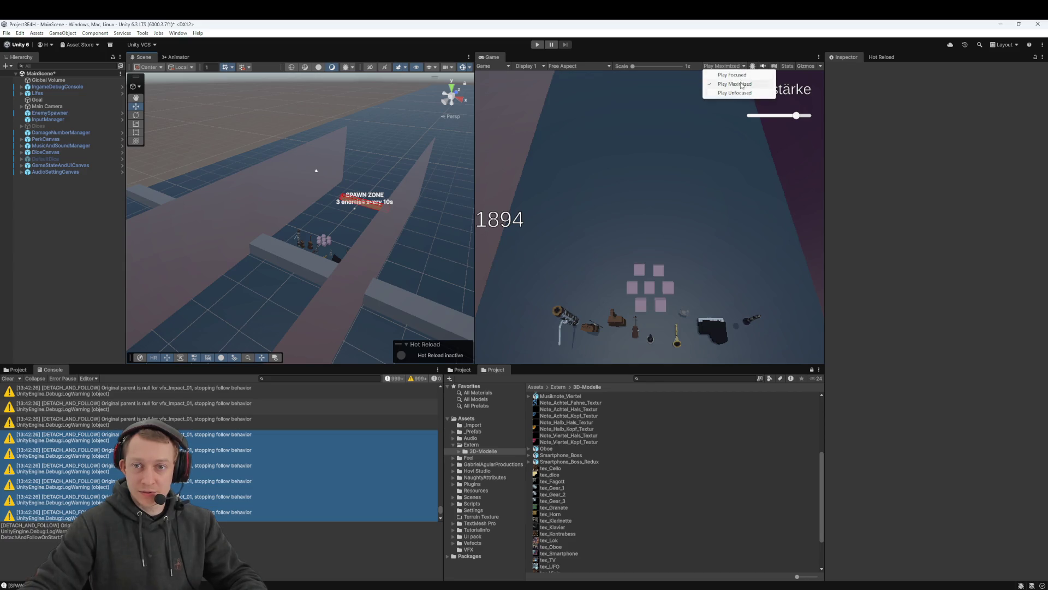
left_click(742, 76)
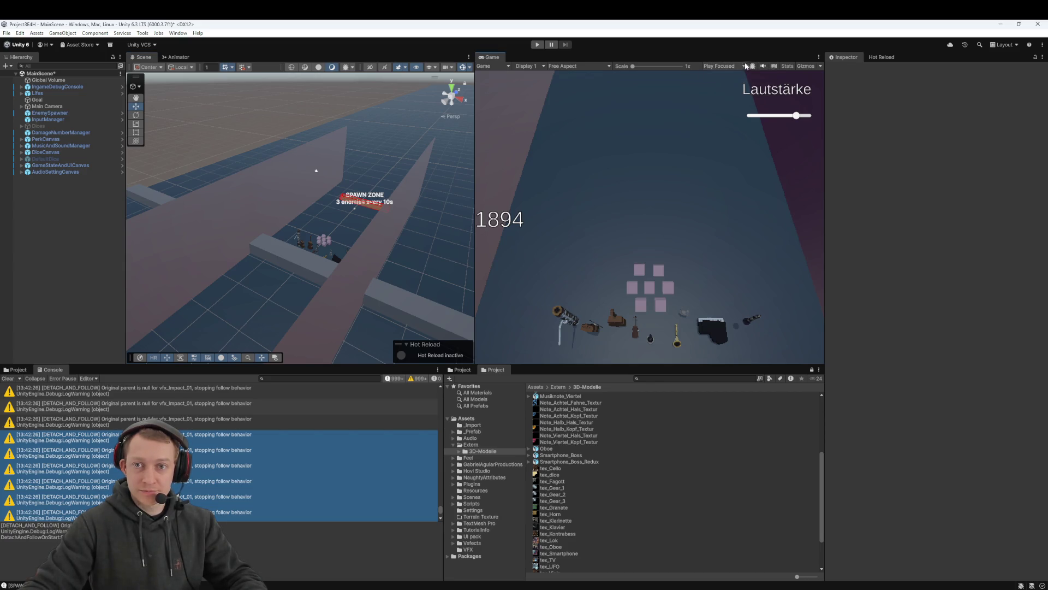
Enter play mode and select the floor Plane to show its properties in the Inspector
left_click(542, 47)
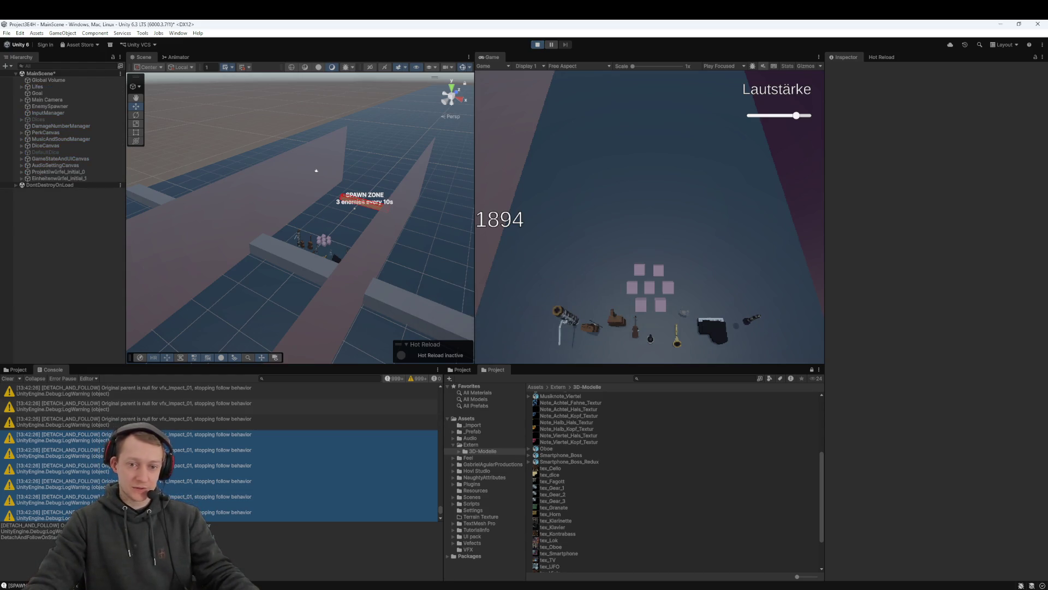
left_click(346, 243)
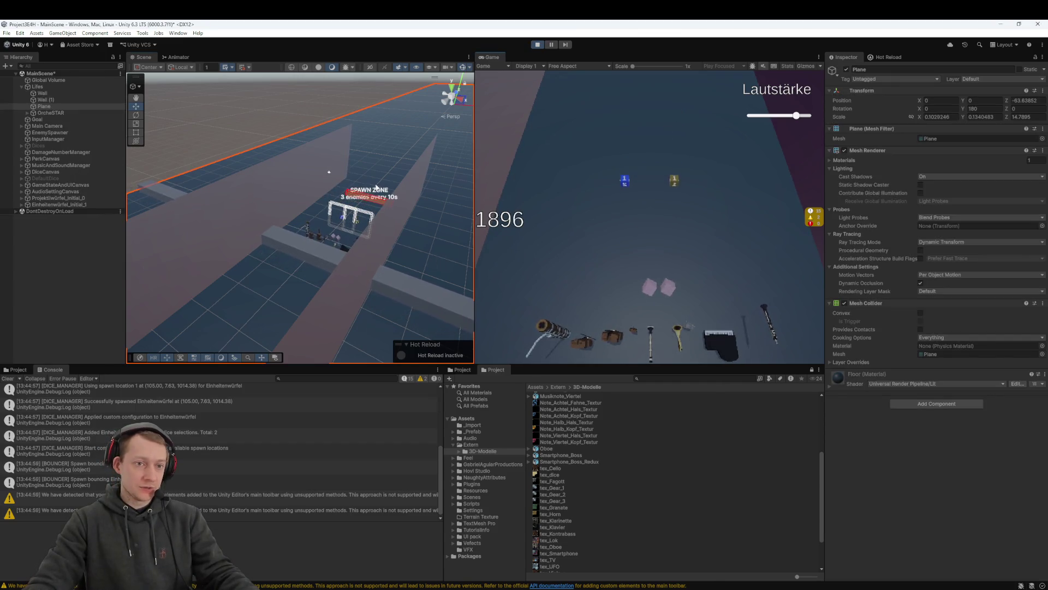
scroll(359, 226, "down", 5)
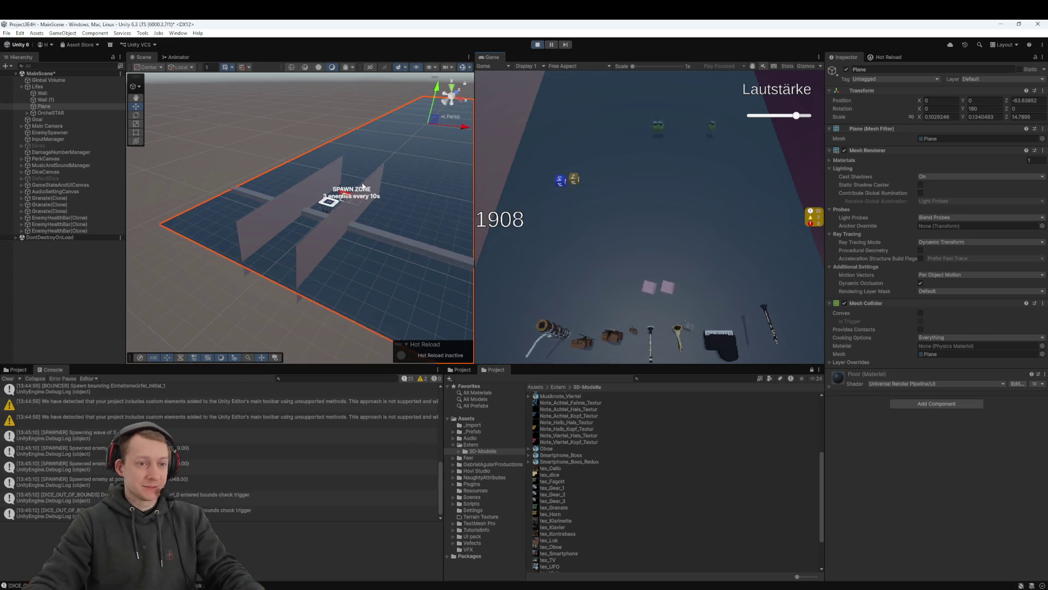
scroll(341, 227, "up", 3)
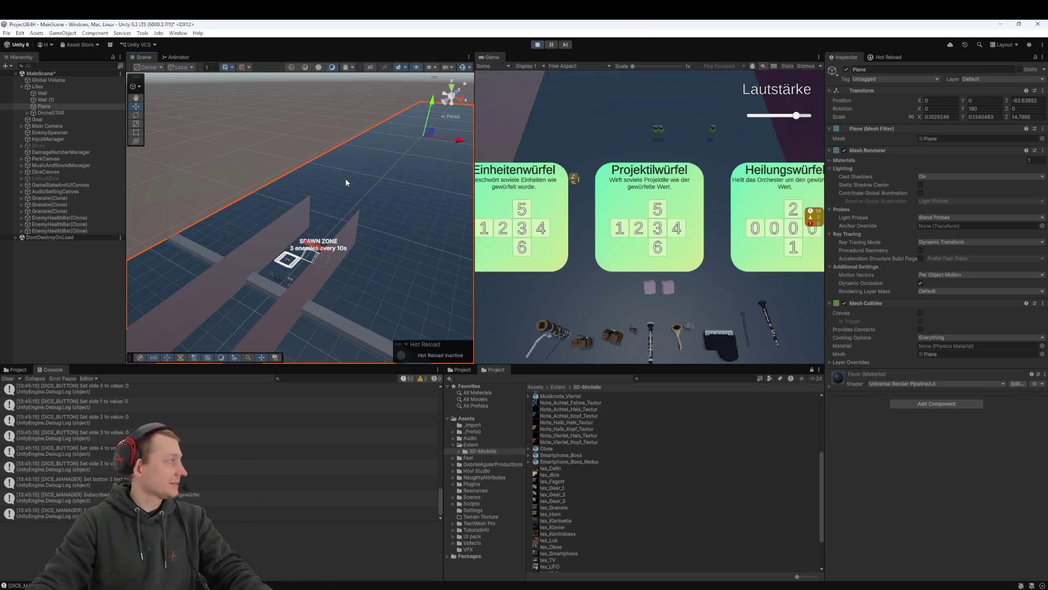
Frame the floor Plane with F and recentre it in the Scene view
scroll(344, 213, "up", 2)
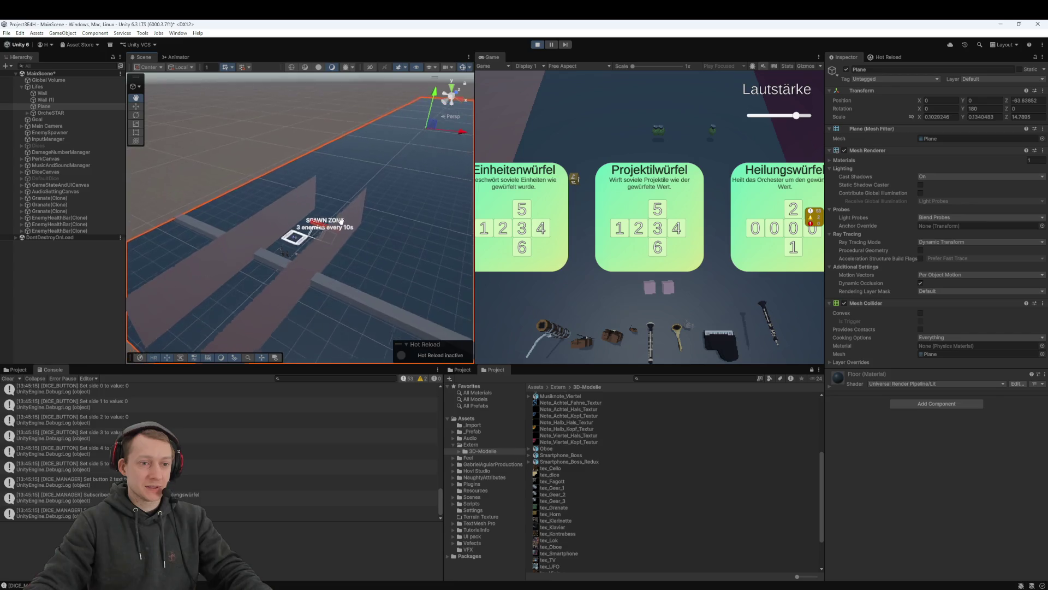
scroll(340, 224, "up", 3)
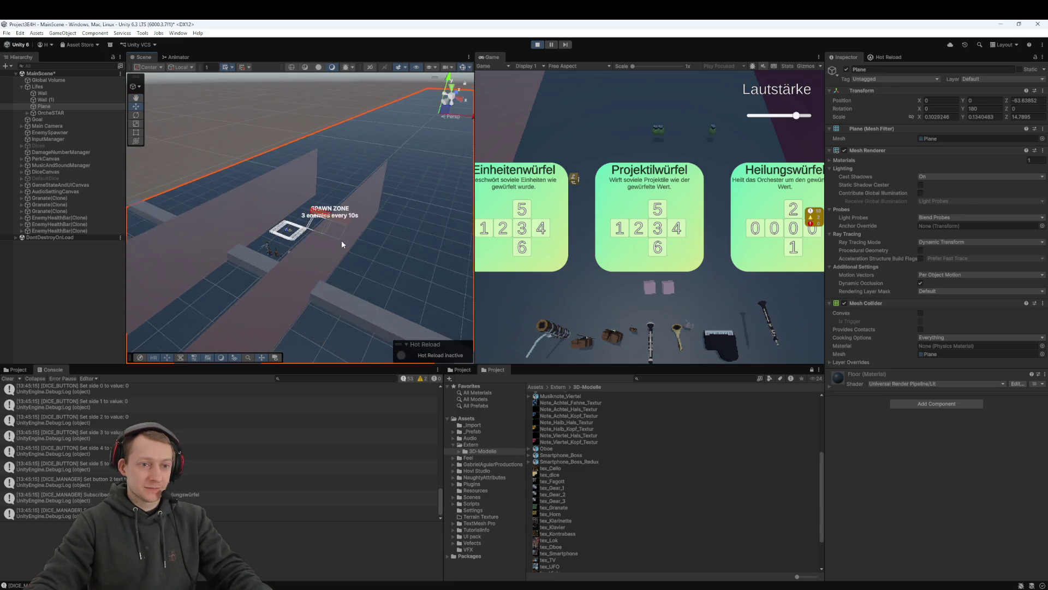
key("f")
scroll(335, 224, "up", 2)
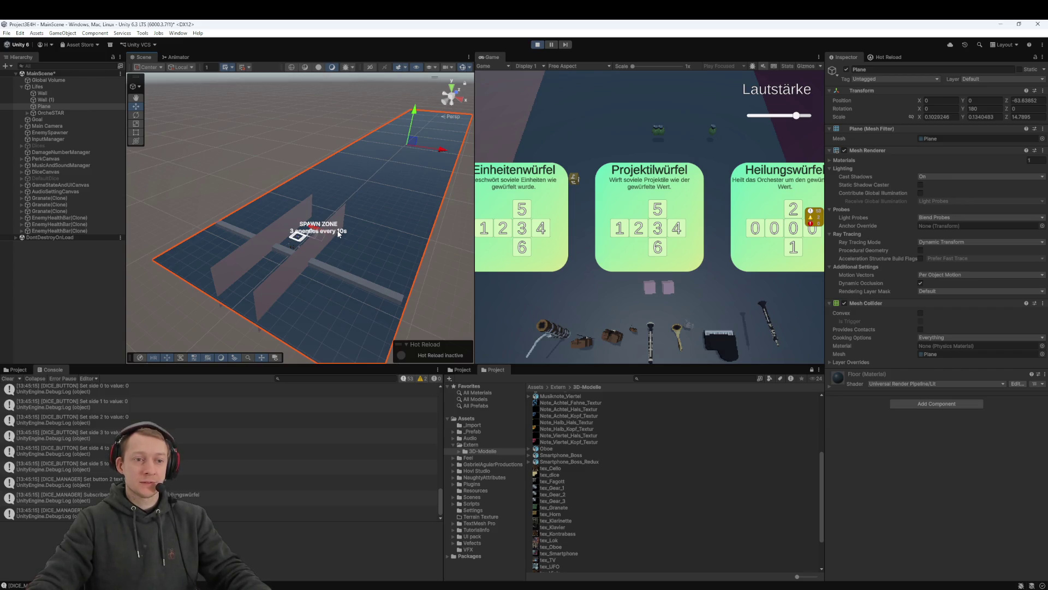
scroll(336, 229, "up", 5)
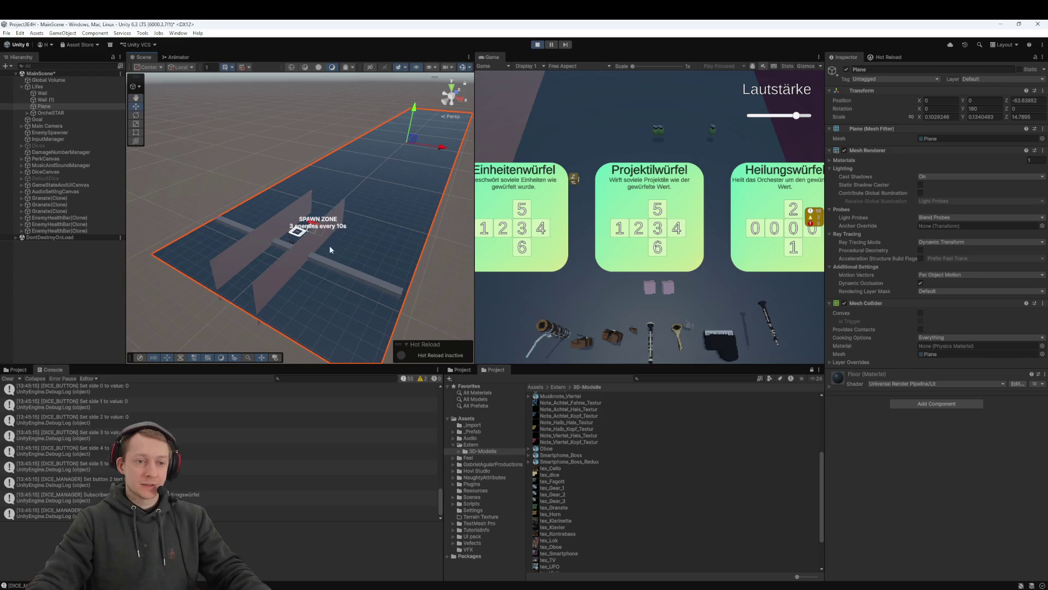
scroll(321, 220, "down", 5)
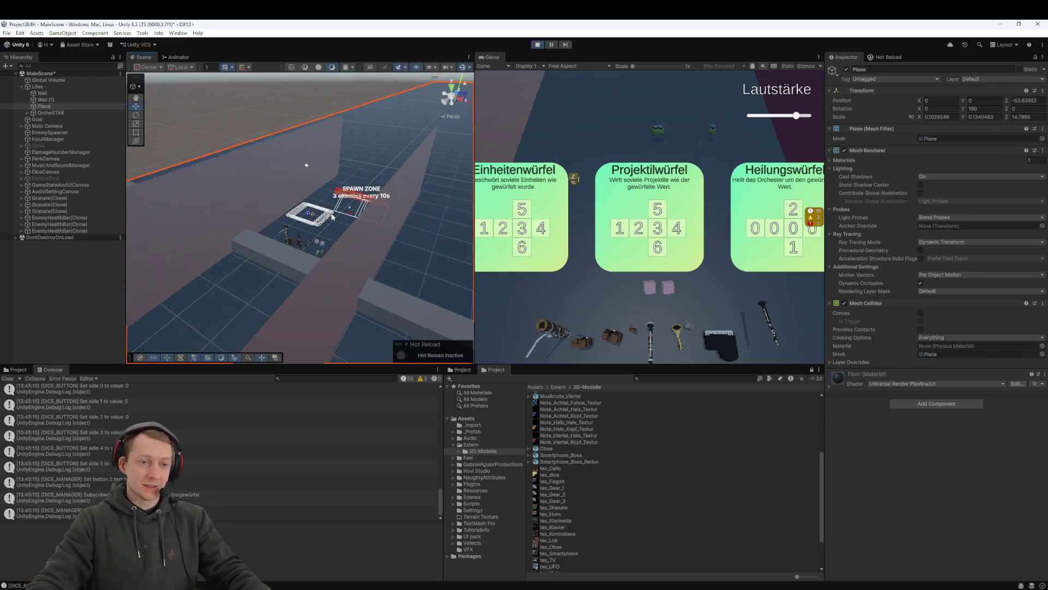
left_click_drag(340, 199, 334, 211)
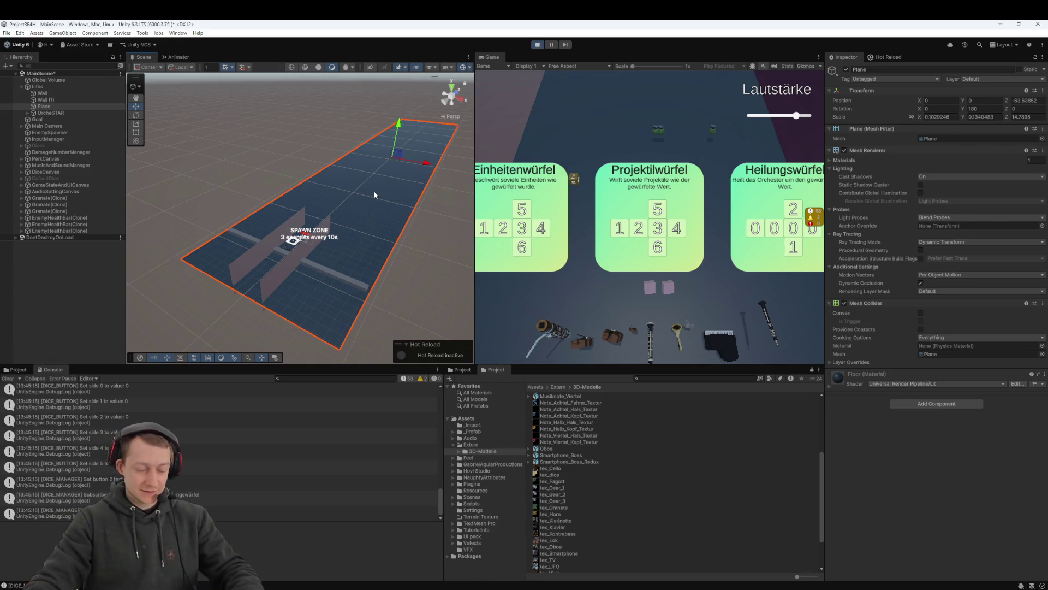
Cycle the rotate, scale and move tools, orbit lower over the arena, and select the Wall
key("e")
key("r")
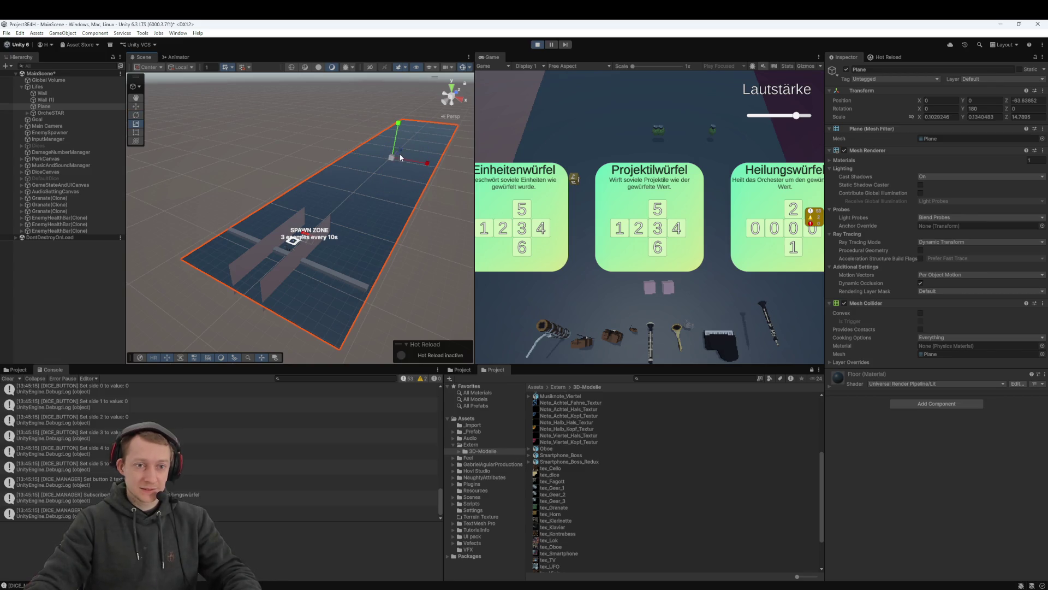
key("w")
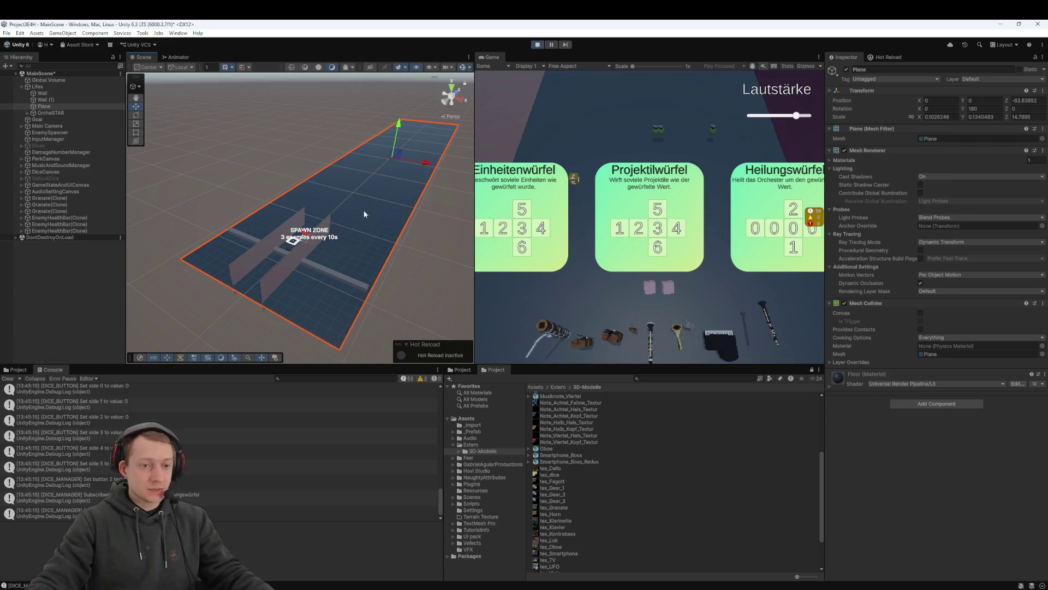
scroll(309, 263, "up", 2)
left_click_drag(308, 262, 339, 257)
left_click(343, 257)
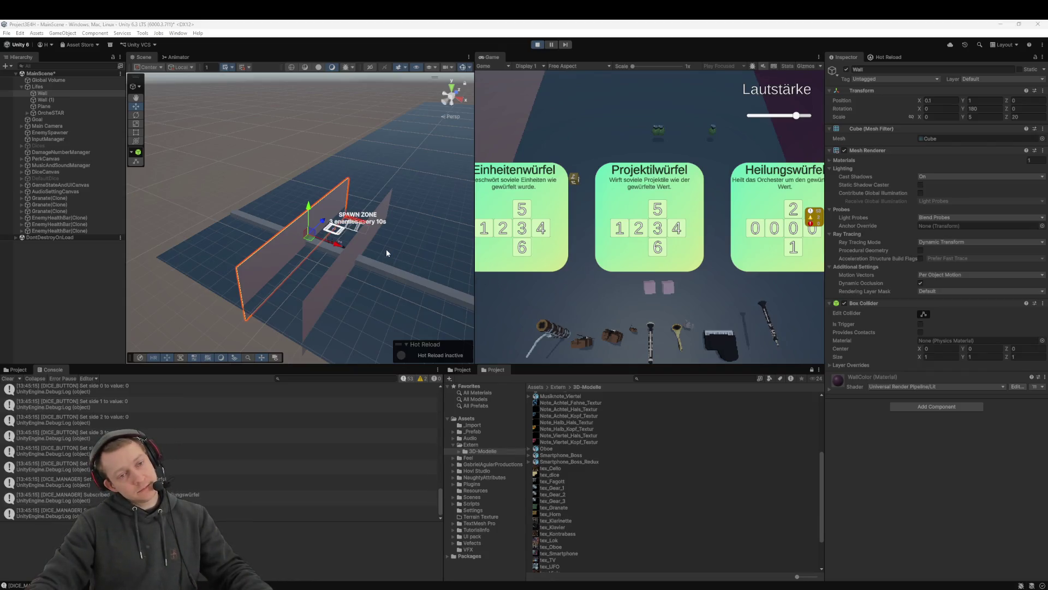
Zoom and orbit the Scene view around the walls and spawn zone, then stop play mode
scroll(384, 248, "down", 5)
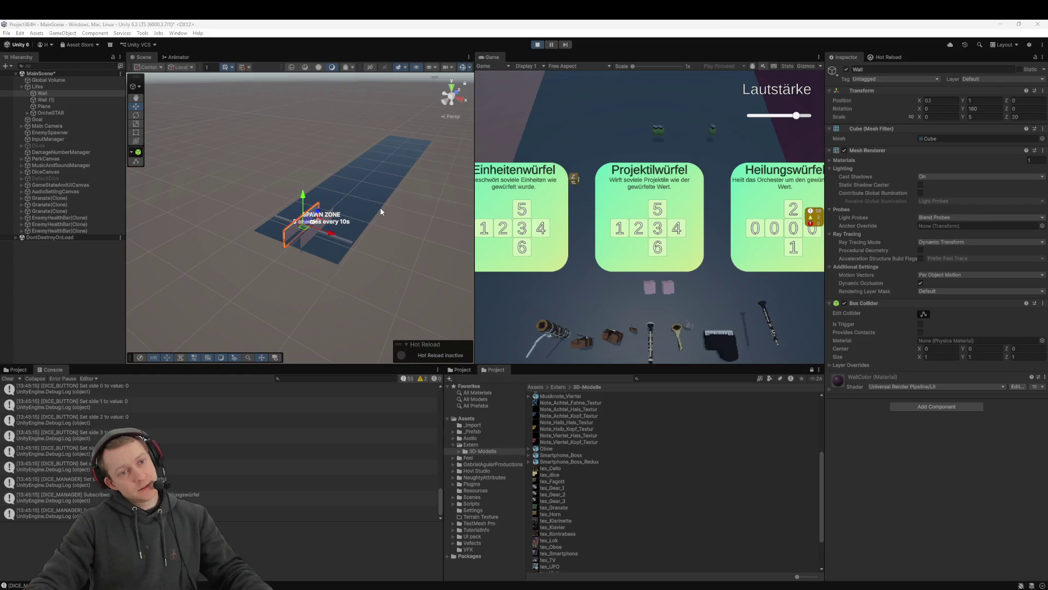
scroll(368, 245, "up", 3)
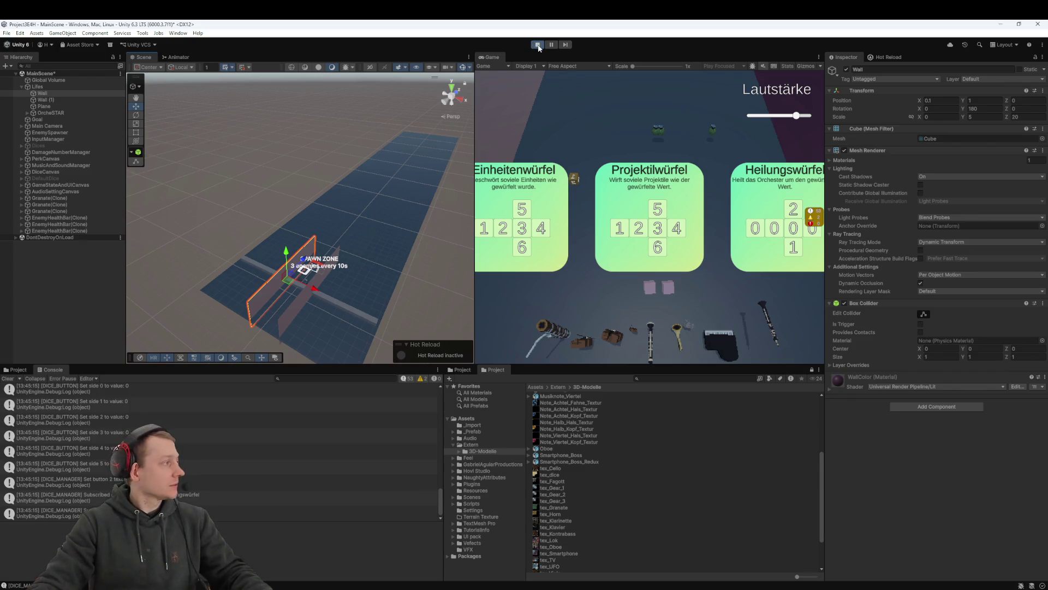
scroll(337, 258, "up", 5)
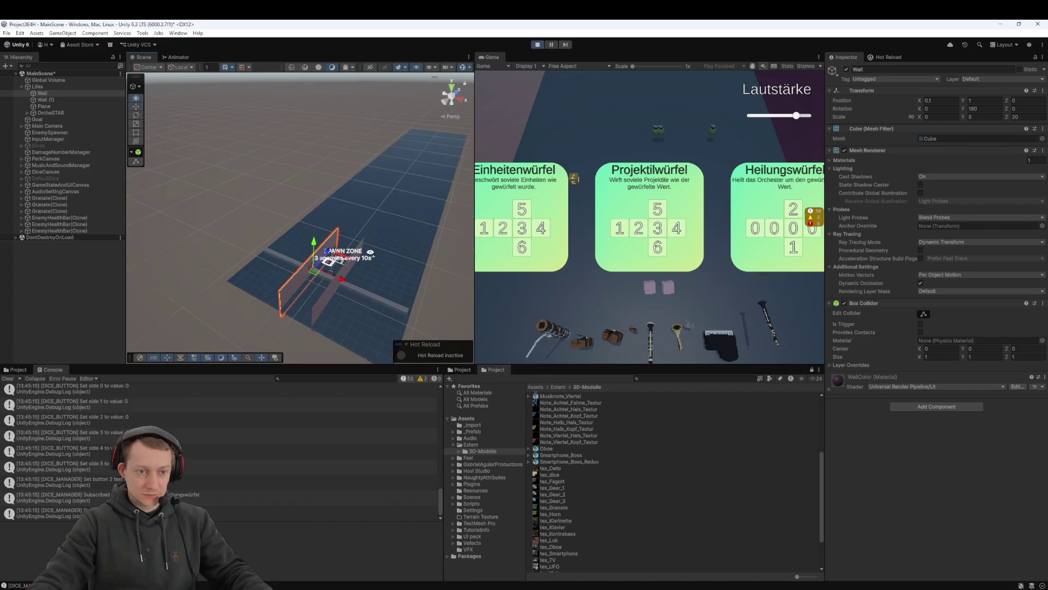
mouse_move(362, 235)
left_mouse_down()
mouse_move(343, 220)
mouse_move(365, 211)
mouse_move(353, 203)
left_mouse_up()
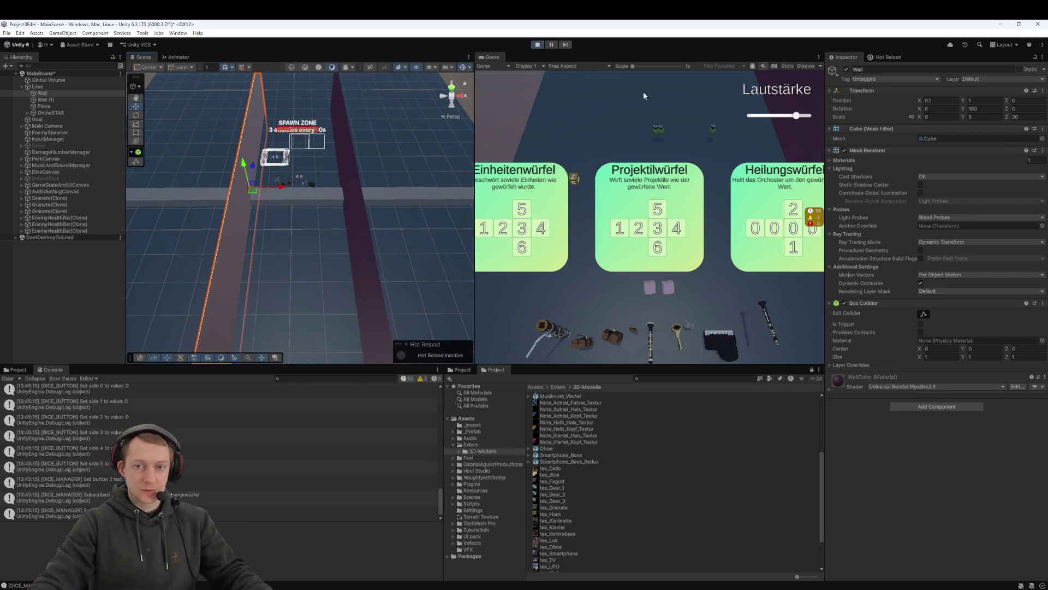
scroll(274, 168, "up", 5)
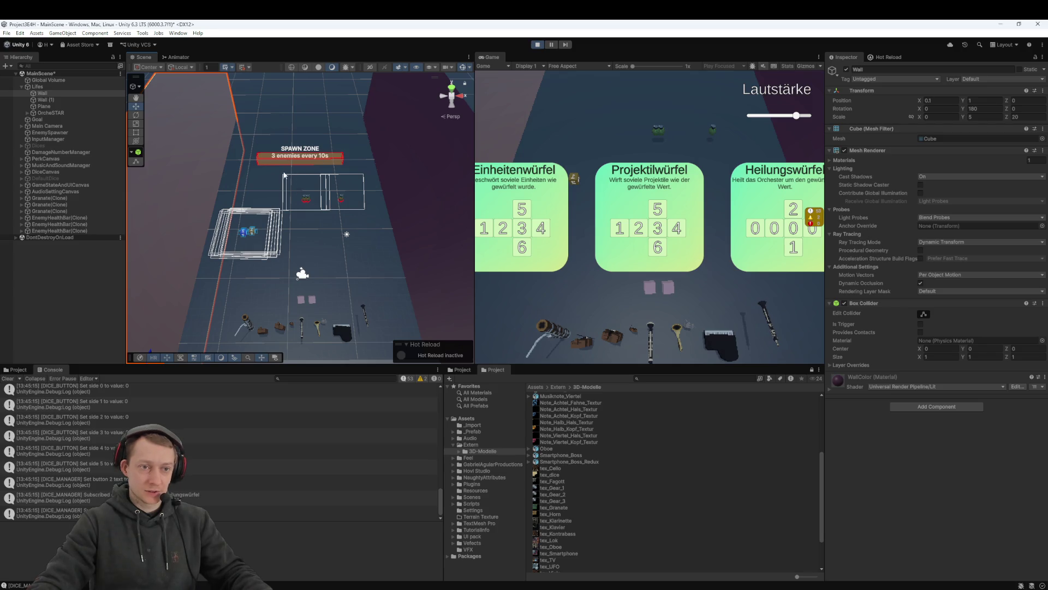
scroll(397, 178, "down", 3)
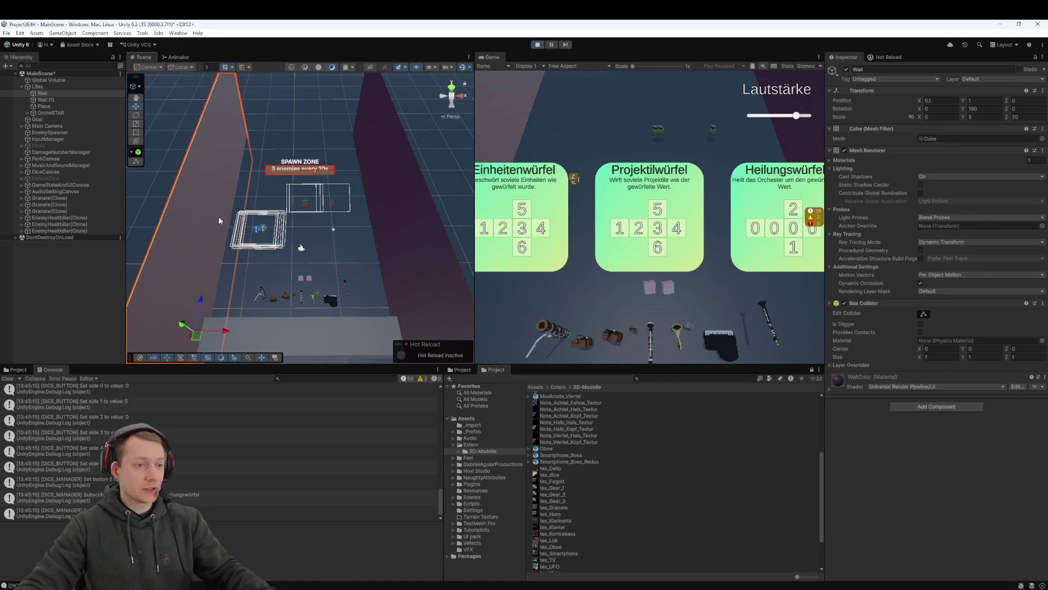
left_click_drag(218, 216, 237, 211)
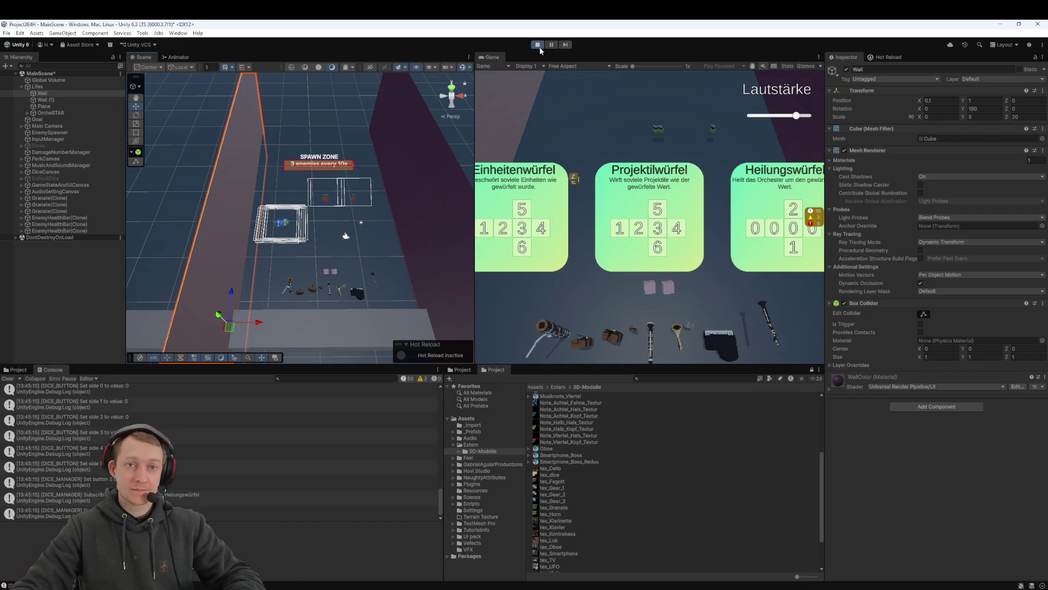
left_click(538, 45)
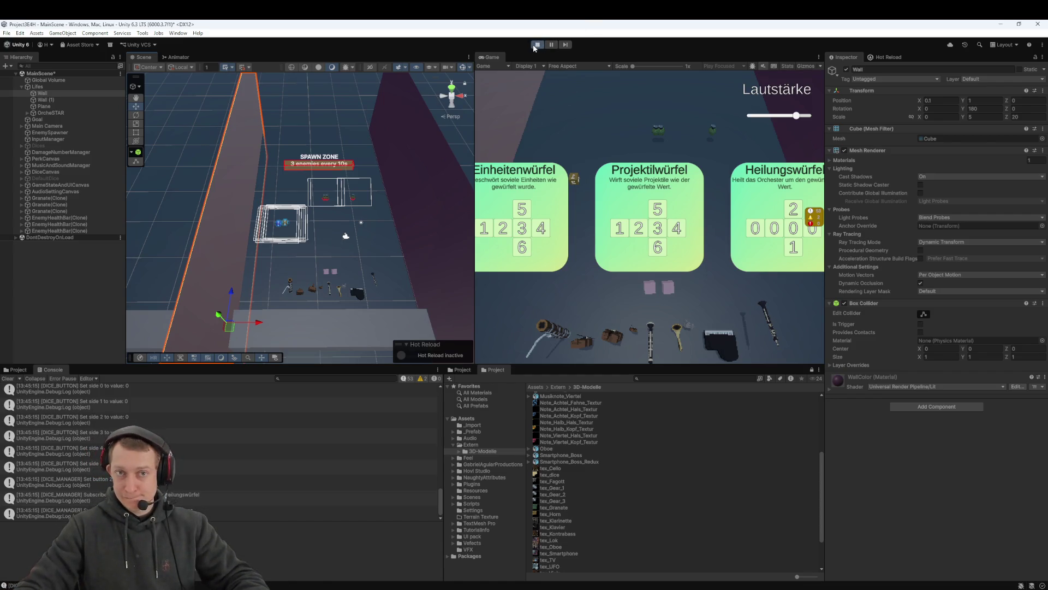
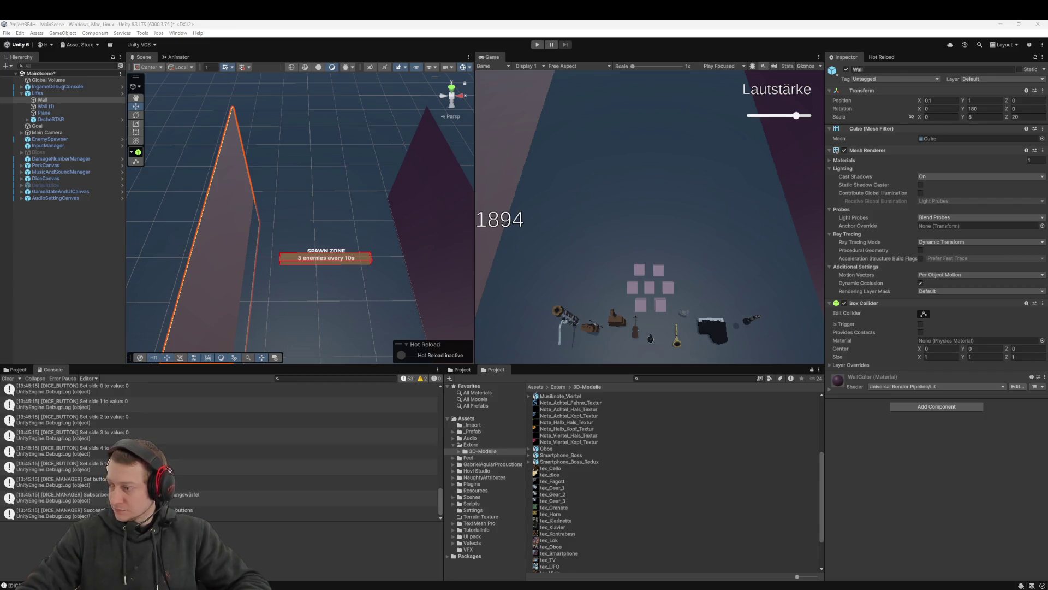
Save MainScene with Ctrl+S after framing the wall and dice in the Scene view
left_click_drag(380, 296, 346, 221)
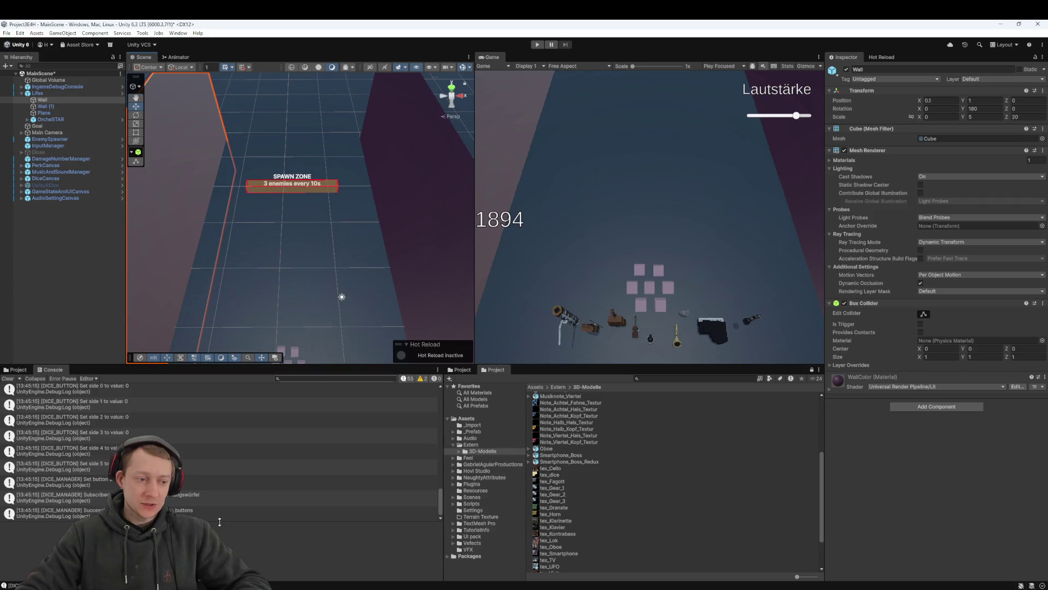
scroll(217, 509, "up", 10)
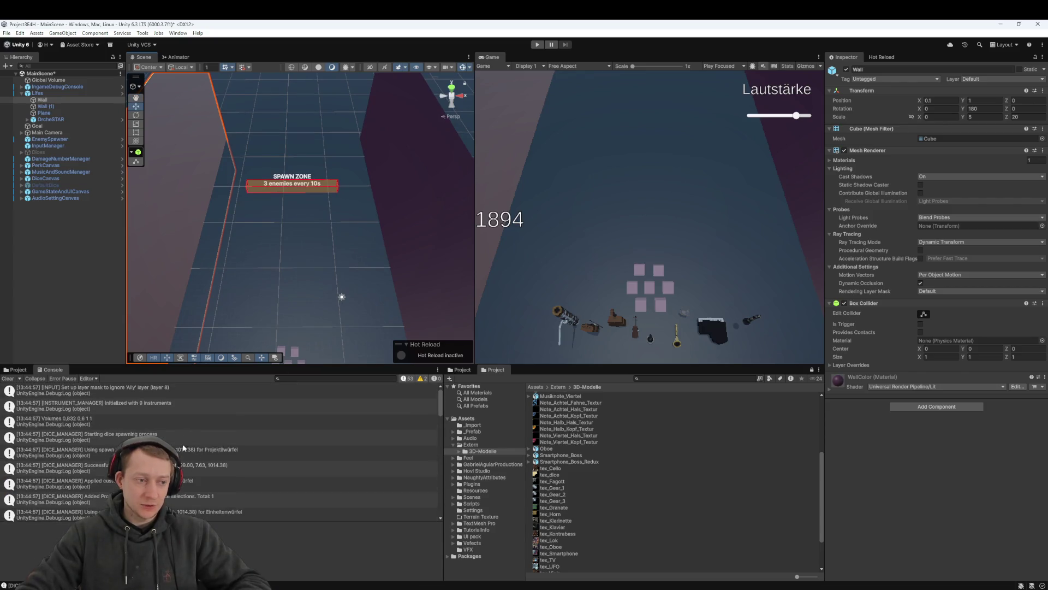
scroll(186, 440, "down", 10)
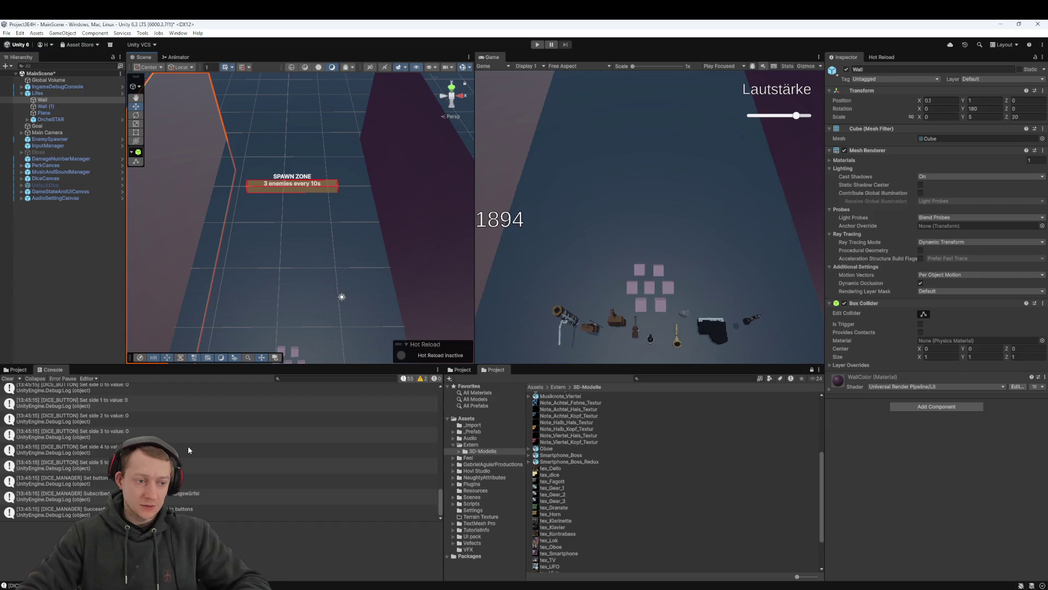
mouse_move(266, 306)
left_mouse_down()
mouse_move(274, 277)
mouse_move(290, 280)
left_mouse_up()
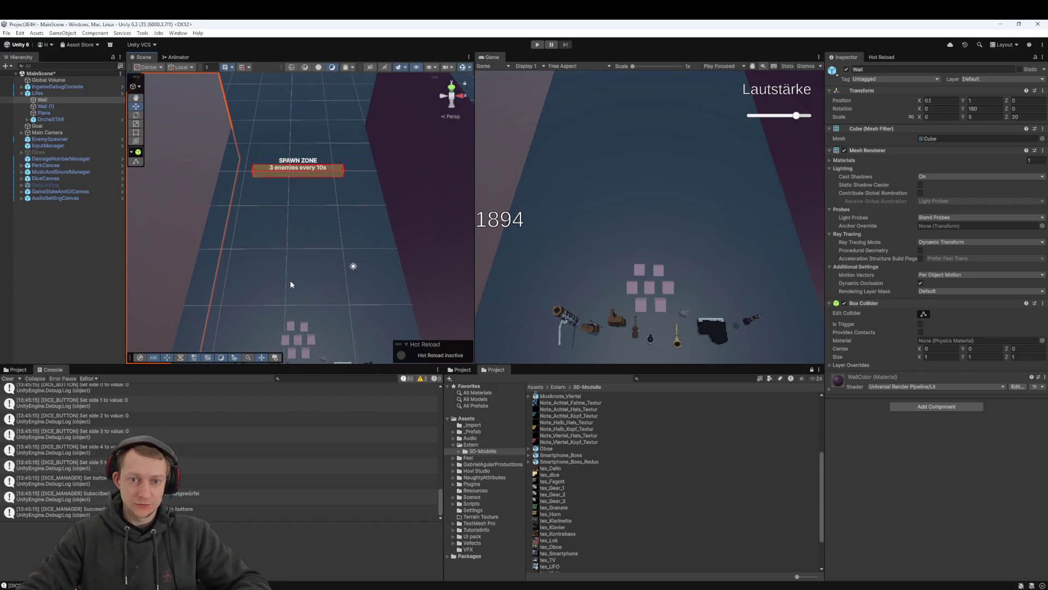
key("ctrl+s")
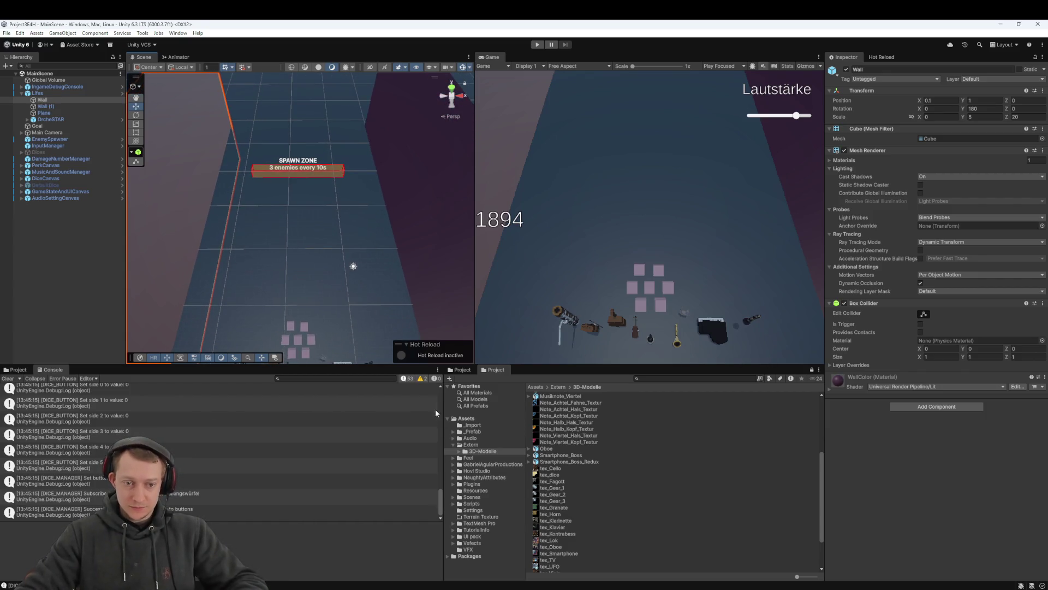
Close the duplicate Project tab in the bottom panel, then switch to Ally.cs in Rider
left_click(461, 371)
left_click(488, 372)
middle_click(460, 371)
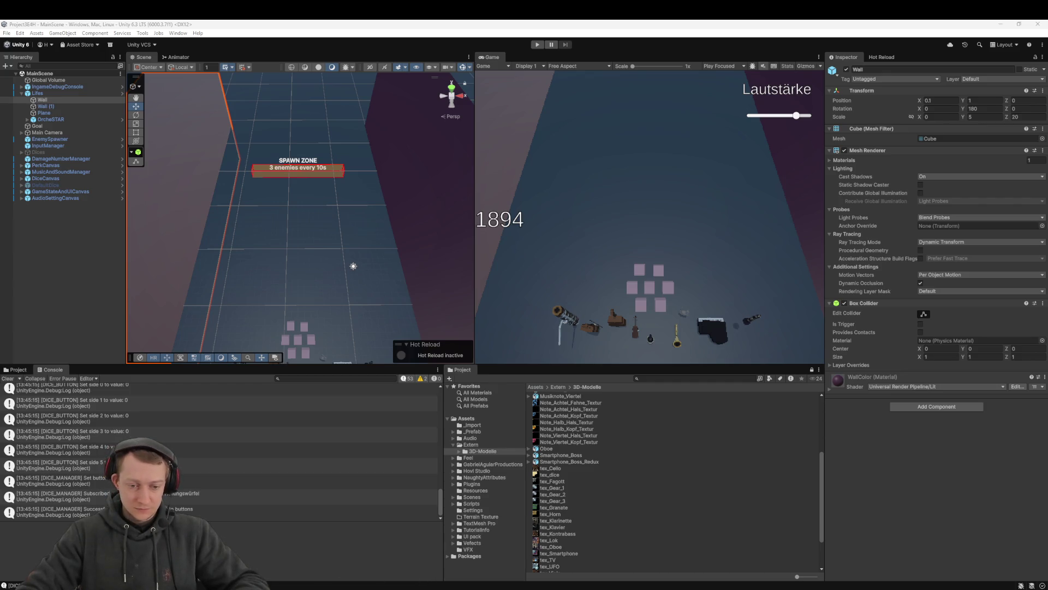
key("alt+Tab")
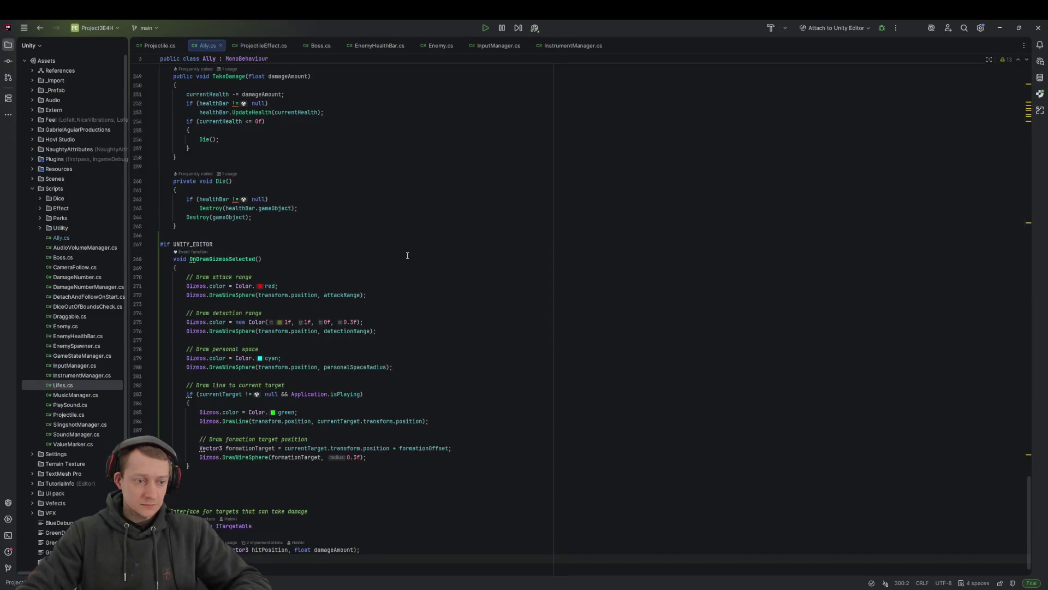
Switch from Rider's Ally.cs back to Unity so the scripts recompile
key("alt+Tab")
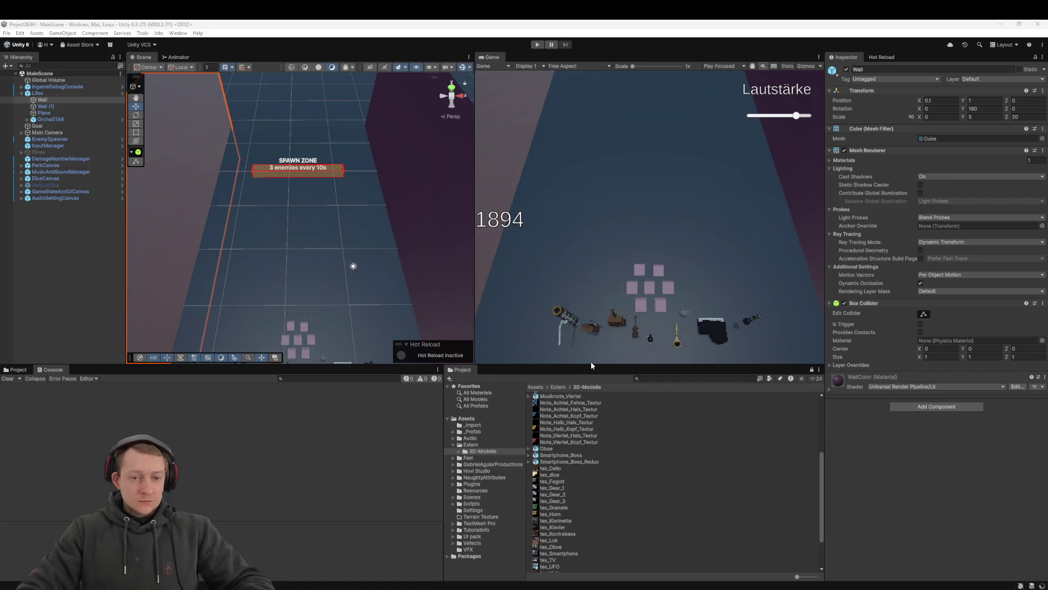
Clear the Console warnings, zoom out over the instruments, and enter Play mode
mouse_move(286, 235)
left_mouse_down()
mouse_move(300, 223)
mouse_move(290, 180)
left_mouse_up()
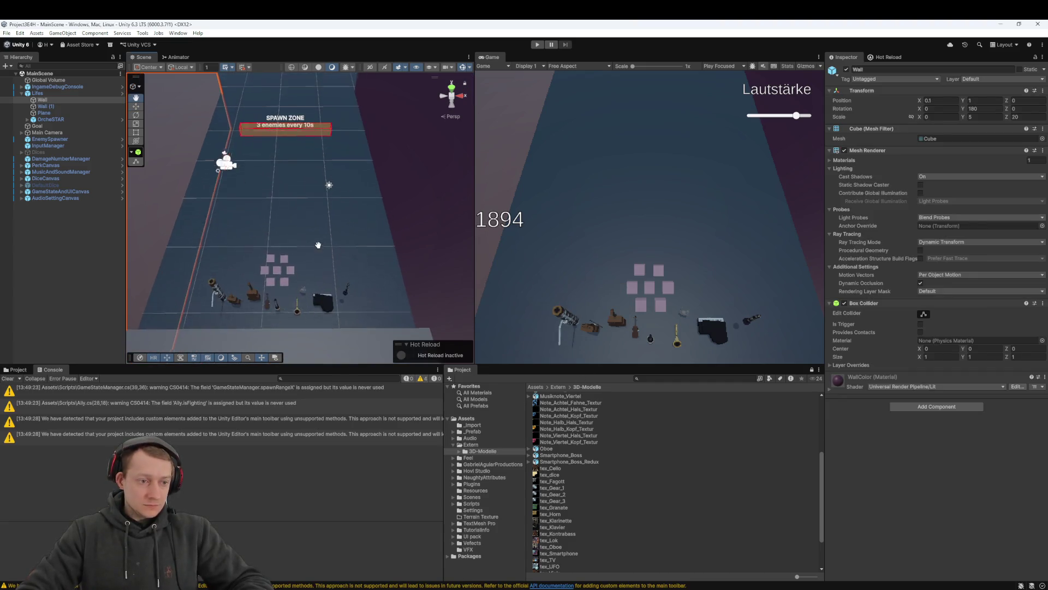
left_click(8, 378)
left_click_drag(250, 260, 312, 240)
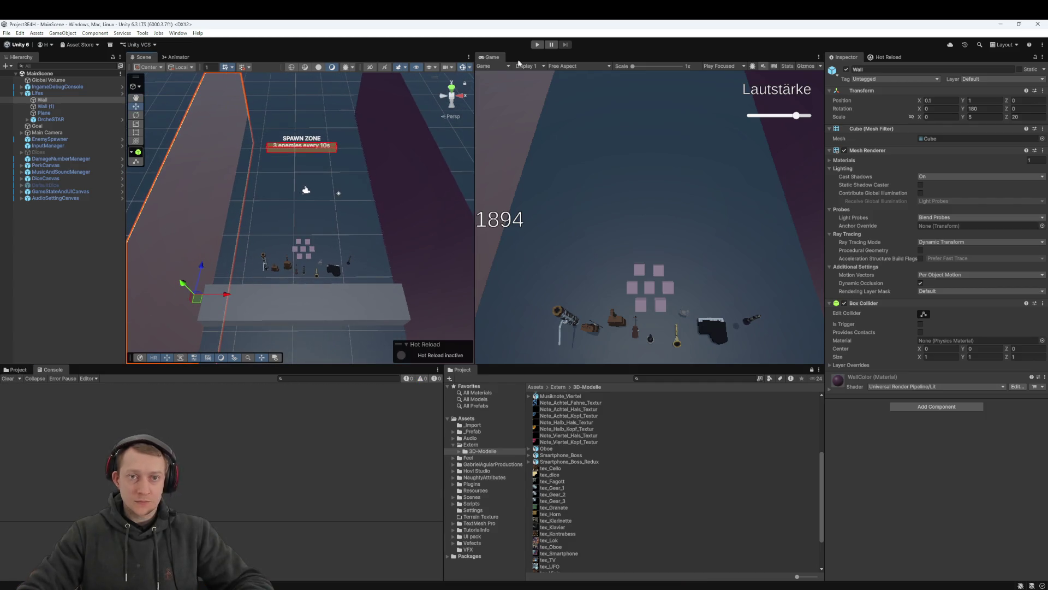
left_click(538, 45)
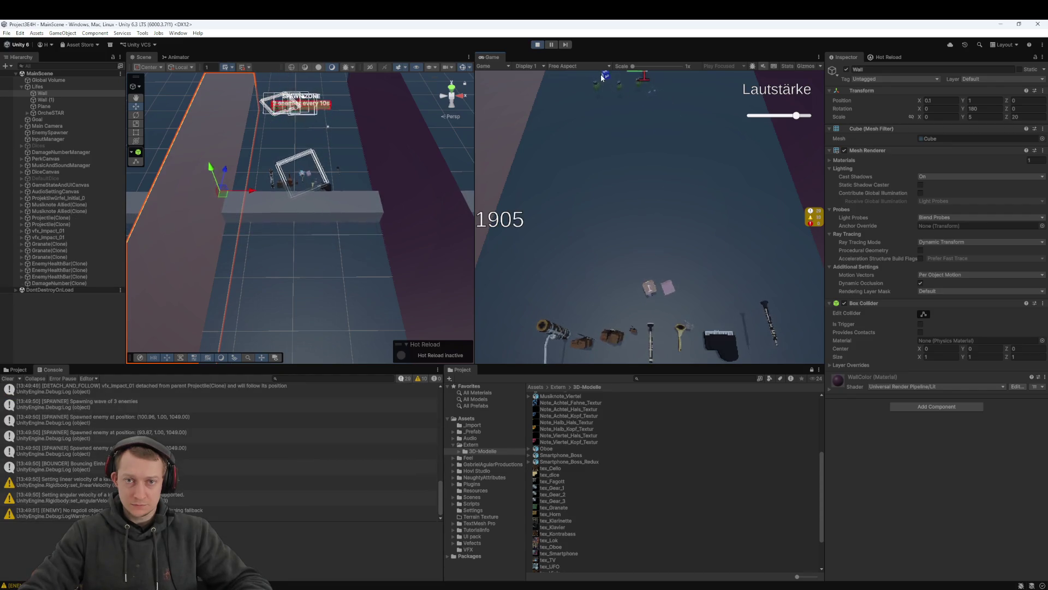
Roll a die, then take the Einheitenwürfel upgrade and the Clapsgiving perk
left_click(670, 295)
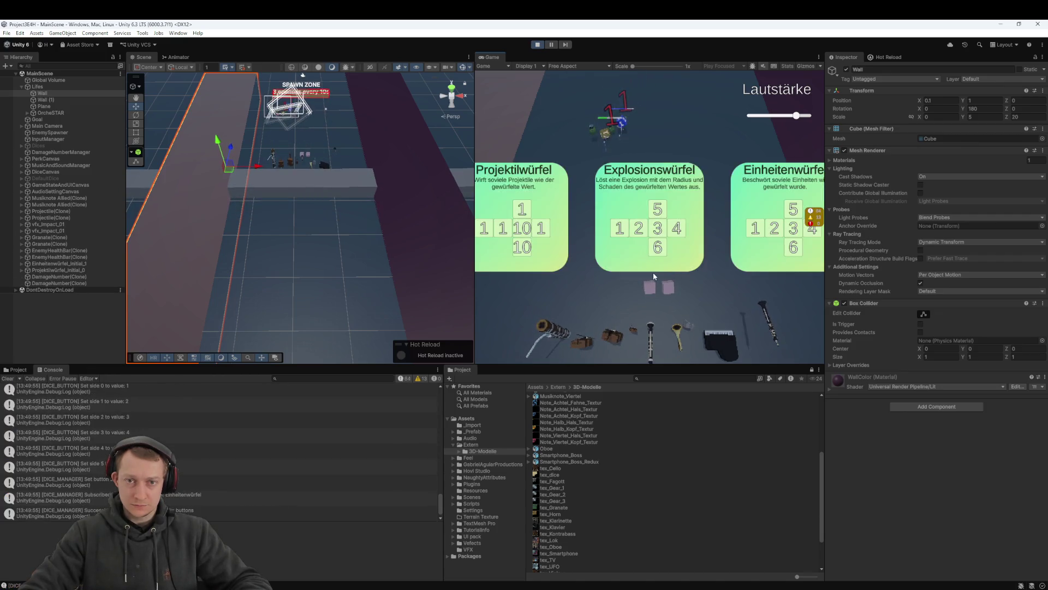
left_click(754, 205)
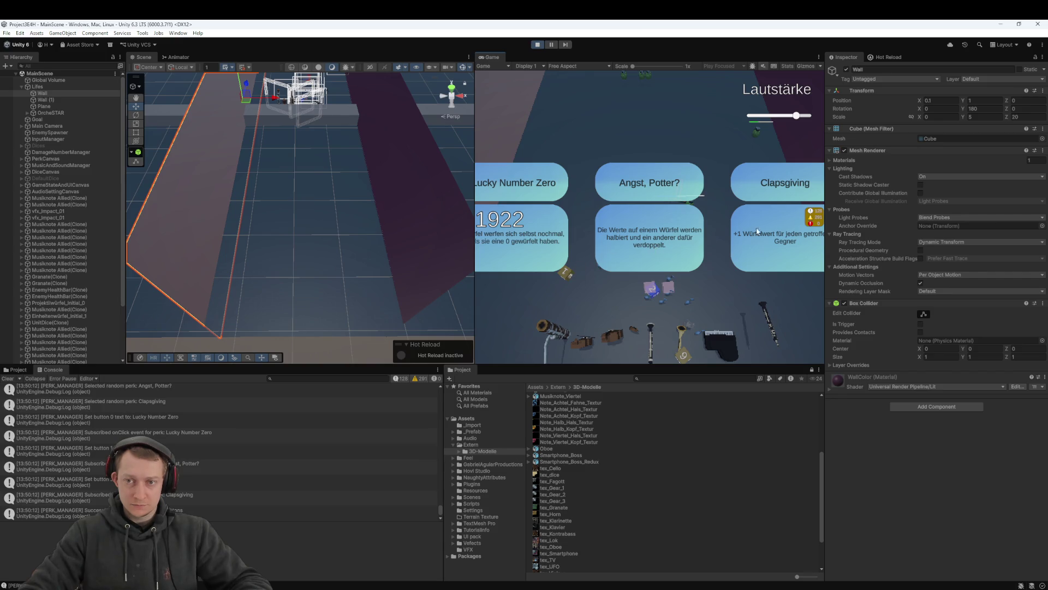
left_click(754, 232)
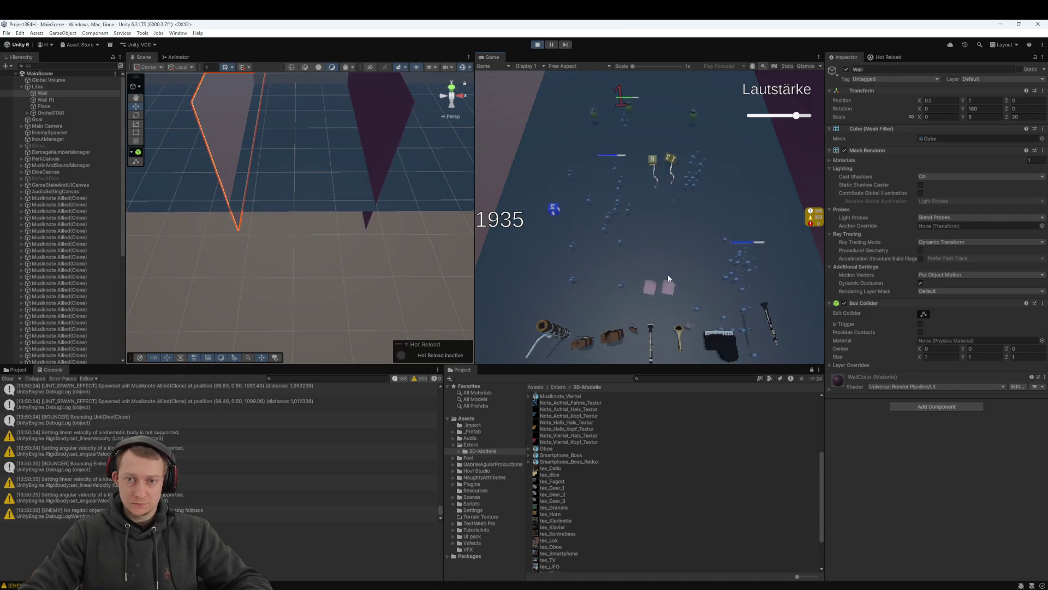
Roll dice and take Einheitenwürfel three times, plus the Low Performer and One Die to rule them all perks
left_click(676, 115)
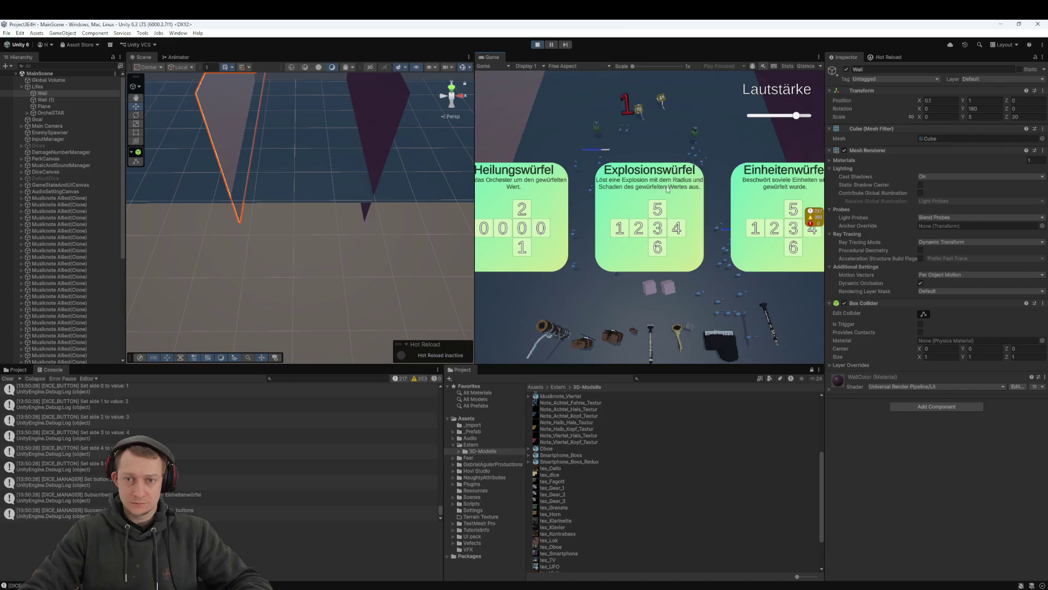
left_click(743, 204)
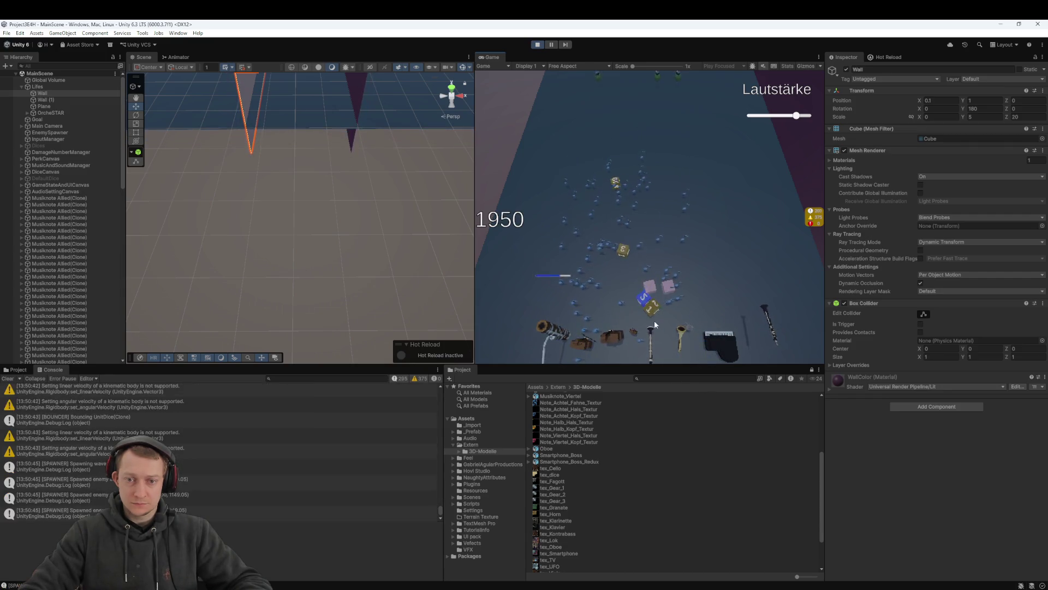
left_click(658, 239)
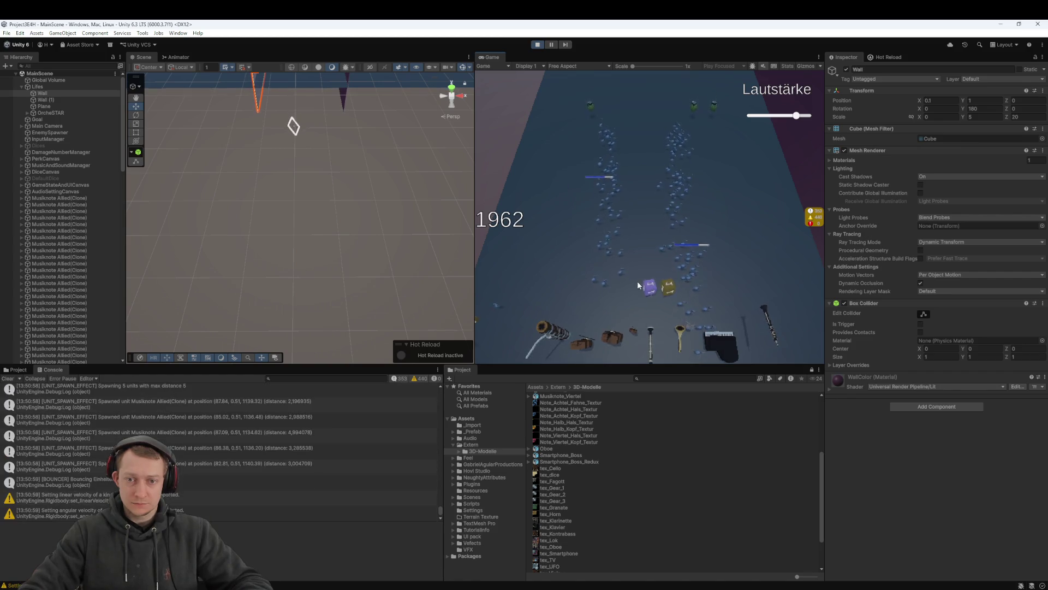
left_click(653, 295)
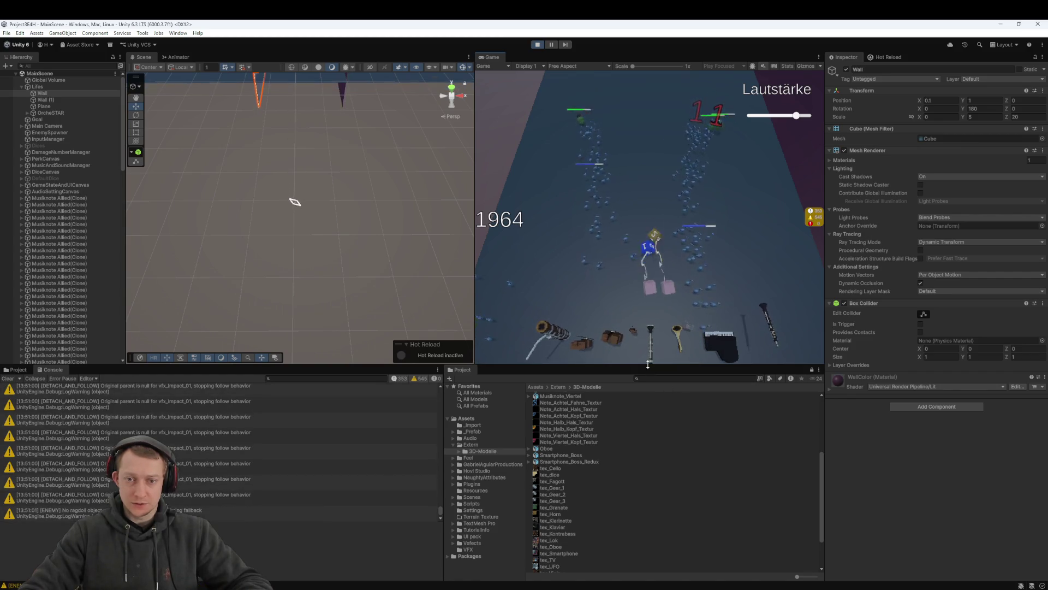
left_click(654, 215)
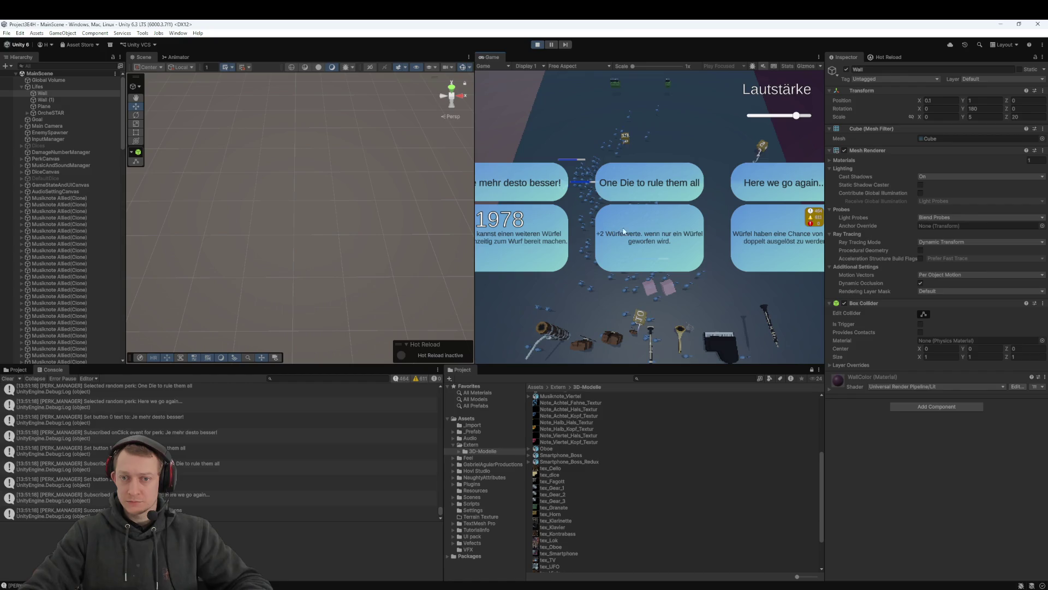
left_click(657, 250)
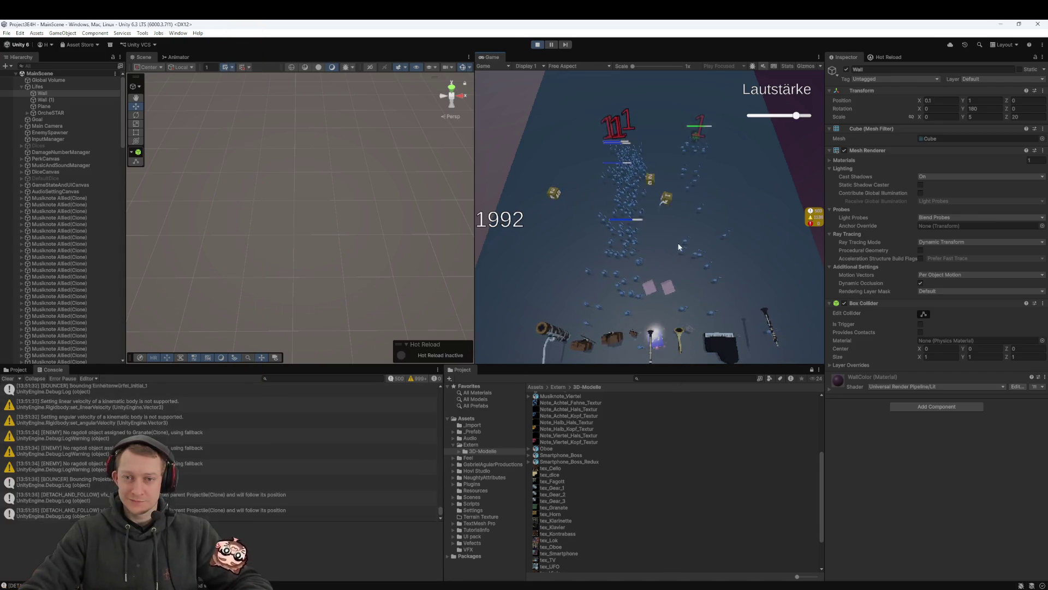
left_click(761, 200)
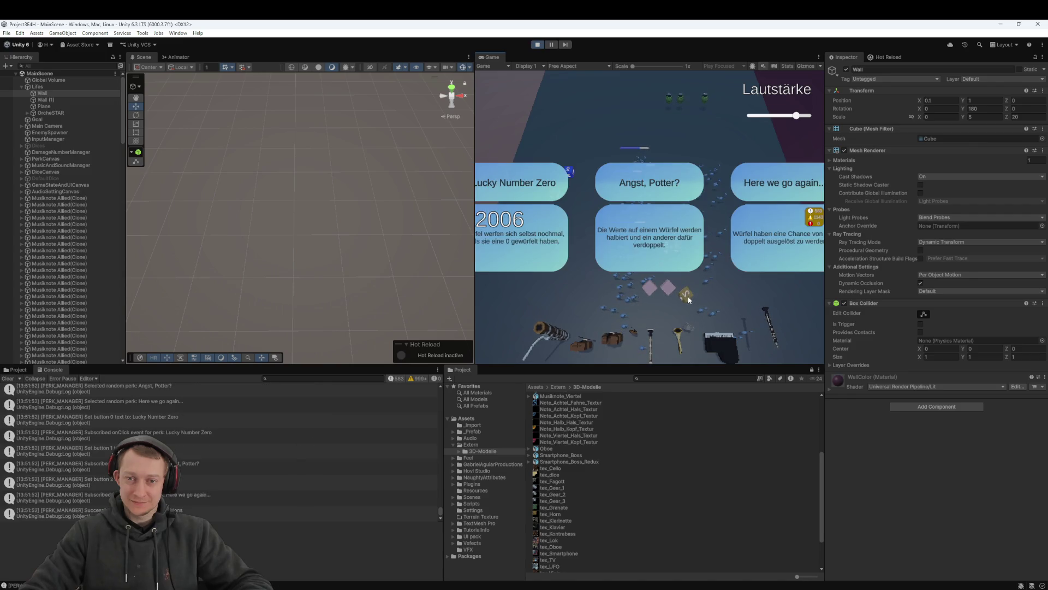
Take the Here we go again... perk and Einheitenwürfel, then stop Play mode once the boss is defeated
left_click(745, 242)
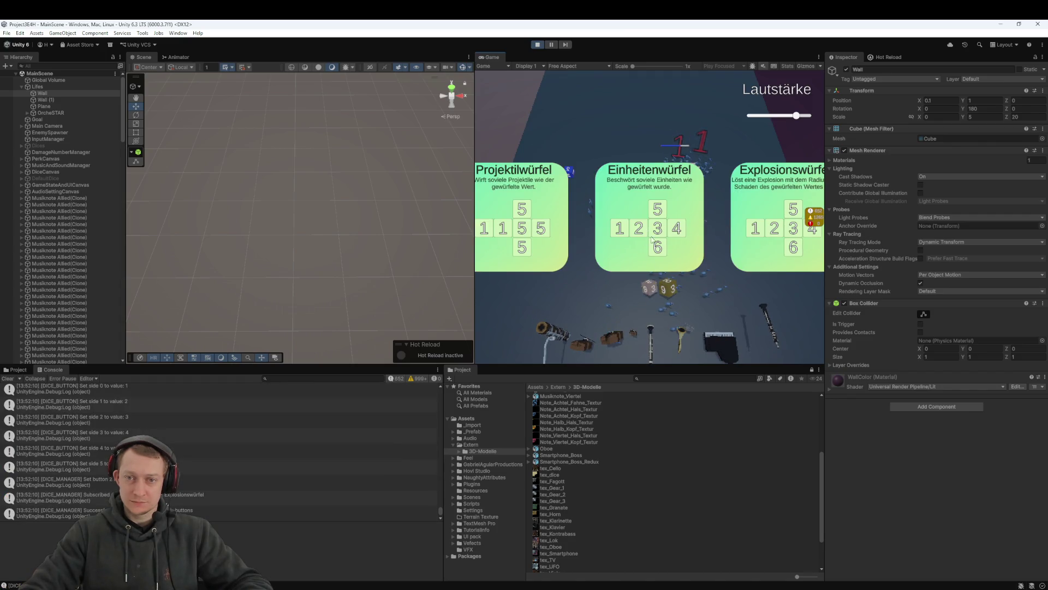
left_click(674, 237)
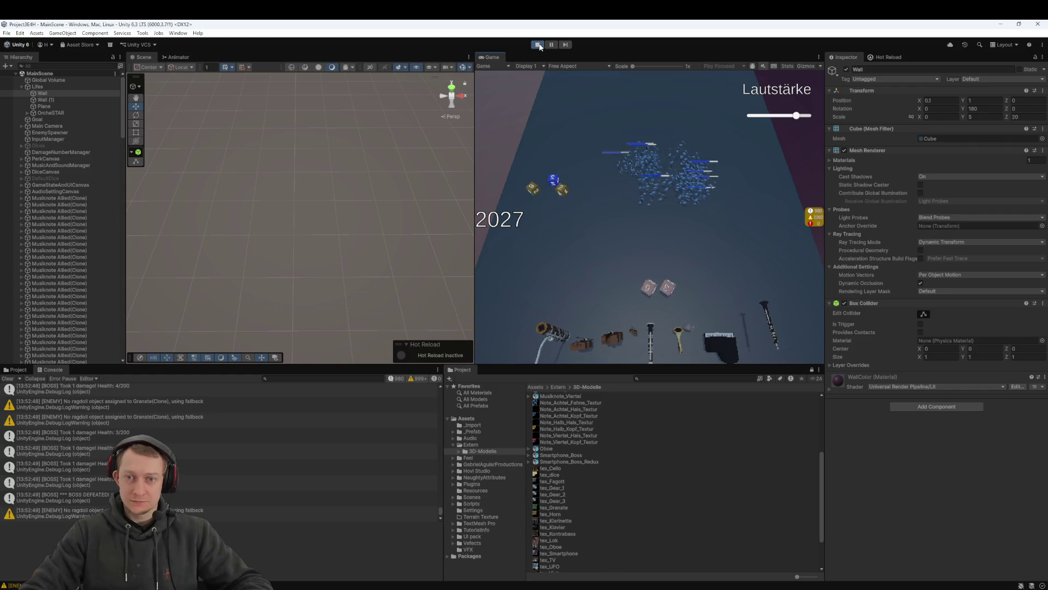
left_click(538, 45)
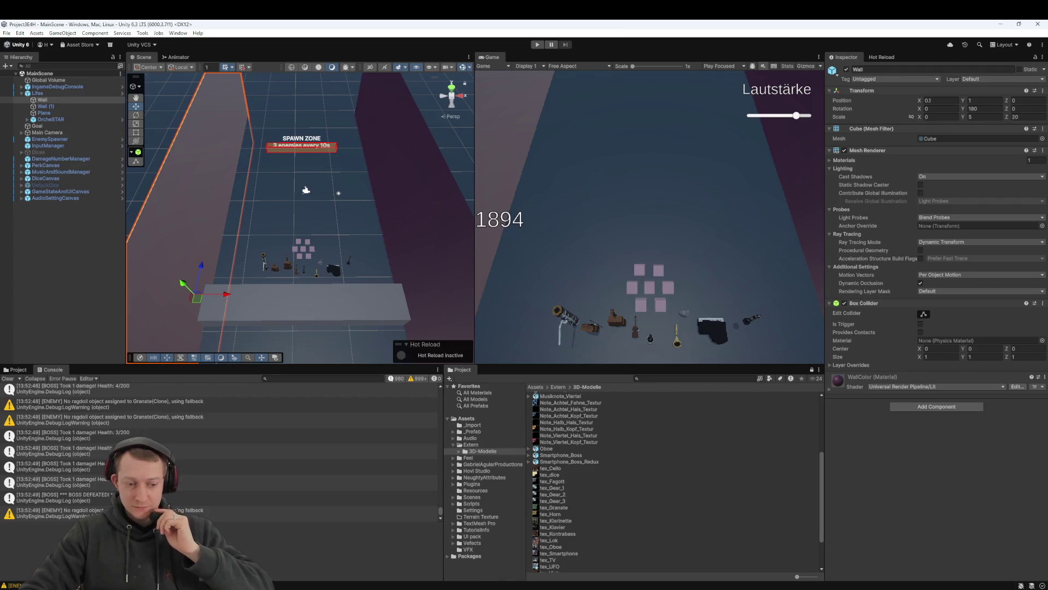
key("alt+Tab")
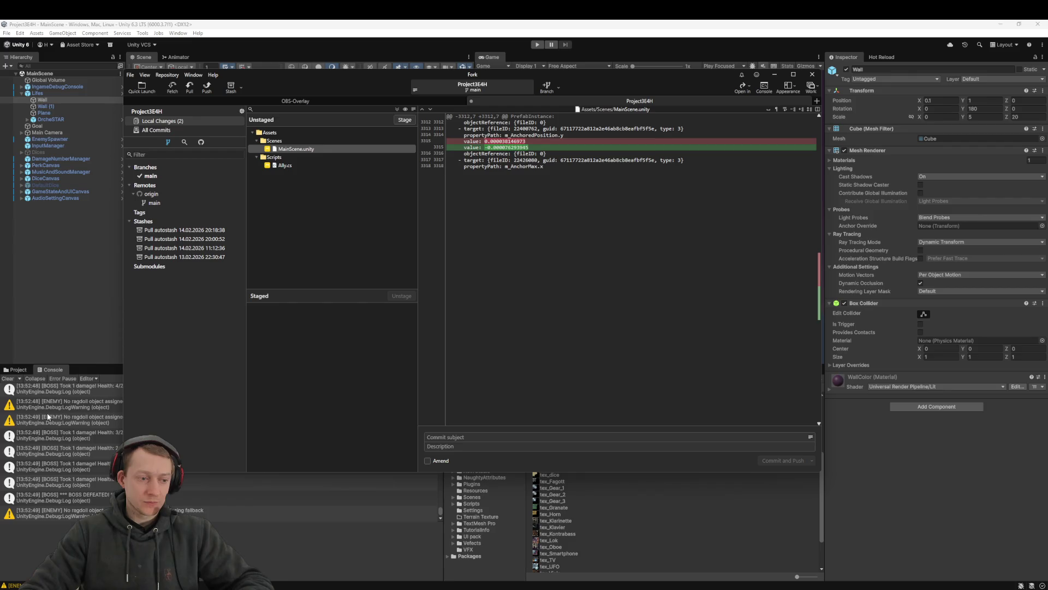
Review the Ally.cs diff in Fork and stage the file
left_click(286, 165)
scroll(506, 217, "down", 3)
scroll(507, 217, "up", 5)
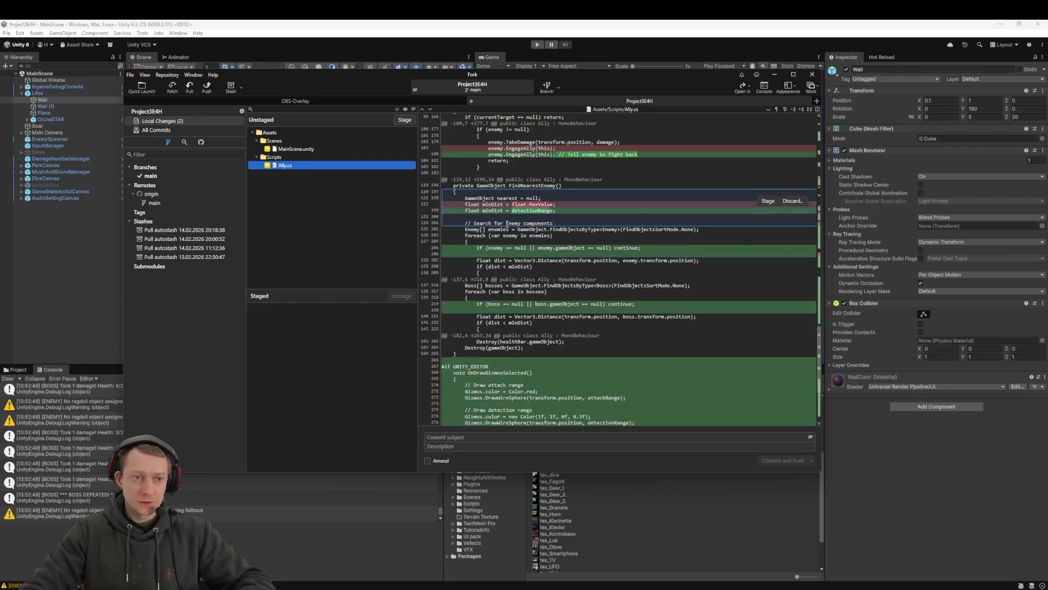
double_click(286, 166)
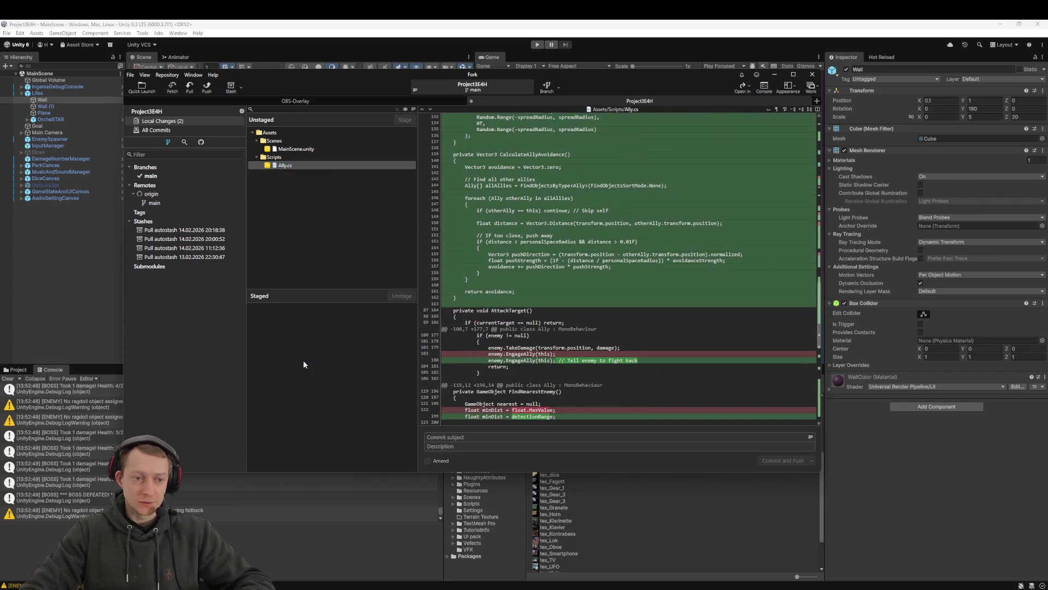
Commit Ally.cs with subject 'f', push it to origin main, and close Fork
type("f")
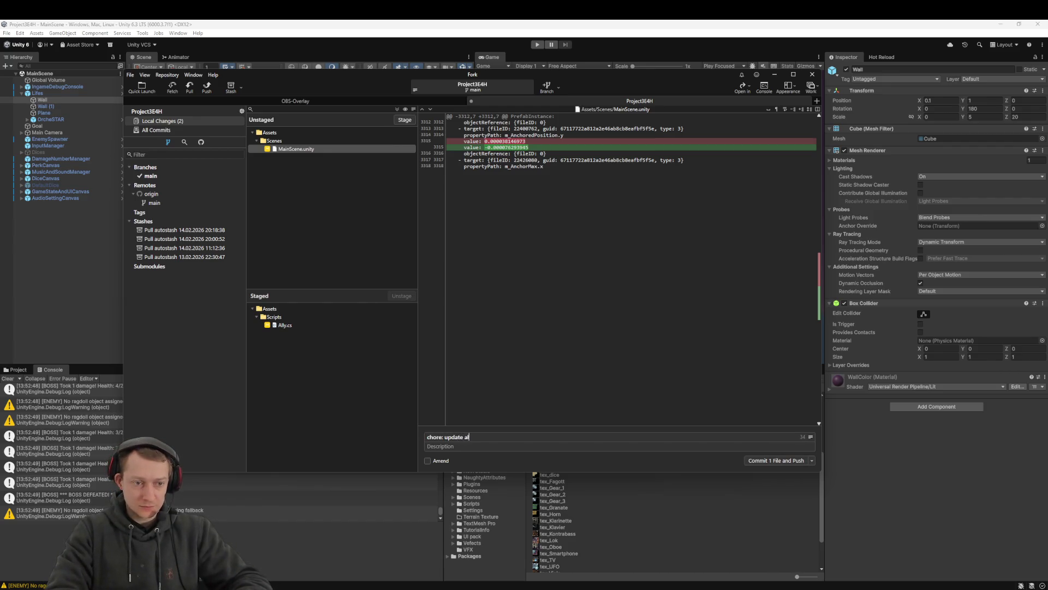
left_click(779, 460)
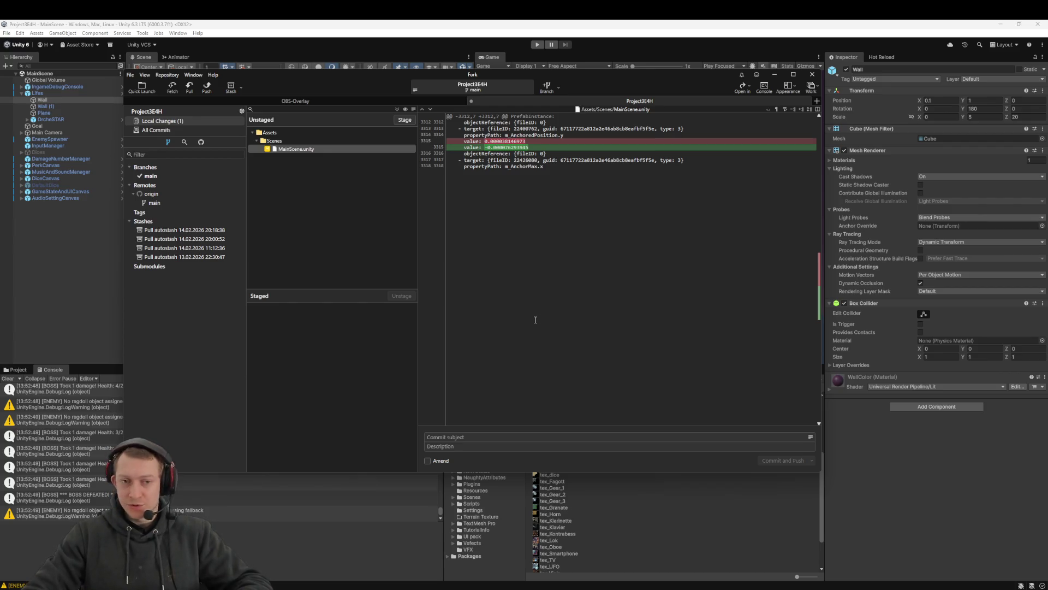
left_click(349, 45)
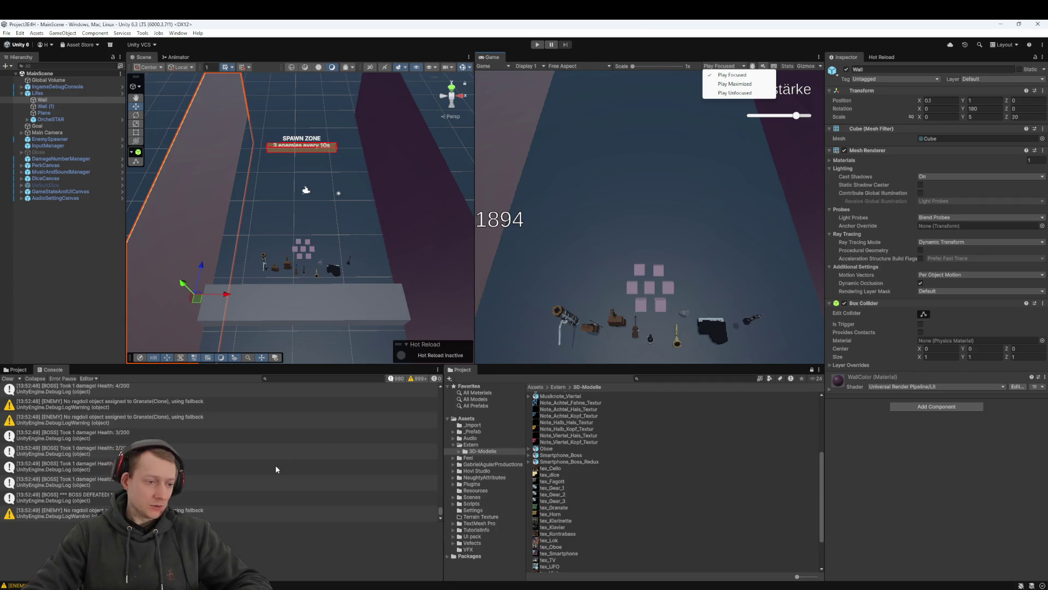
Open the Console's ragdoll fallback warning at its source in Enemy.cs
left_click(273, 513)
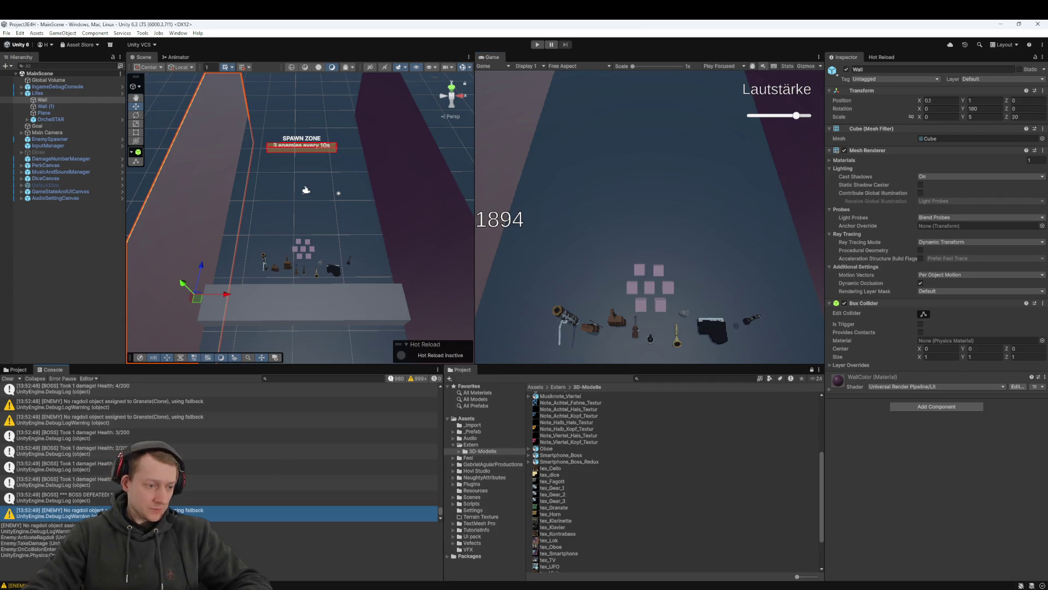
double_click(273, 513)
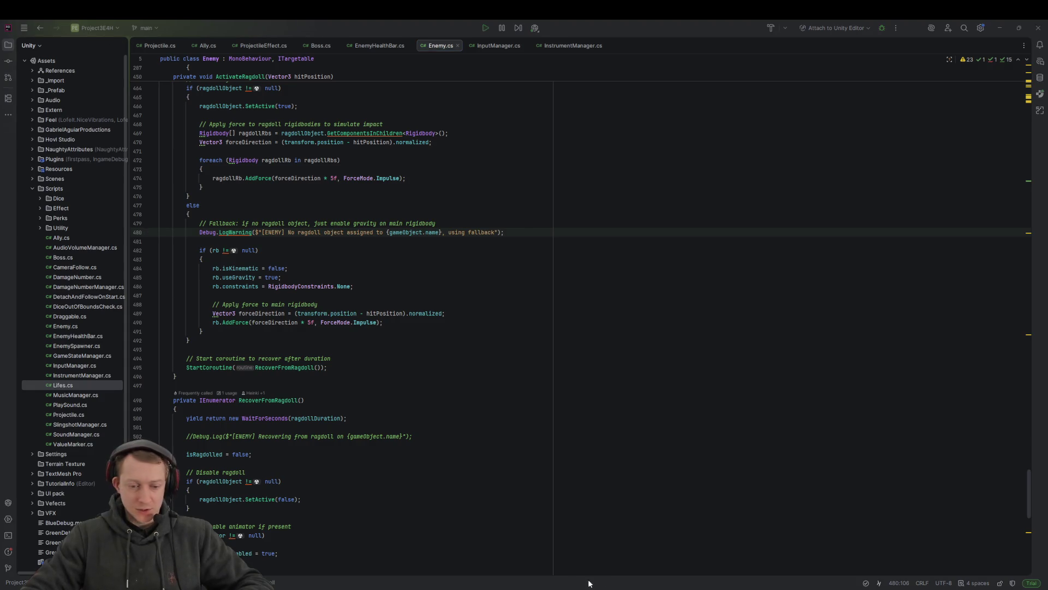
Return from Rider to Unity and start a new Play-mode run
key("alt+Tab")
left_click(538, 44)
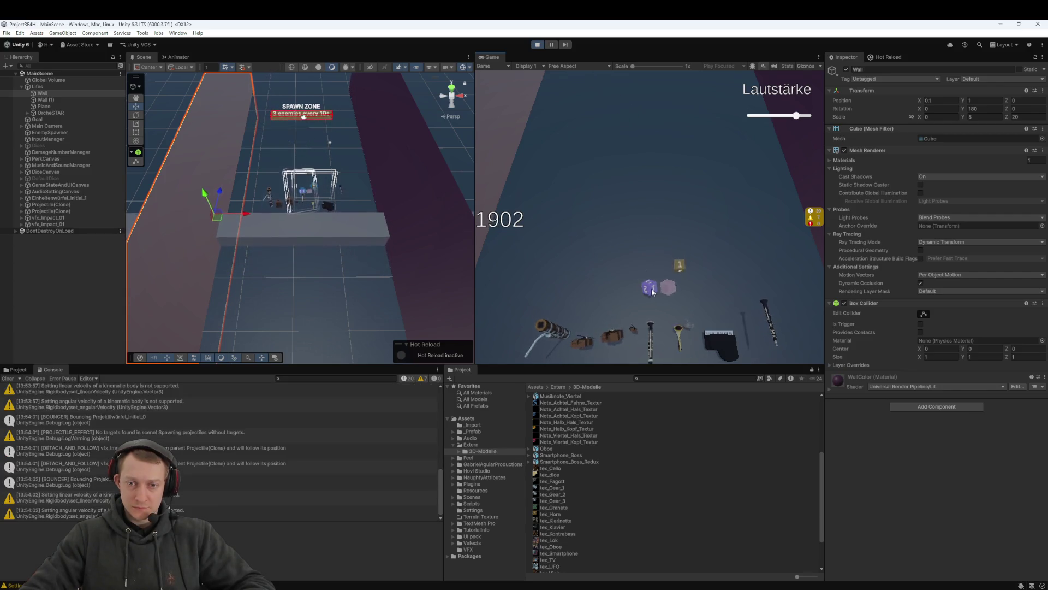
Launch dice at the enemies, taking the Projektilwürfel upgrade and the Low Performer perk
left_click_drag(650, 290, 608, 243)
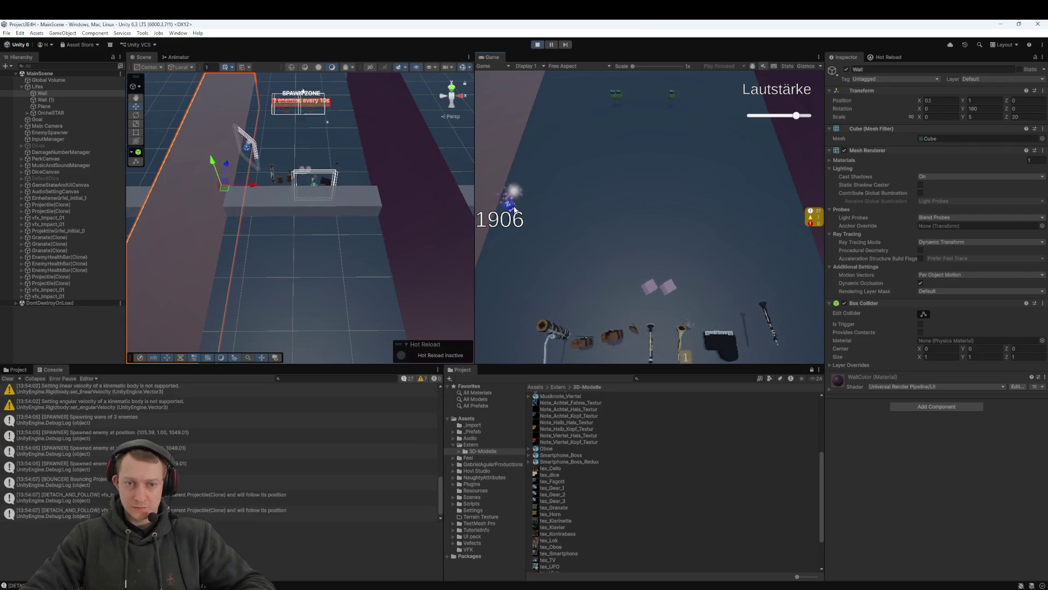
left_click(646, 289)
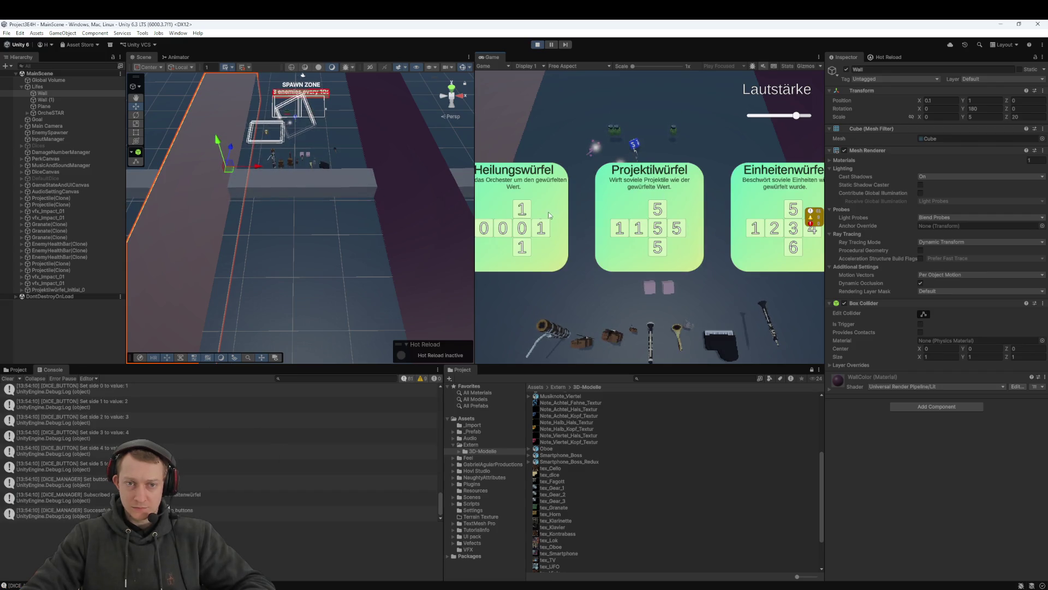
left_click(686, 211)
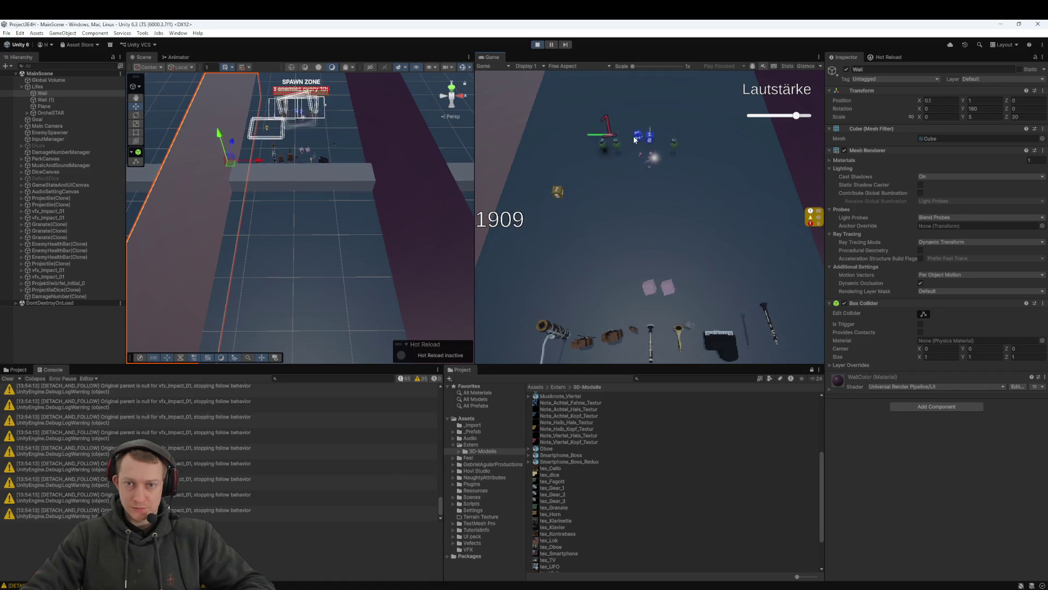
left_click(669, 286)
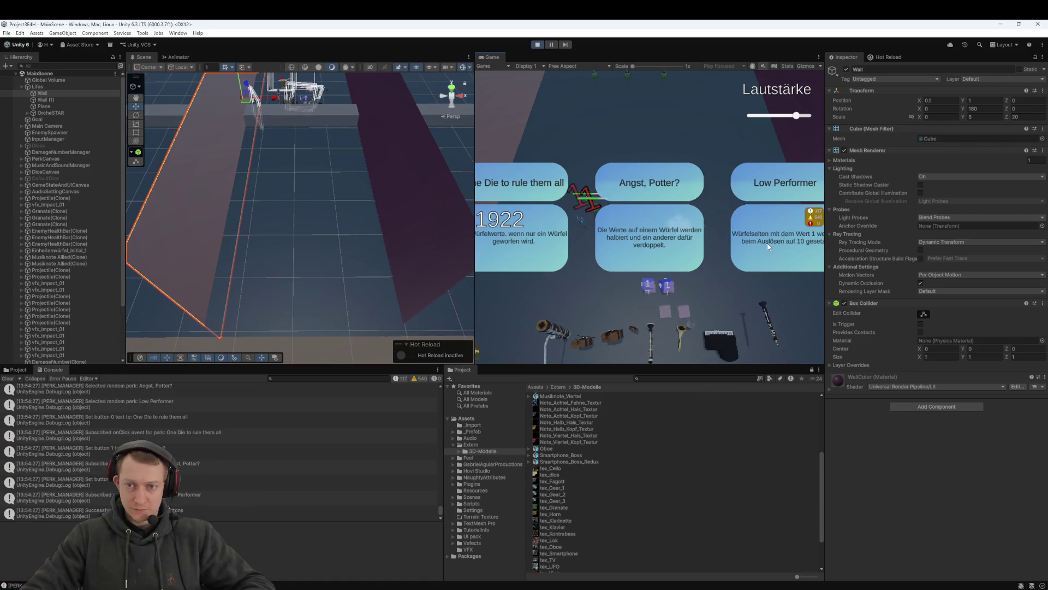
left_click(768, 247)
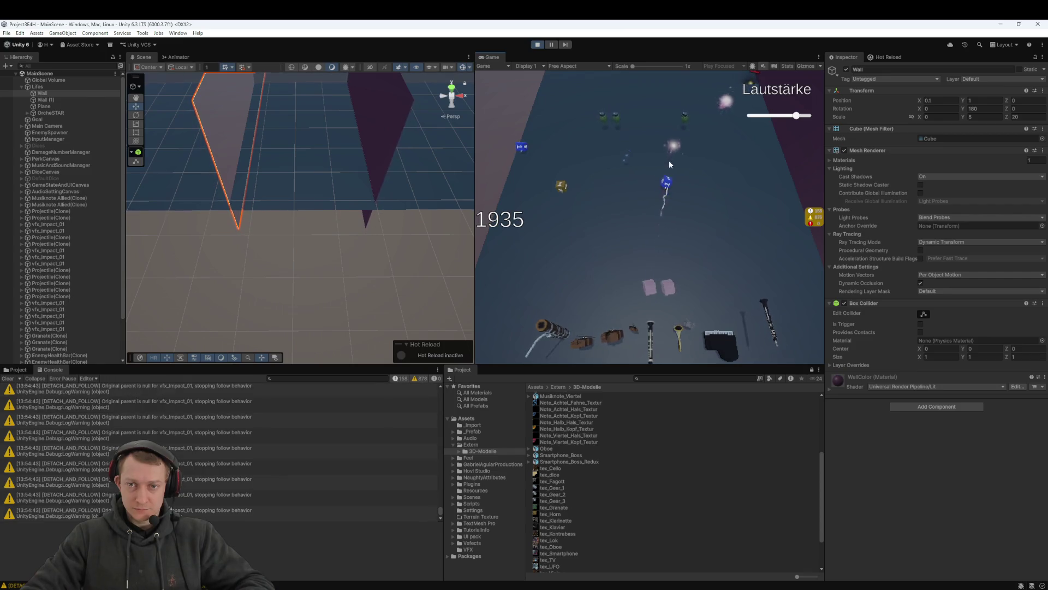
Take the Explosionswürfel upgrade, lower the Lautstärke volume, and pick the Here we go again perk
left_click(652, 286)
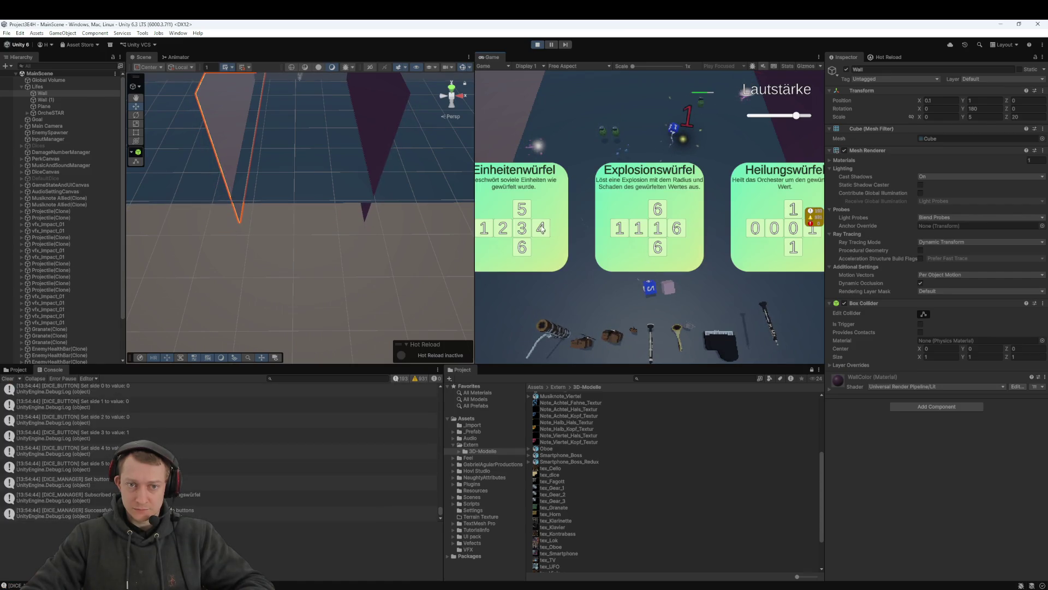
left_click(688, 249)
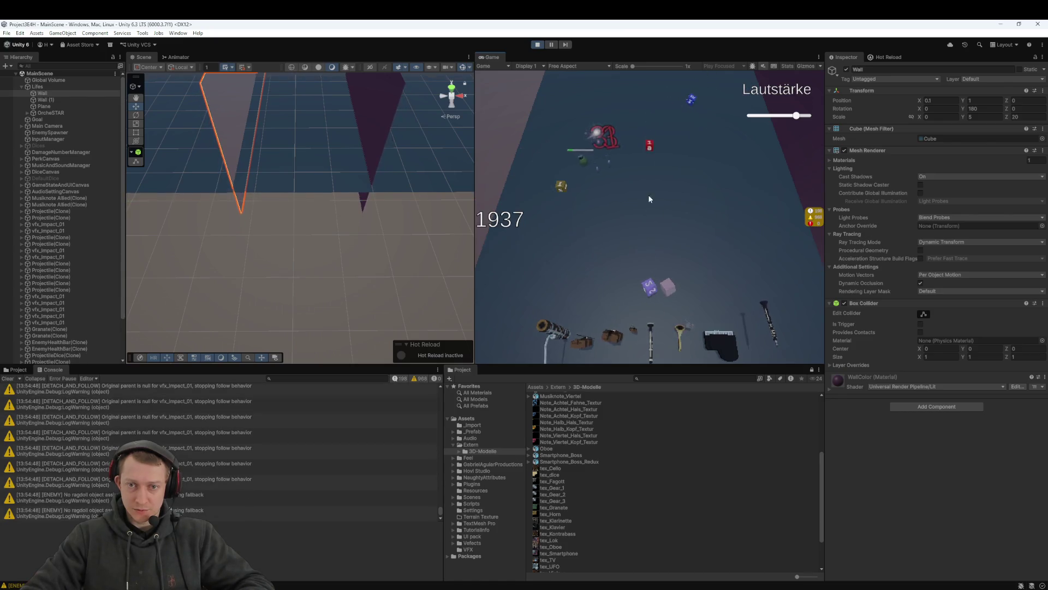
left_click(654, 294)
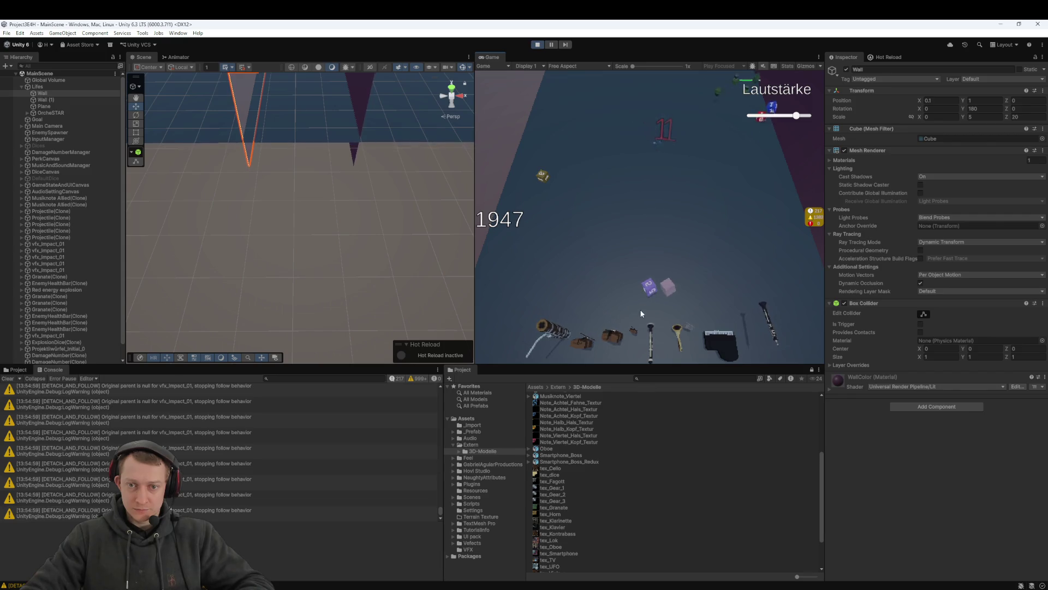
left_click(761, 117)
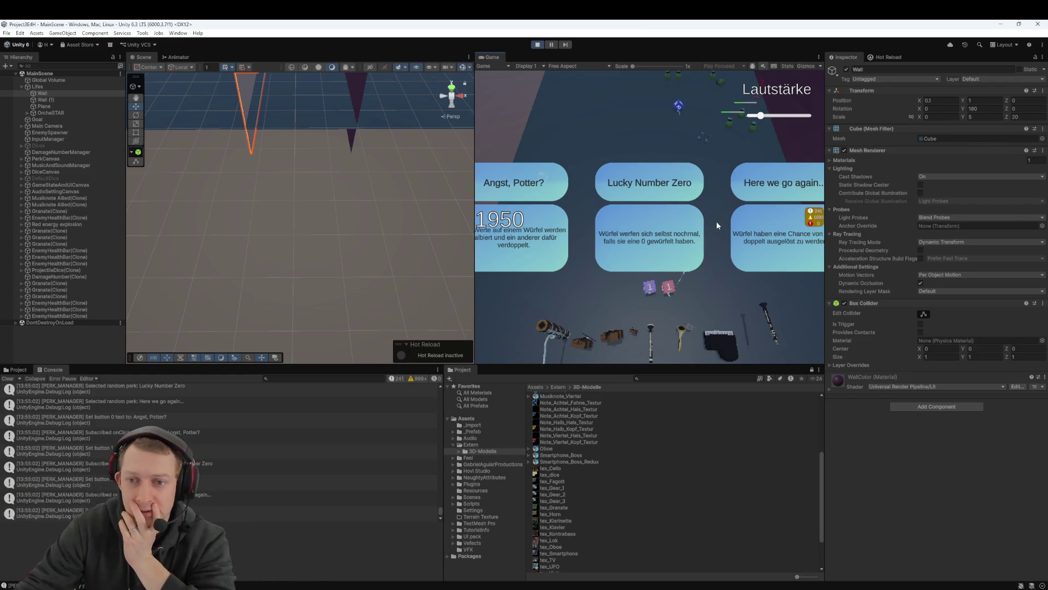
left_click(748, 241)
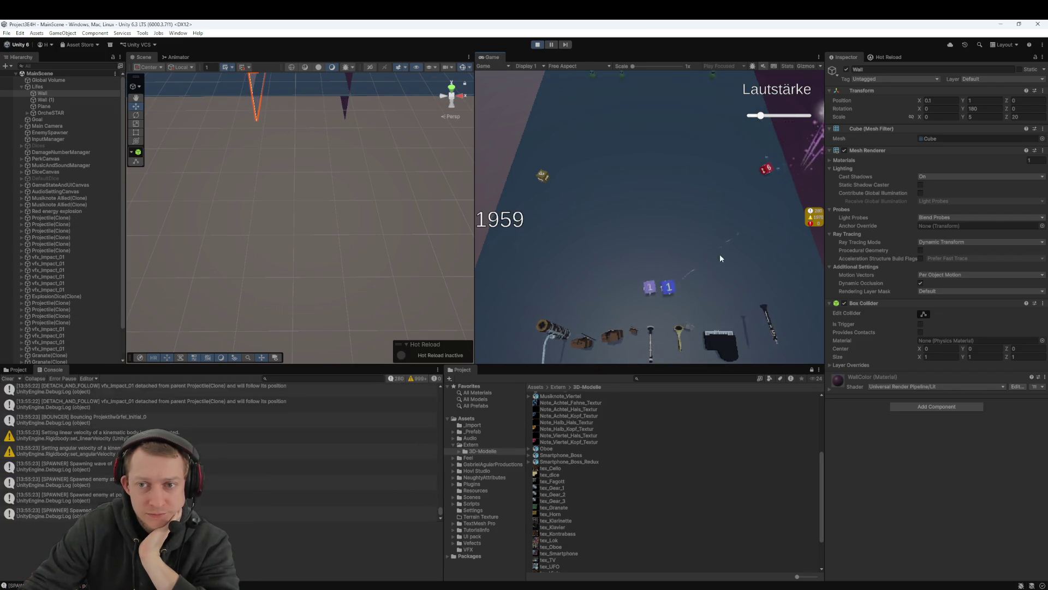
Fling dice up the lane, taking Projektilwürfel again and another offered dice upgrade
mouse_move(664, 288)
left_mouse_down()
mouse_move(557, 182)
mouse_move(566, 192)
left_mouse_up()
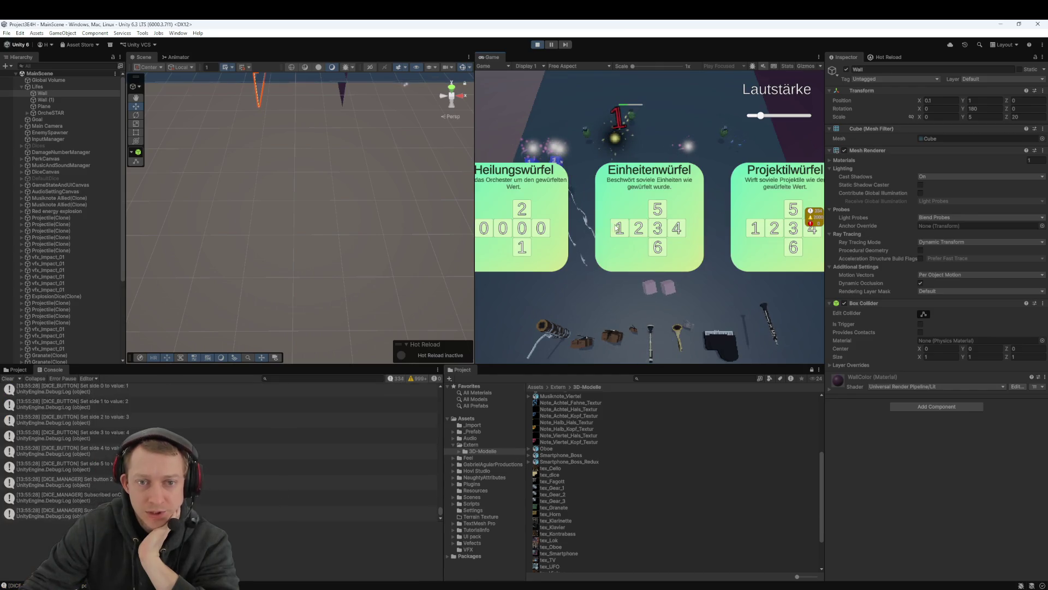
left_click(777, 198)
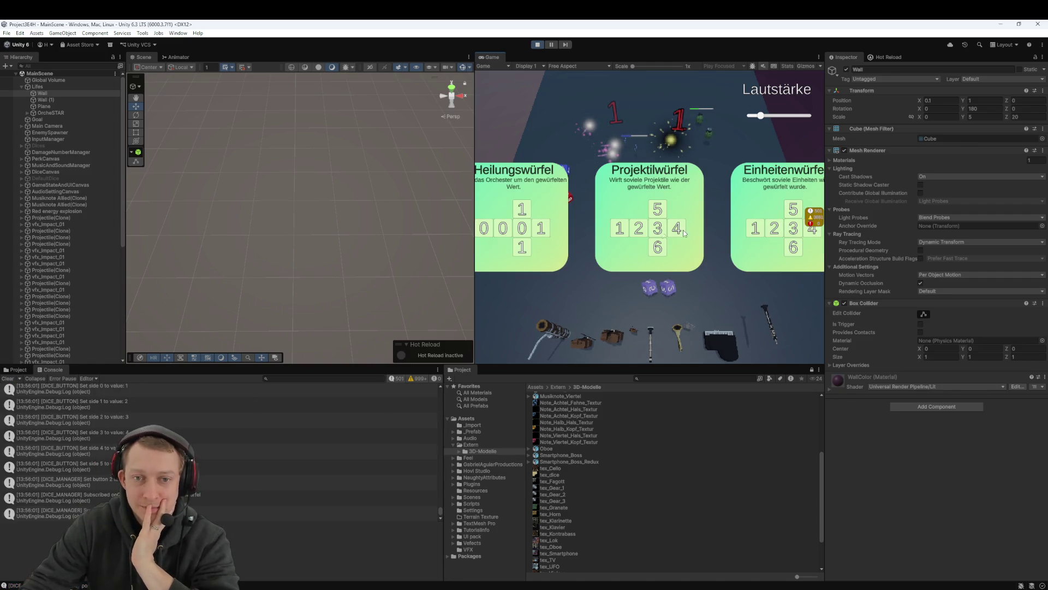
left_click(696, 245)
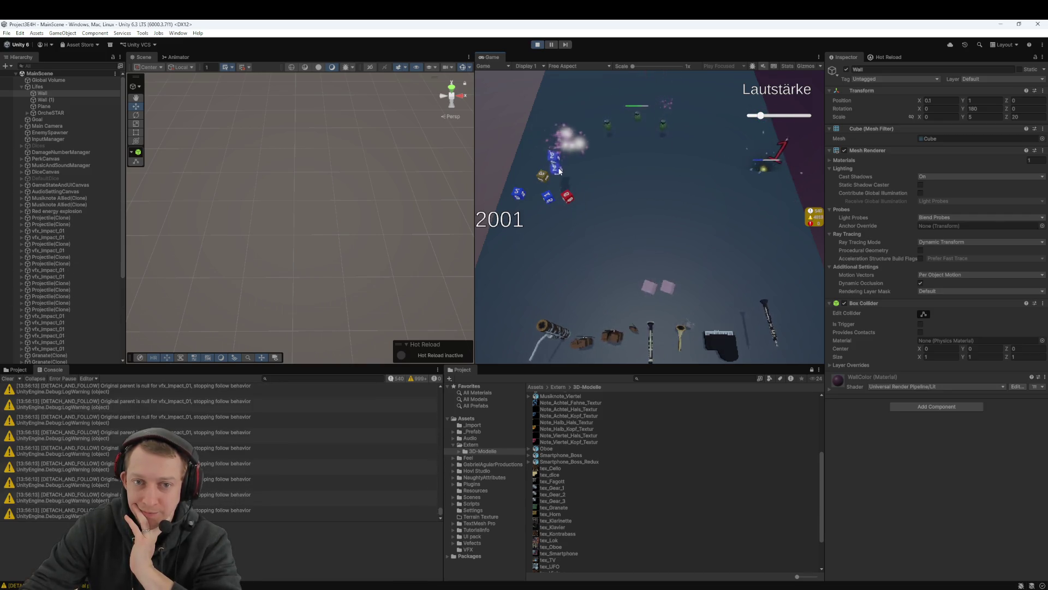
mouse_move(667, 285)
left_mouse_down()
mouse_move(657, 251)
mouse_move(582, 208)
mouse_move(567, 170)
mouse_move(549, 191)
left_mouse_up()
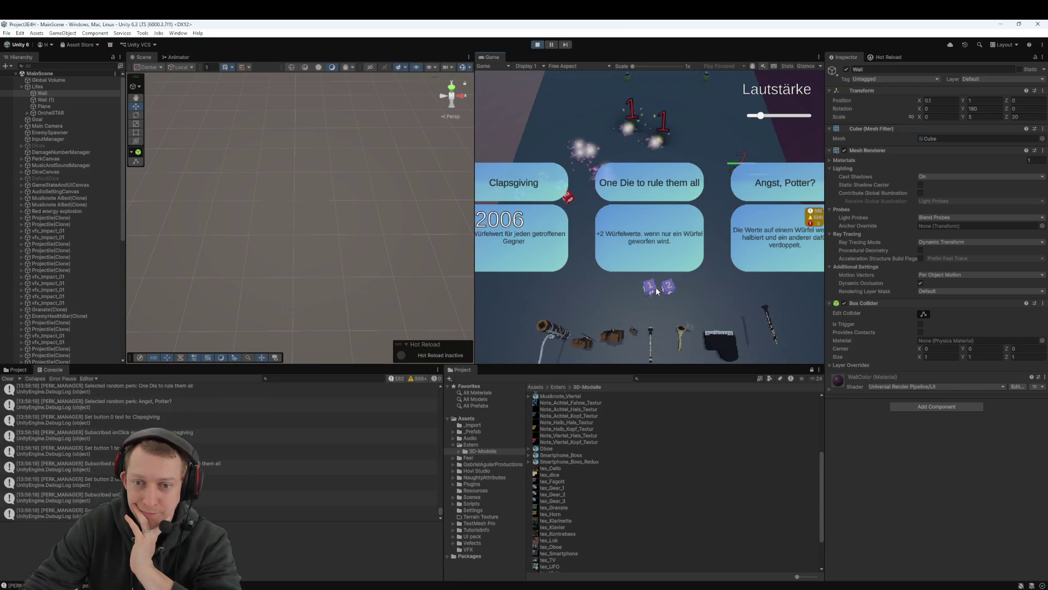
Take One Die to rule them all, fling dice at enemies and the boss, then restart after game over
left_click(631, 253)
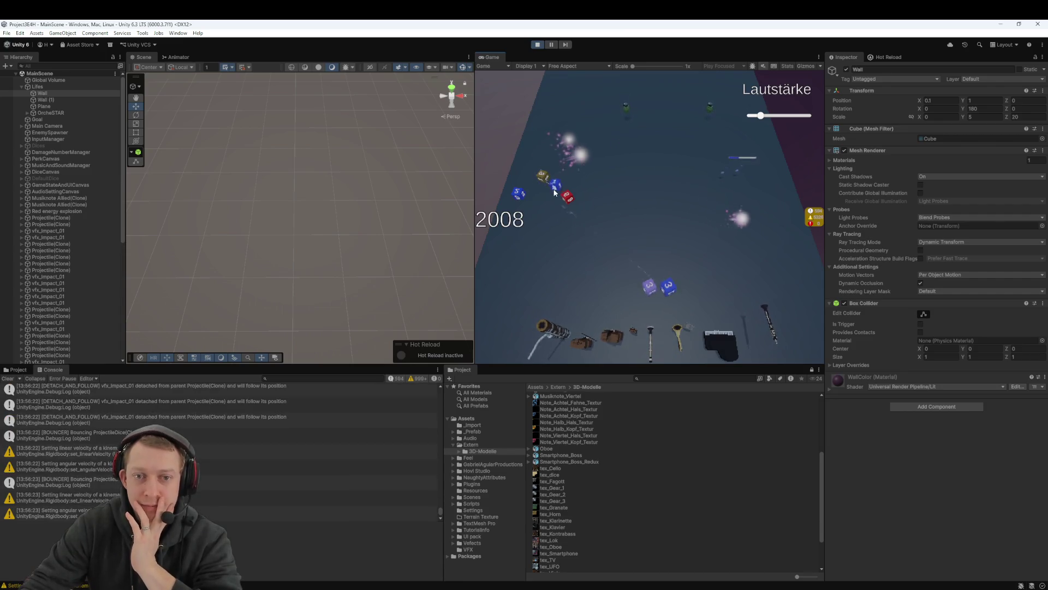
mouse_move(671, 289)
left_mouse_down()
mouse_move(672, 183)
mouse_move(545, 210)
left_mouse_up()
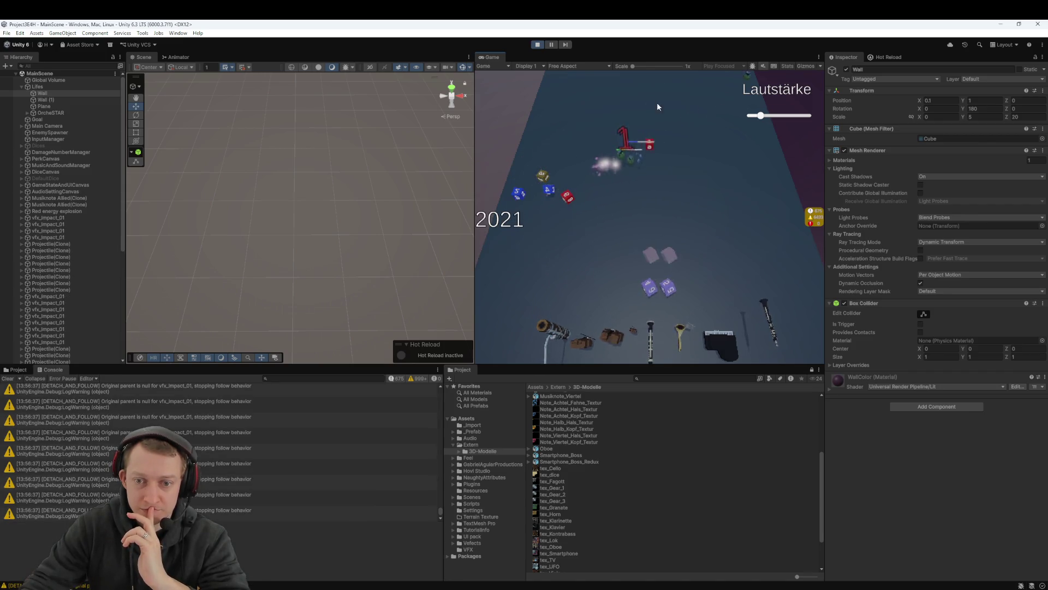
left_click_drag(653, 291, 604, 158)
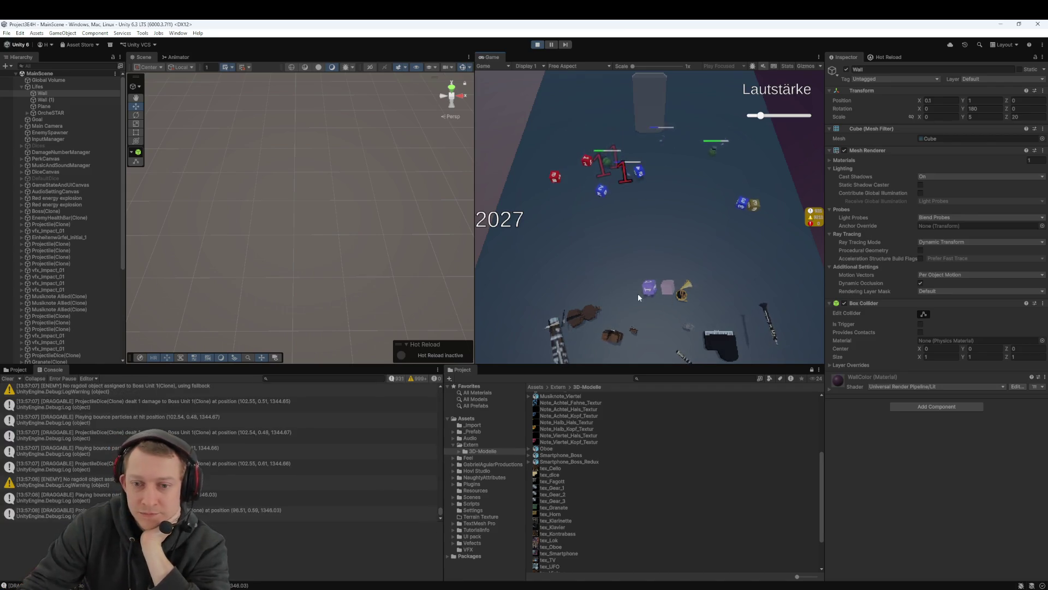
left_click_drag(649, 288, 615, 220)
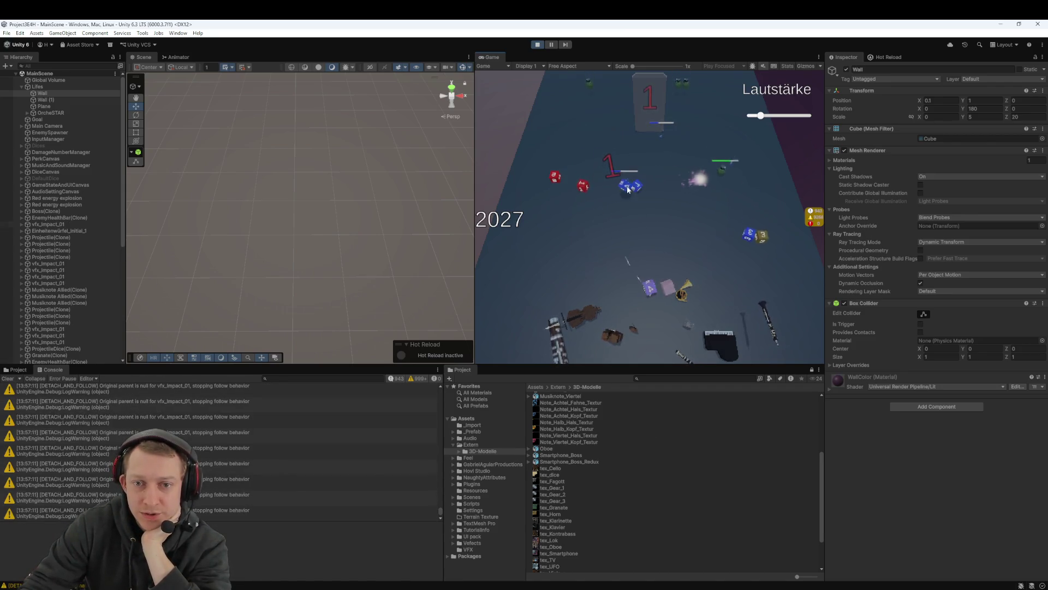
left_click_drag(649, 288, 653, 148)
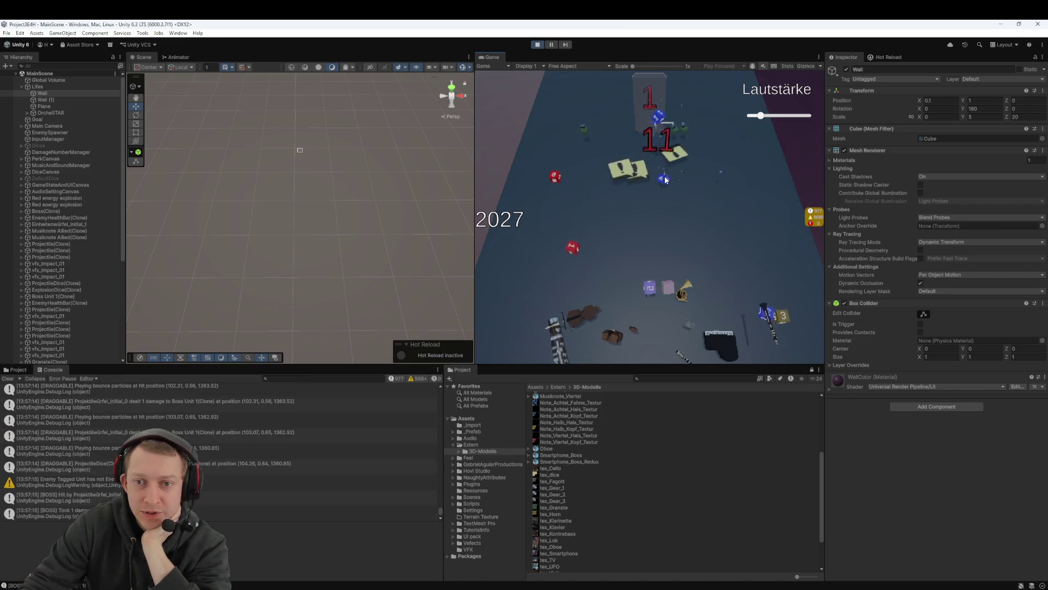
left_click_drag(661, 288, 624, 189)
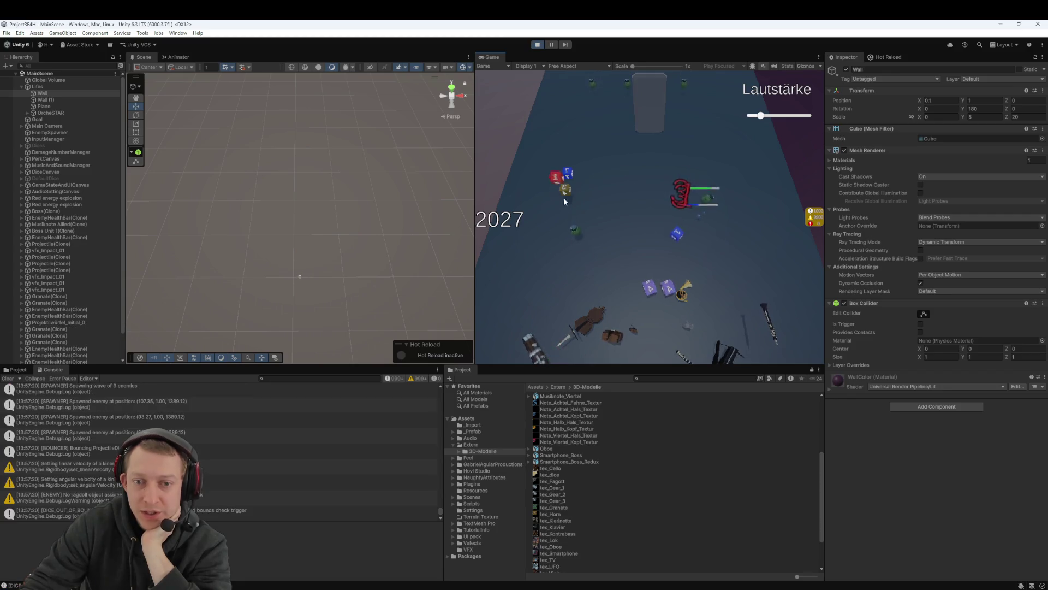
mouse_move(650, 288)
left_mouse_down()
mouse_move(641, 332)
mouse_move(566, 325)
left_mouse_up()
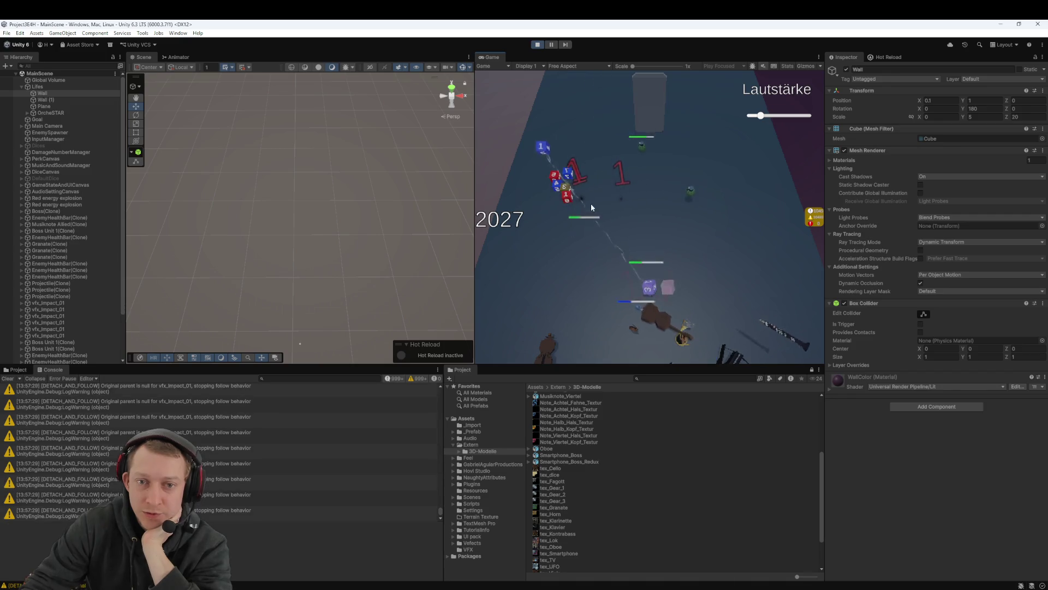
left_click_drag(649, 288, 601, 306)
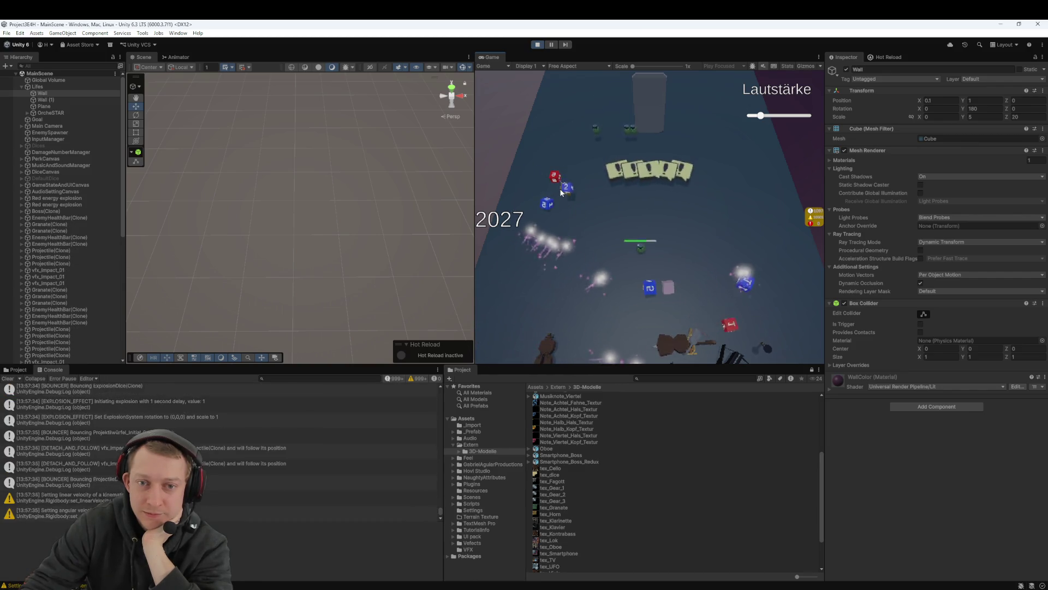
mouse_move(663, 289)
left_mouse_down()
mouse_move(640, 269)
mouse_move(651, 270)
left_mouse_up()
left_click(650, 275)
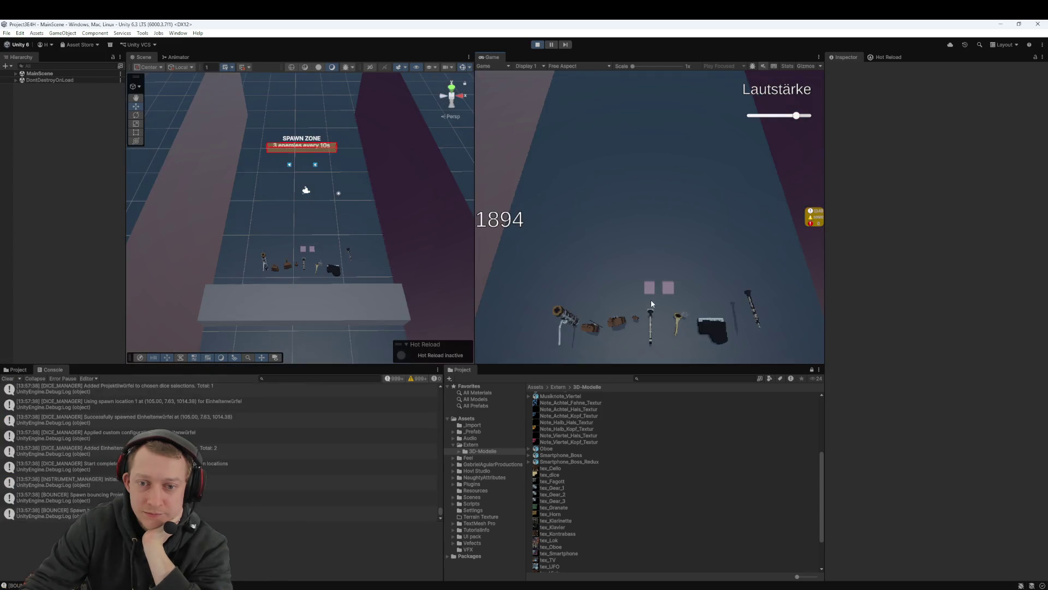
Stop Play mode, then discard the uncommitted MainScene.unity changes in Fork
left_click(544, 45)
left_click(694, 494)
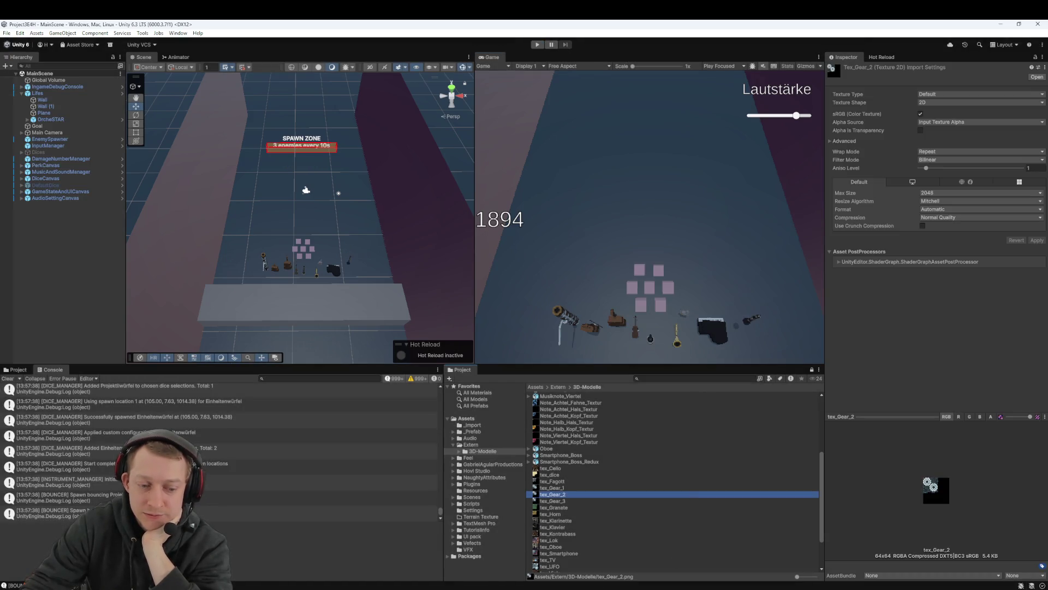
left_click(347, 552)
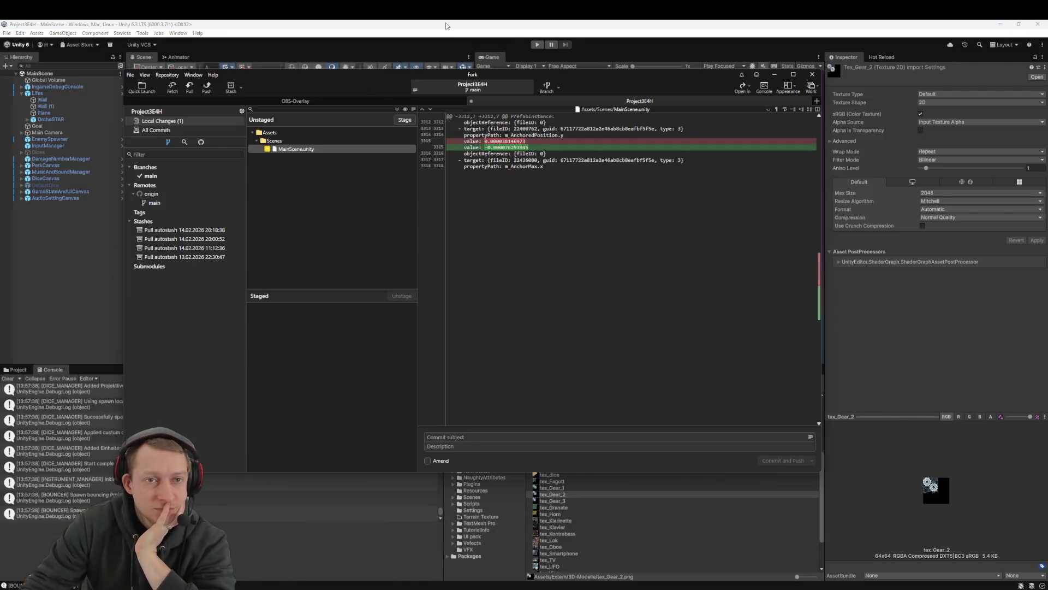
right_click(296, 153)
left_click(324, 216)
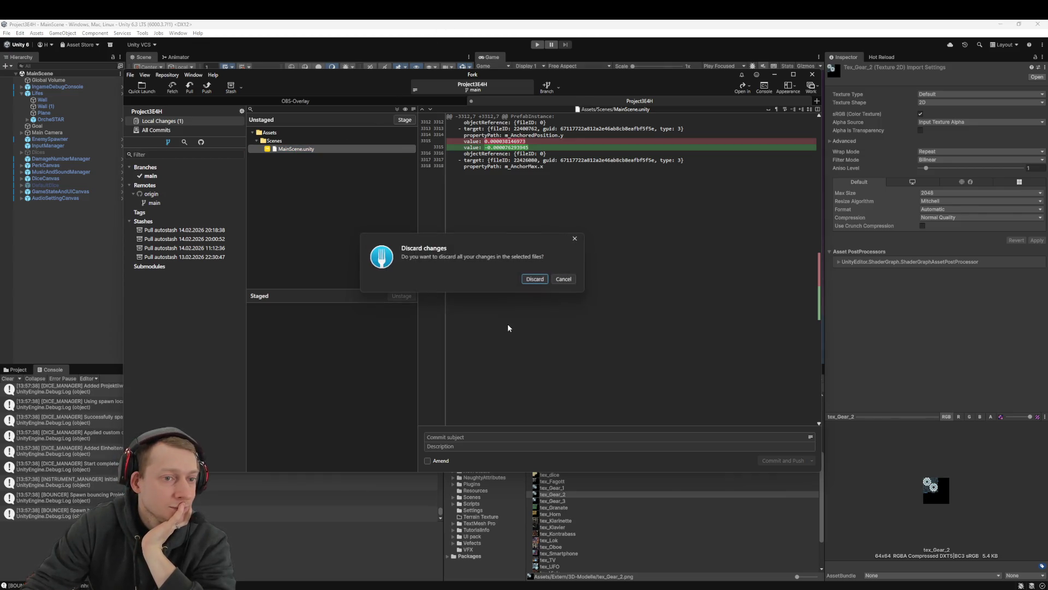
left_click(533, 278)
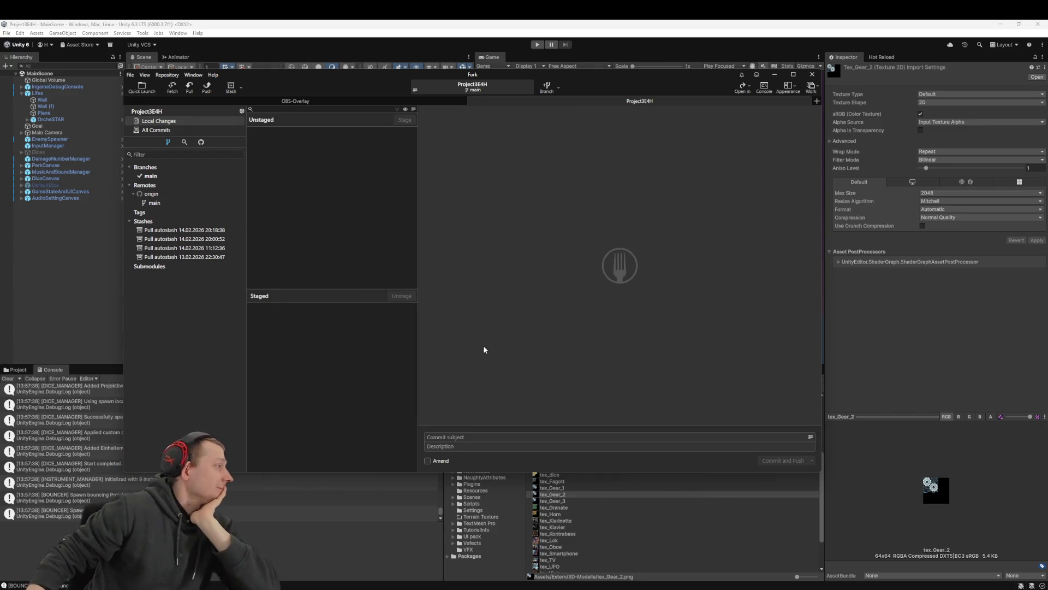
mouse_move(347, 588)
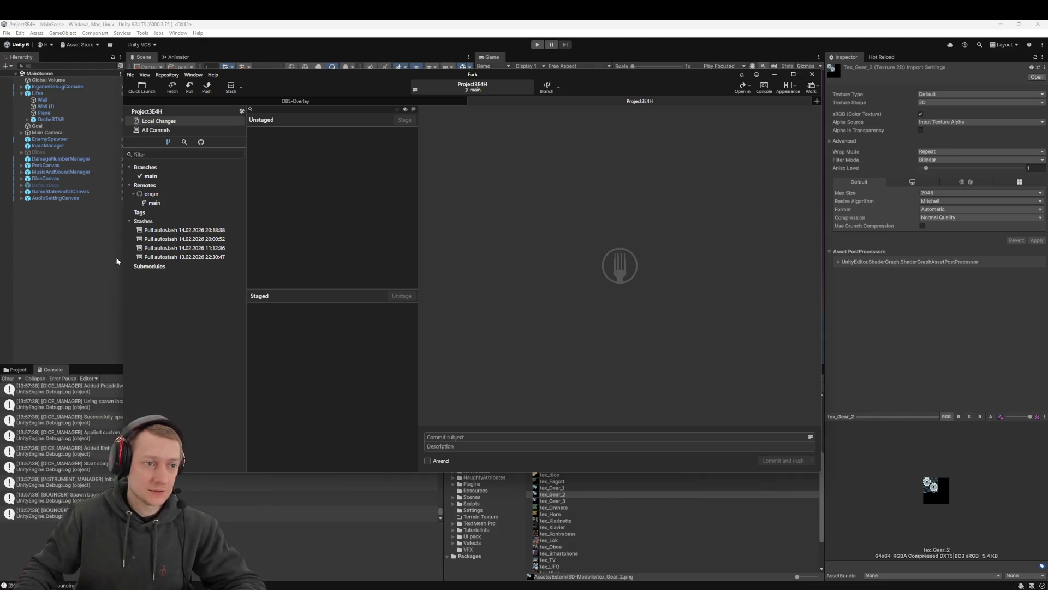
left_click(157, 130)
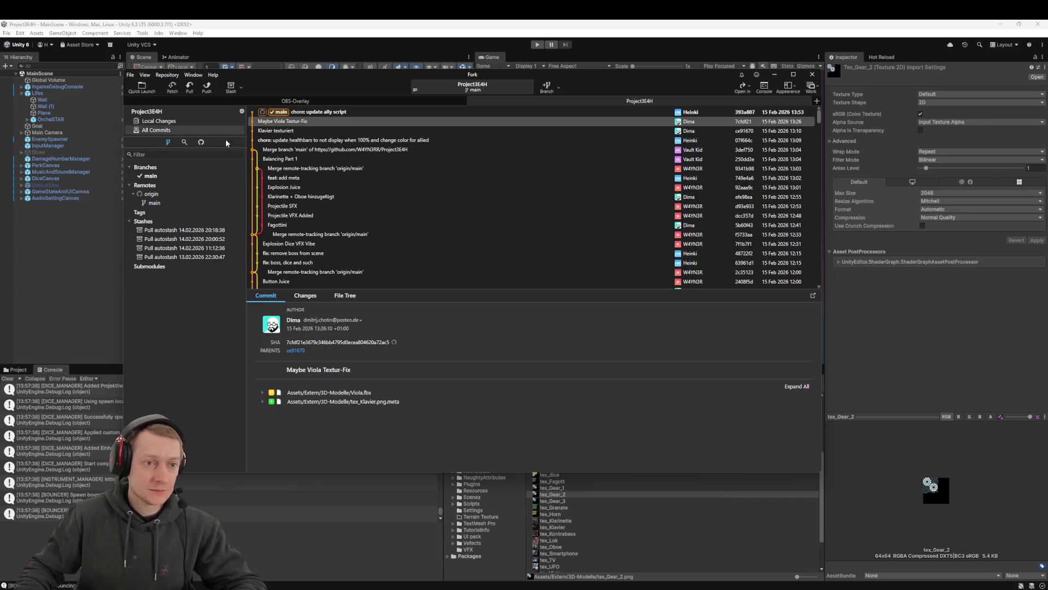
Inspect the 'Maybe Viola Textur-Fix' commit and fetch from all remotes
left_click(309, 114)
left_click(319, 123)
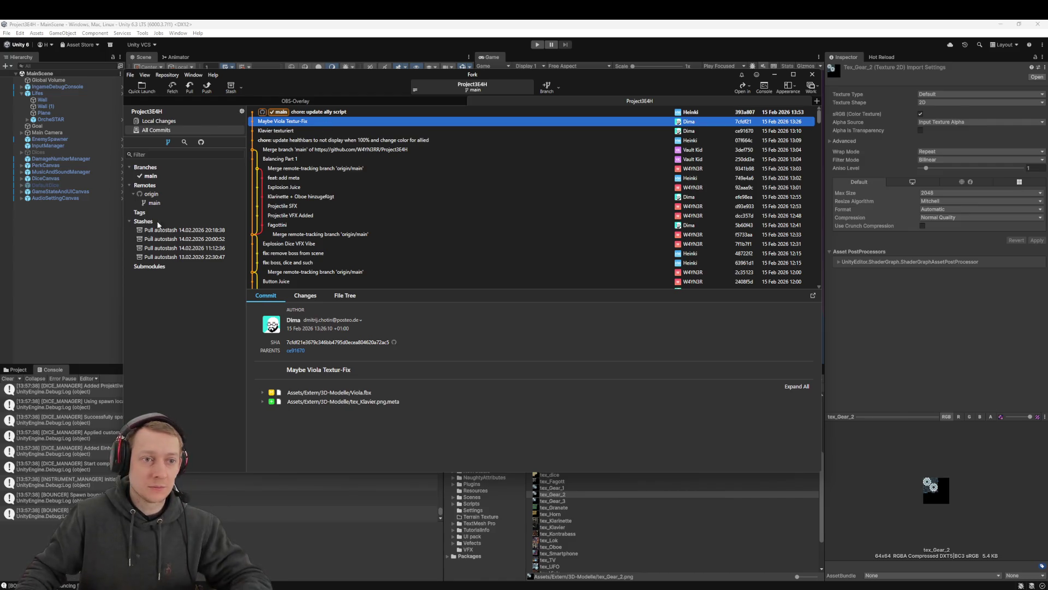
left_click(172, 86)
left_click(522, 287)
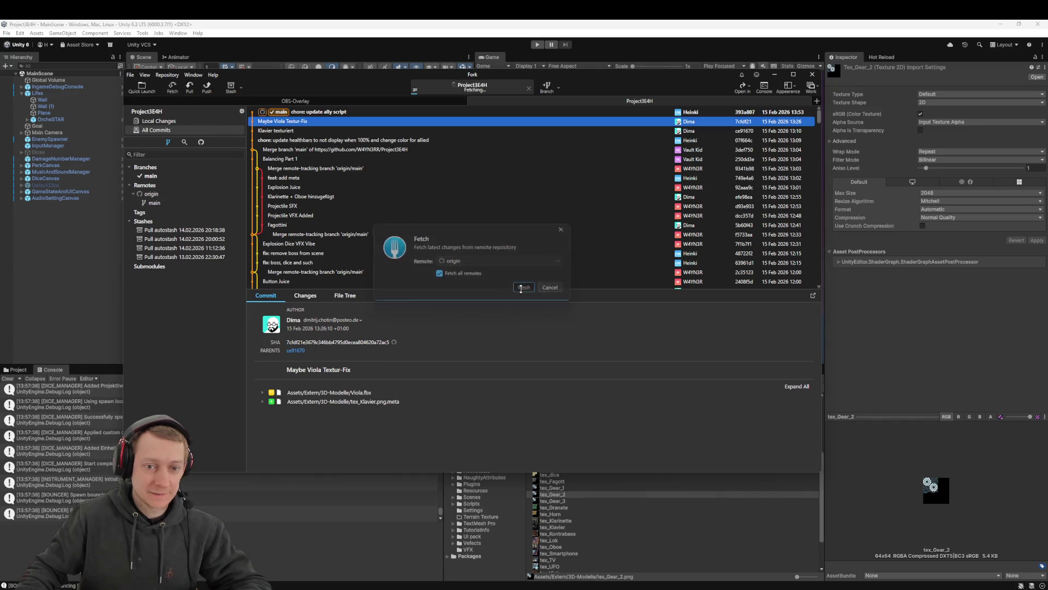
Pull origin/main into main, then reload the externally changed scene in Unity
left_click(190, 85)
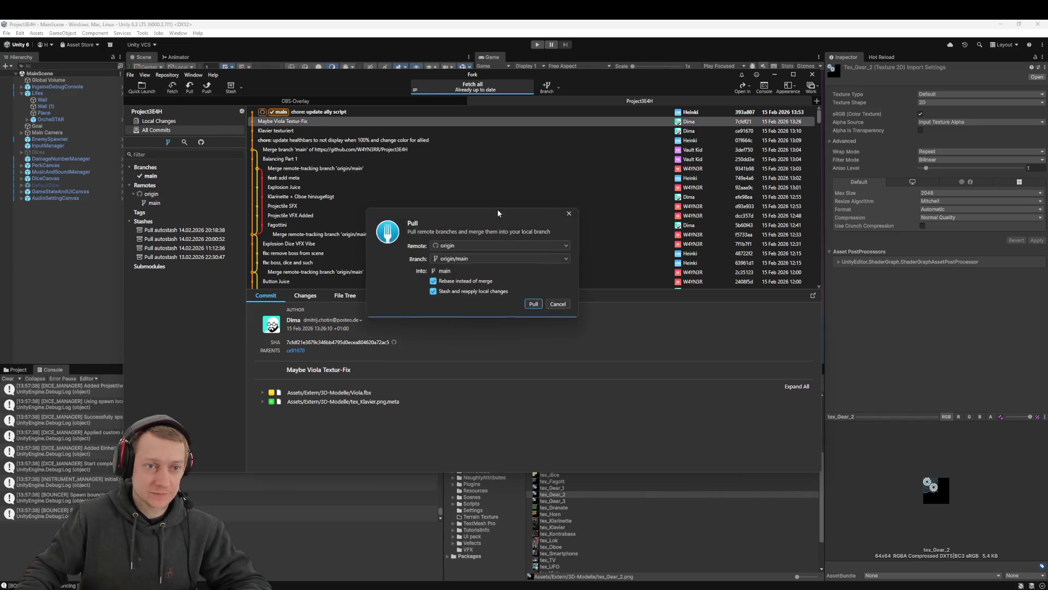
left_click(533, 303)
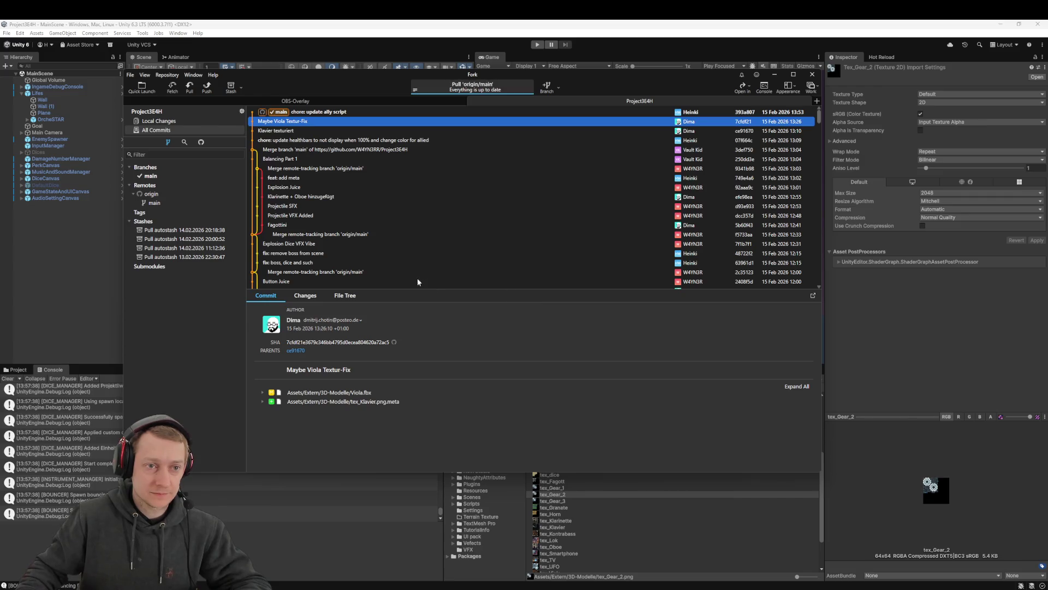
left_click(89, 297)
left_click(544, 324)
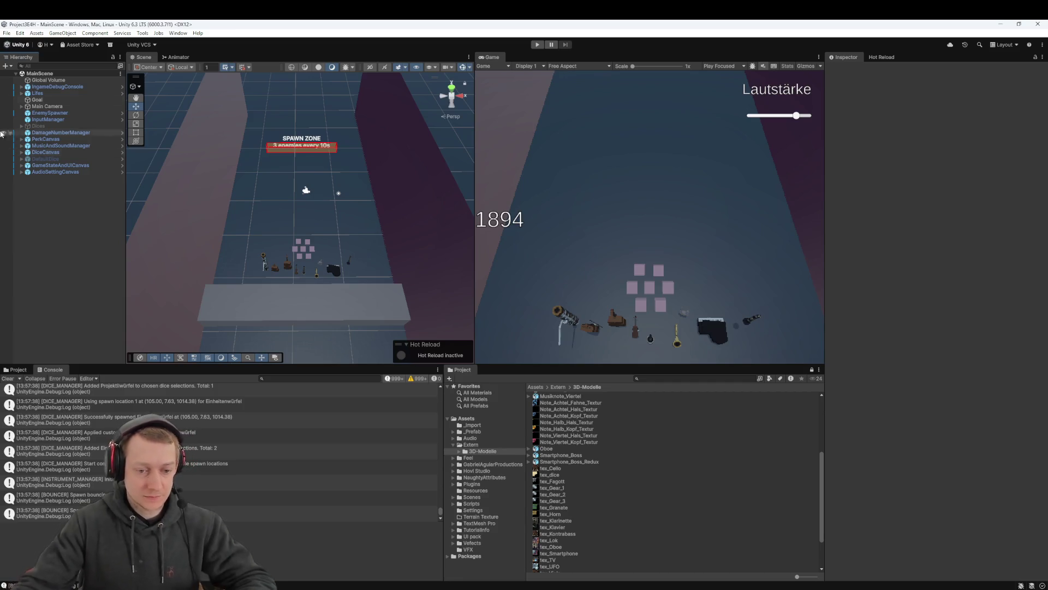
Browse Assets > Extern > 3D-Modelle and check the Viola model's import settings
left_click(16, 370)
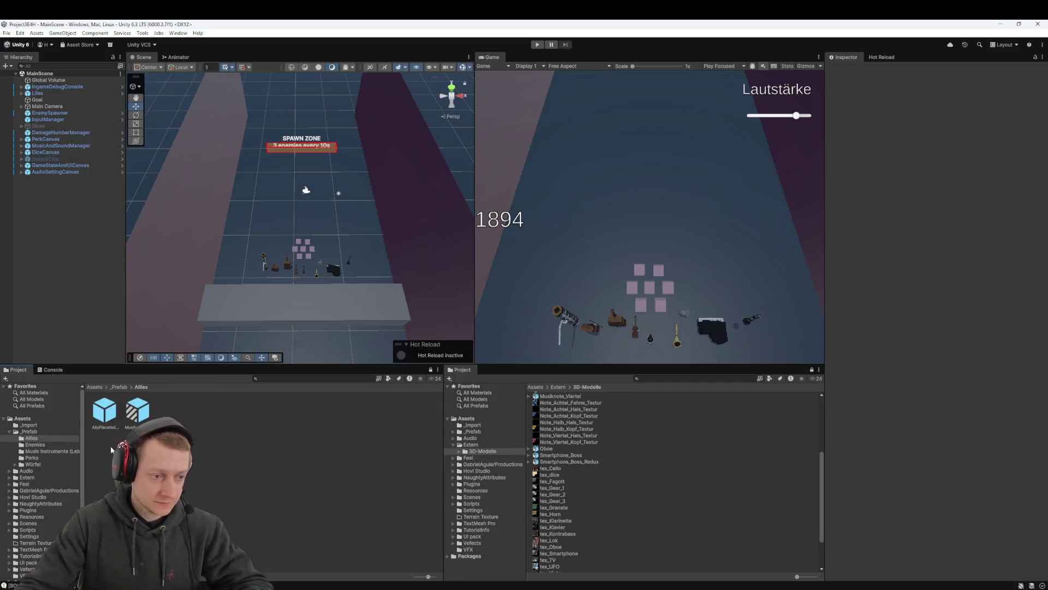
left_click(95, 387)
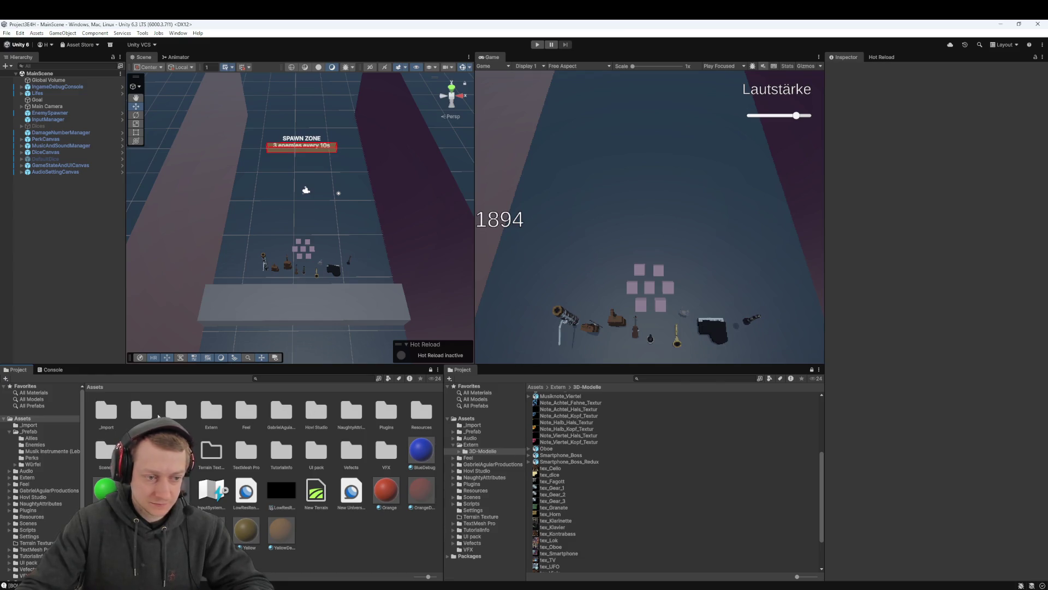
double_click(213, 411)
double_click(106, 410)
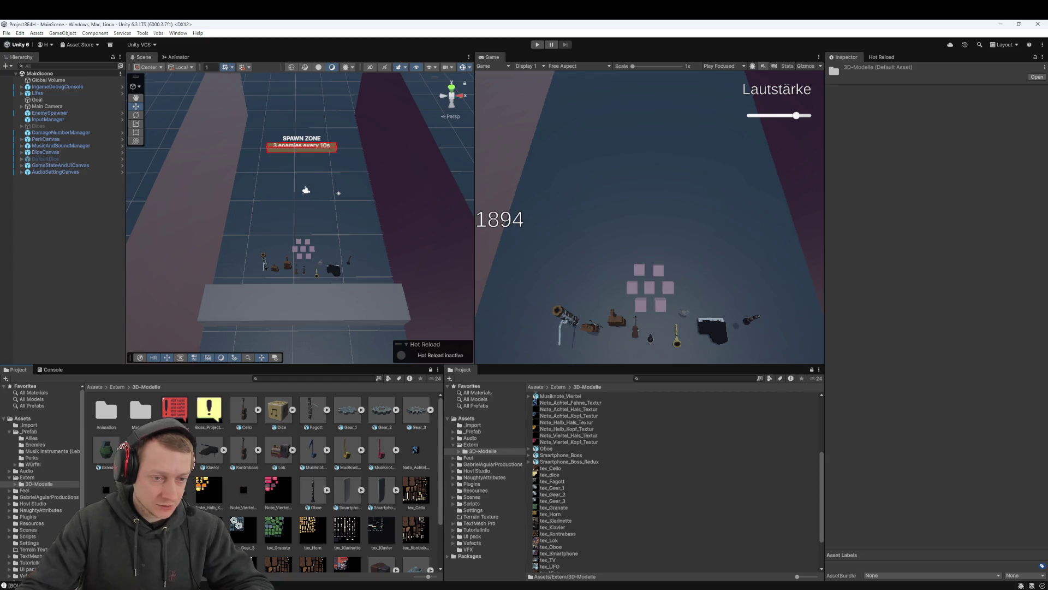
scroll(377, 493, "down", 3)
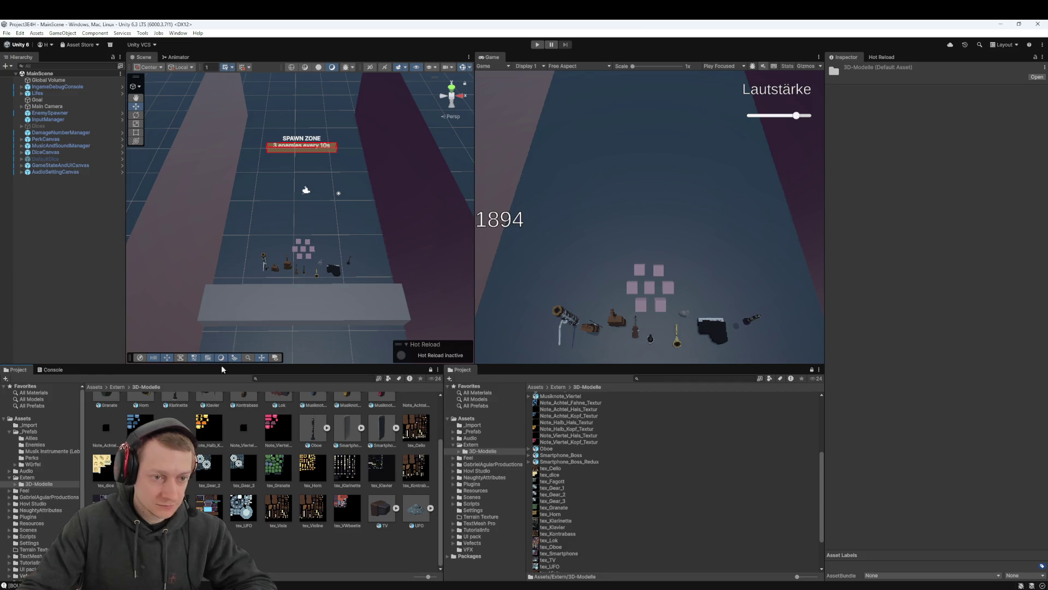
left_click(107, 546)
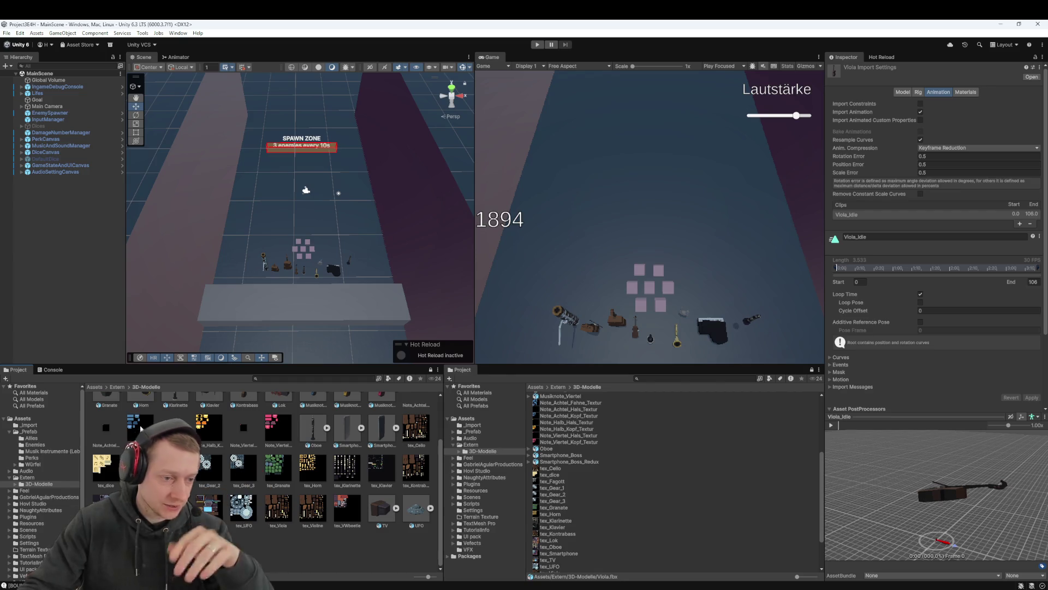
scroll(121, 418, "up", 2)
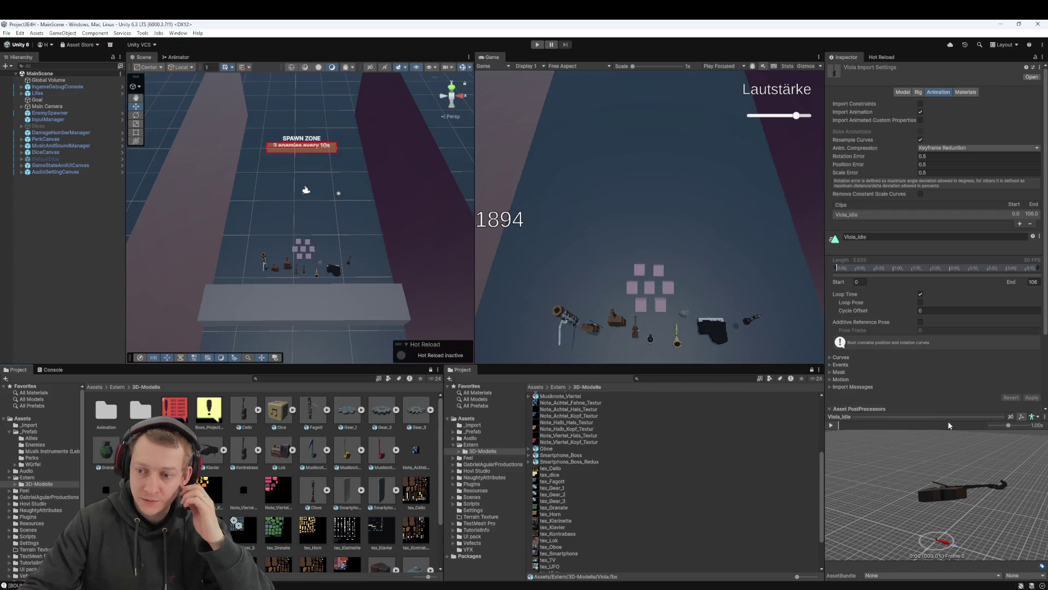
scroll(262, 480, "down", 2)
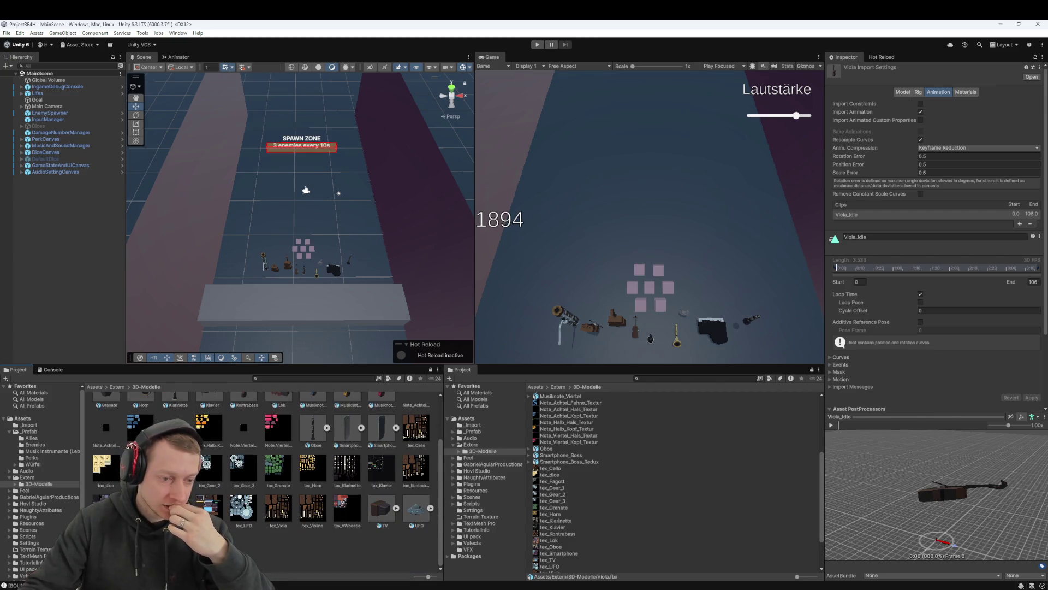
Go to _Prefab > Musik Instrumente (Leben) and open the OrcheSTAR prefab
left_click(117, 387)
left_click(94, 386)
left_click(136, 414)
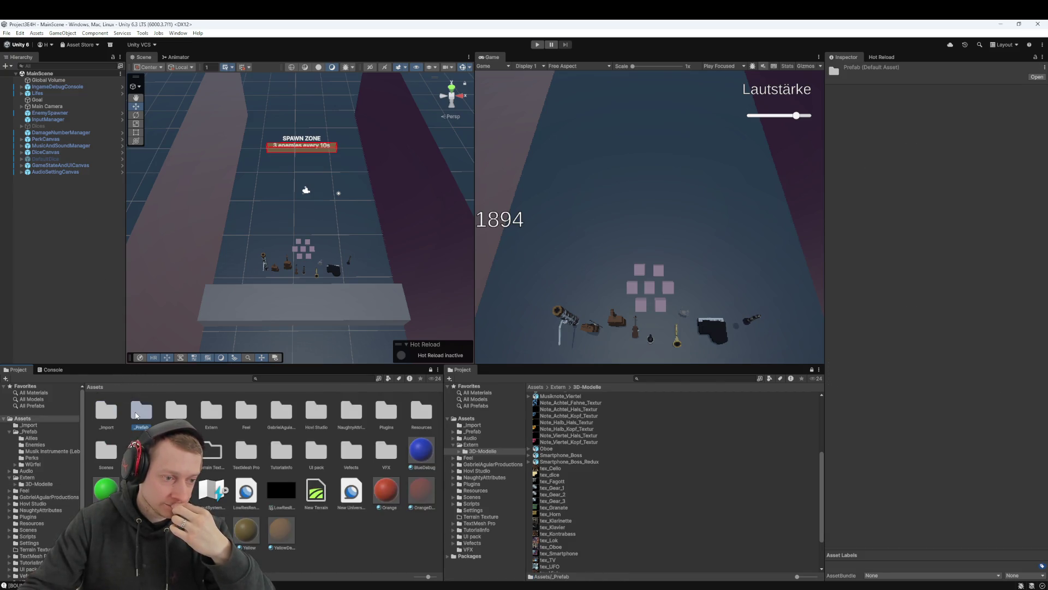
double_click(136, 415)
double_click(177, 411)
left_click(415, 417)
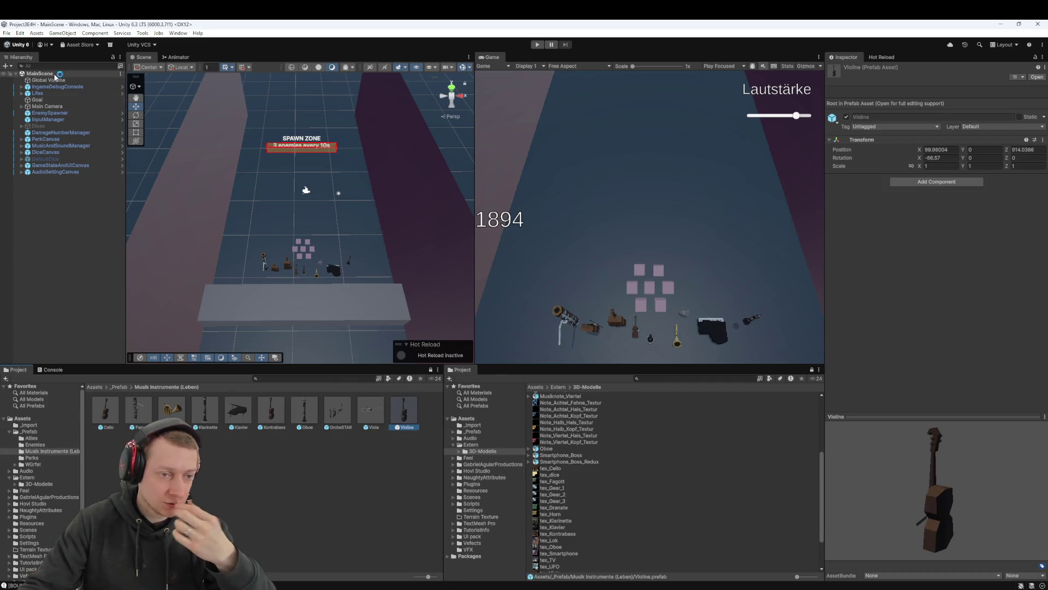
left_click(34, 93)
left_click(21, 94)
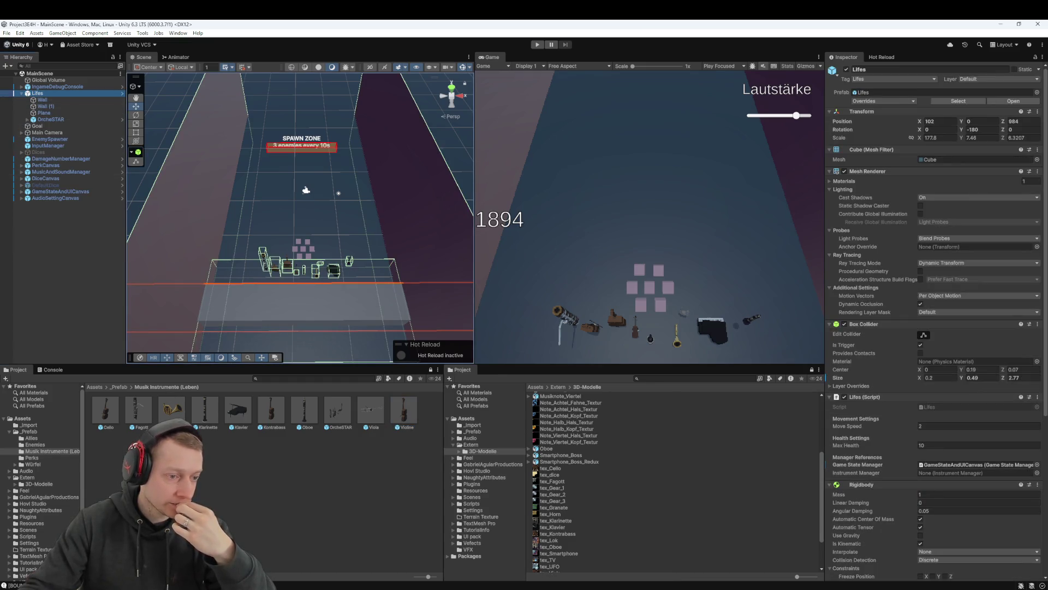
left_click(172, 439)
double_click(330, 413)
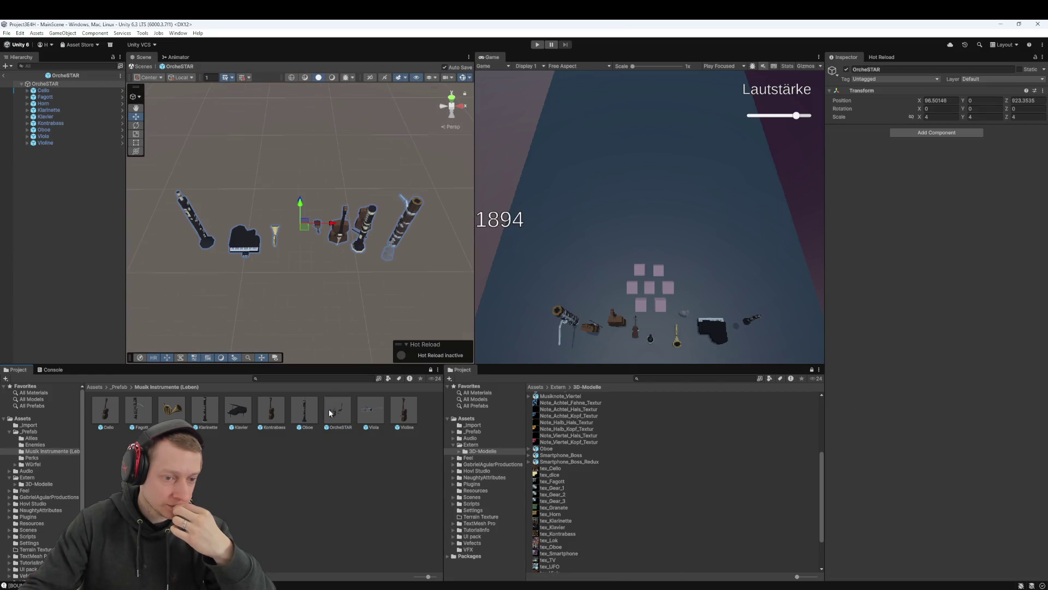
scroll(322, 264, "up", 3)
scroll(310, 229, "up", 5)
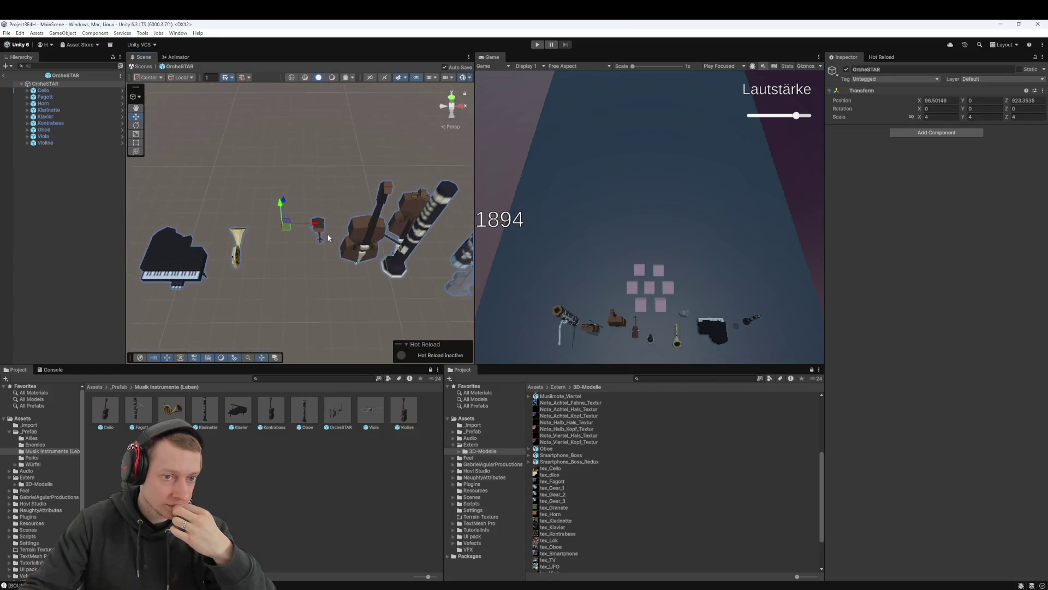
mouse_move(310, 229)
left_mouse_down()
mouse_move(177, 154)
mouse_move(259, 200)
mouse_move(223, 235)
left_mouse_up()
left_click(298, 229)
left_click(298, 230)
scroll(299, 229, "up", 5)
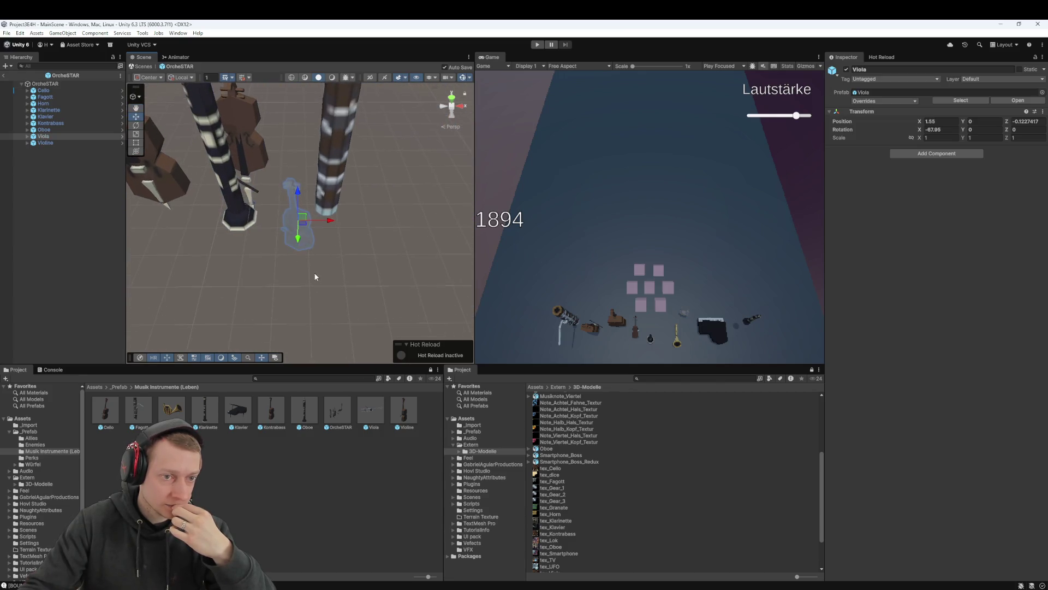
left_click(41, 172)
left_click(44, 136)
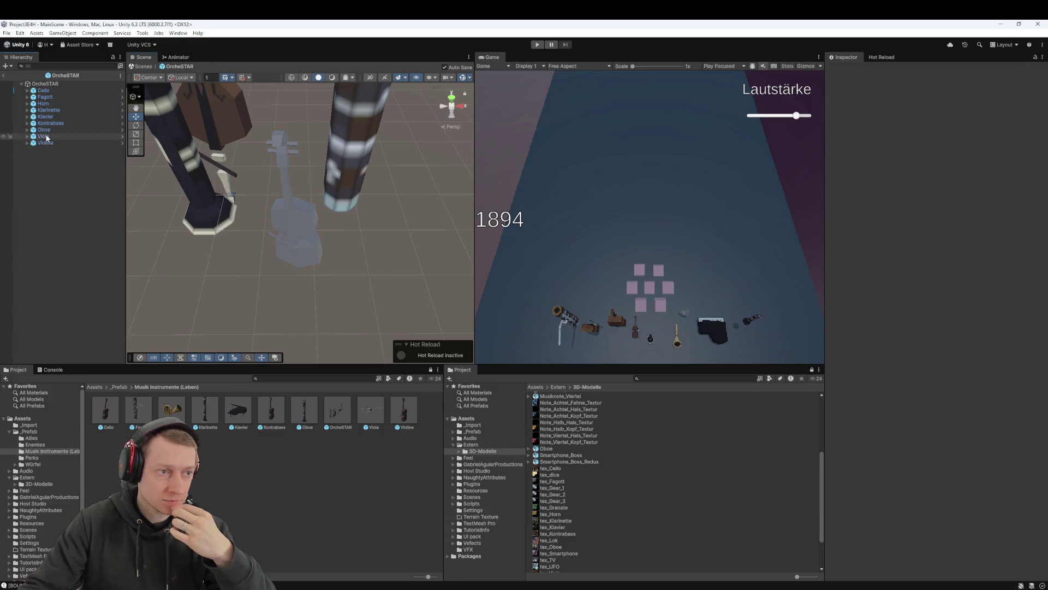
left_click(28, 136)
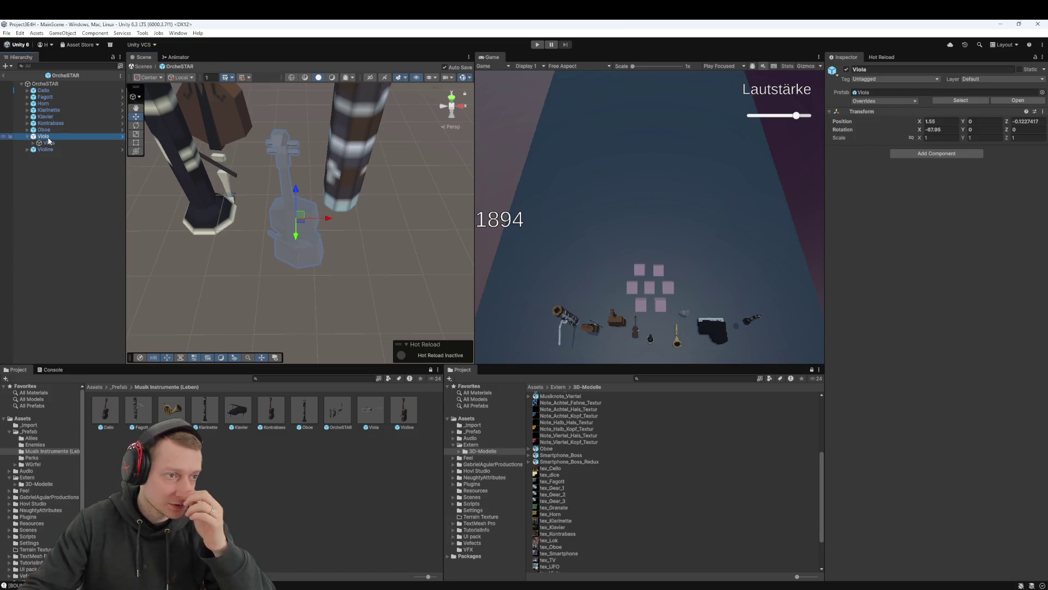
left_click(49, 143)
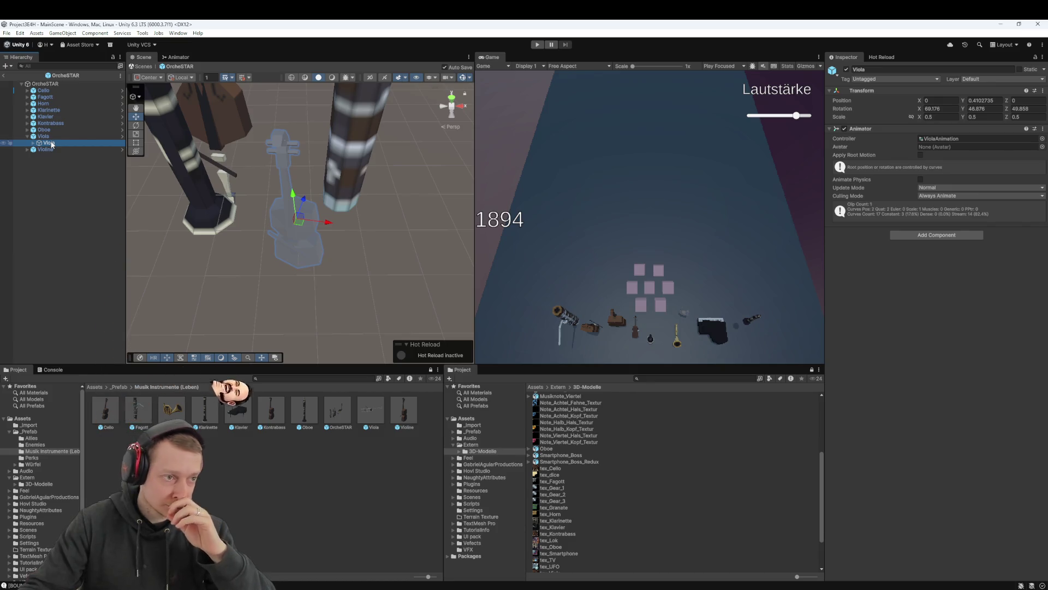
left_click_drag(406, 418, 405, 422)
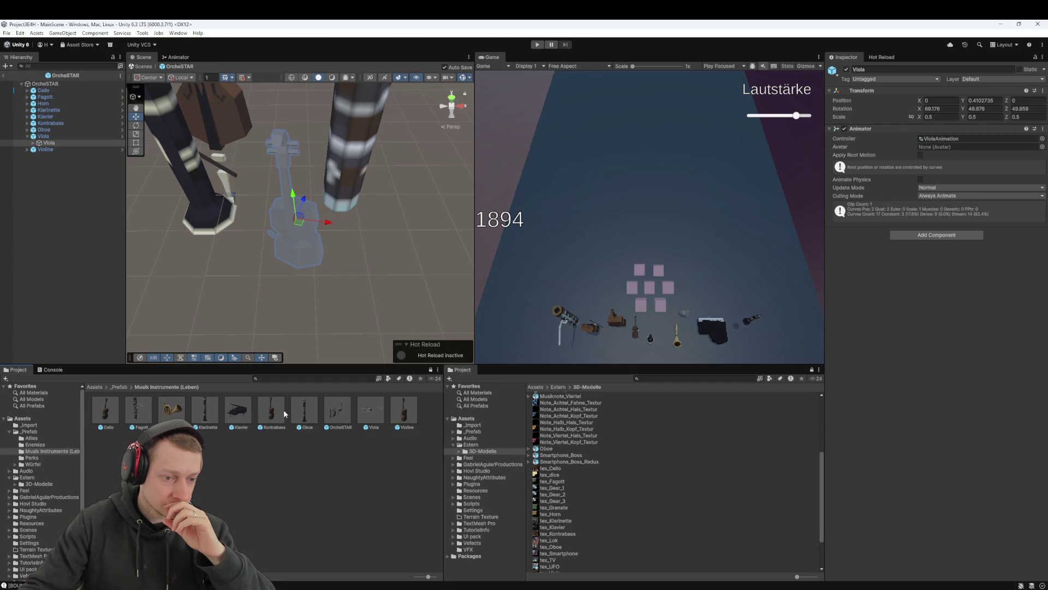
double_click(377, 410)
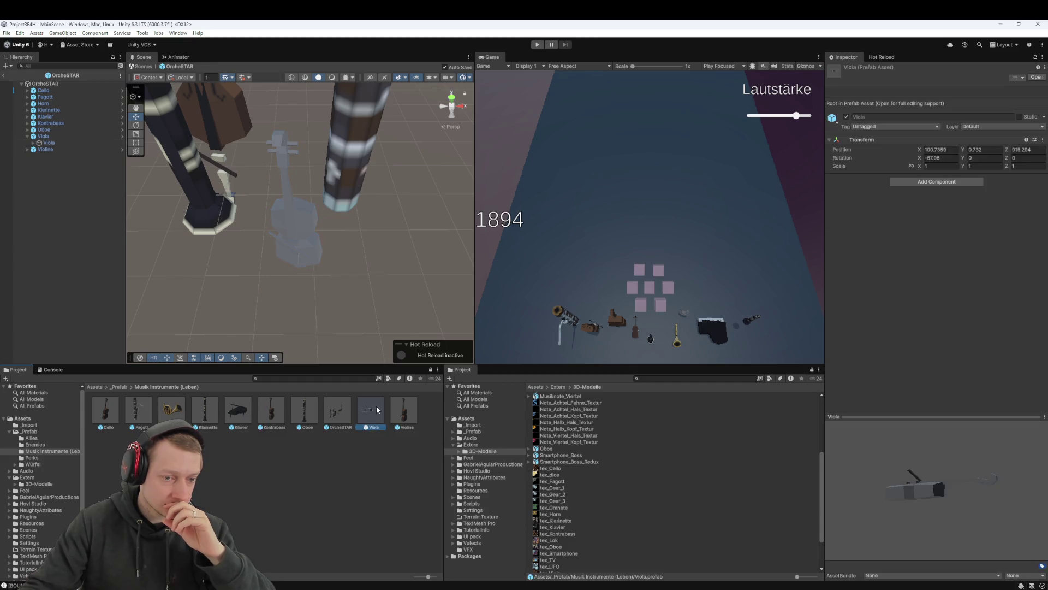
Examine the Bass Booty part and the root and inner Viola objects of the Viola prefab
left_click(306, 271)
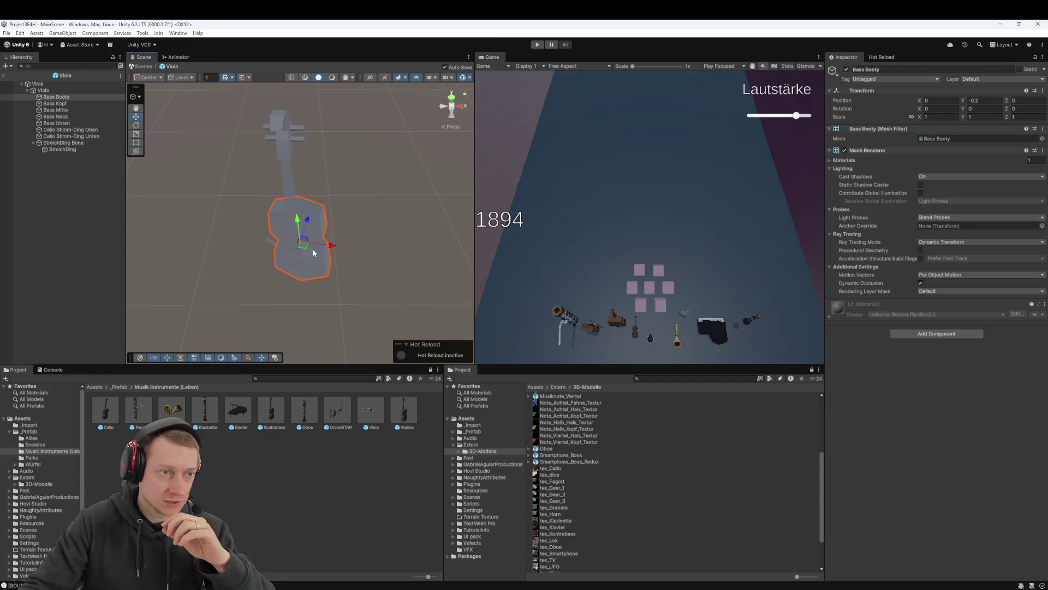
left_click(254, 479)
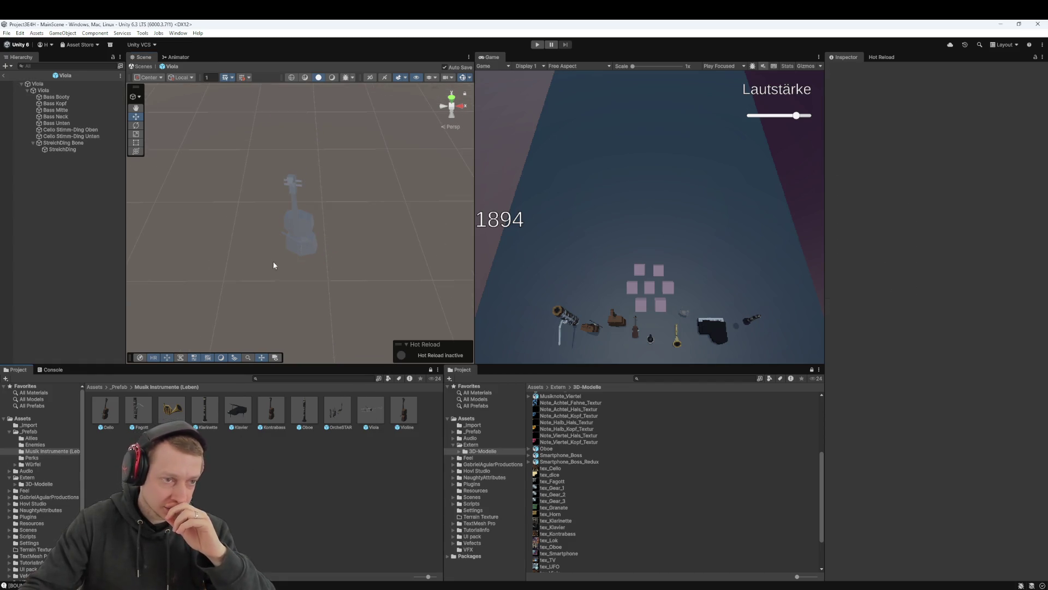
left_click(44, 89)
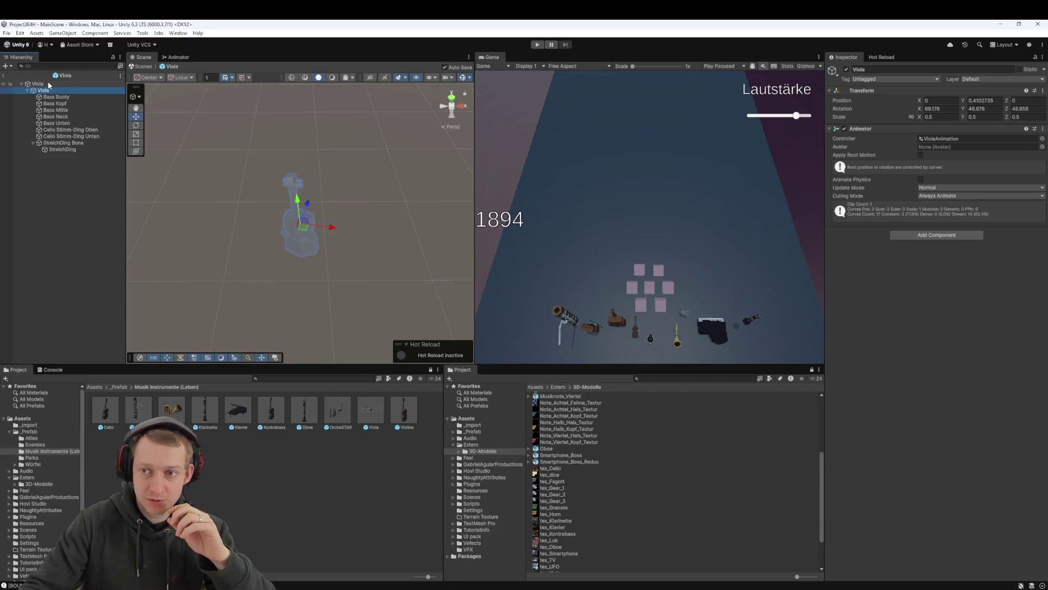
left_click(49, 84)
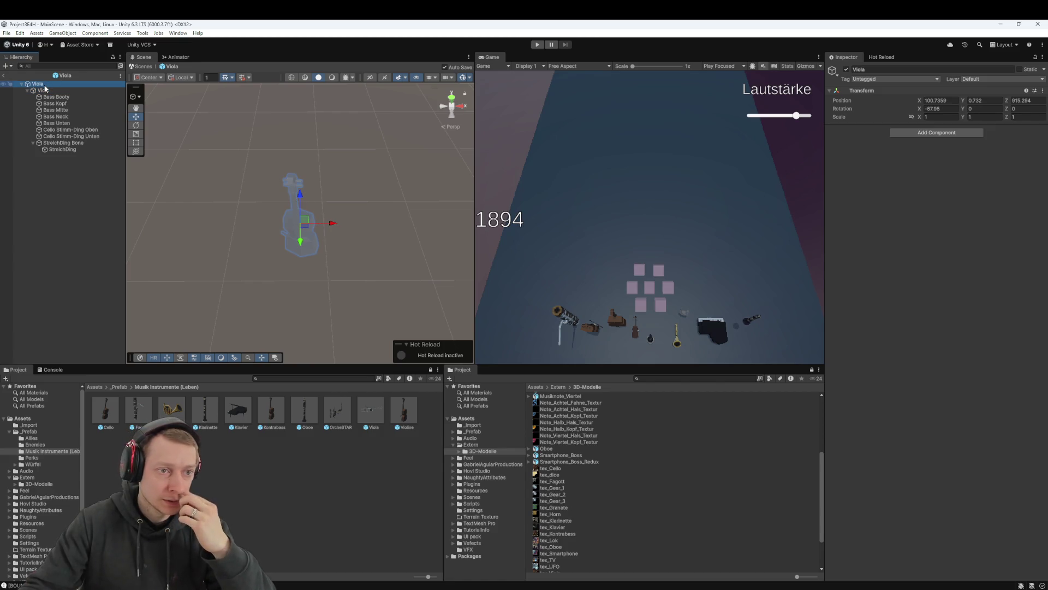
left_click(44, 90)
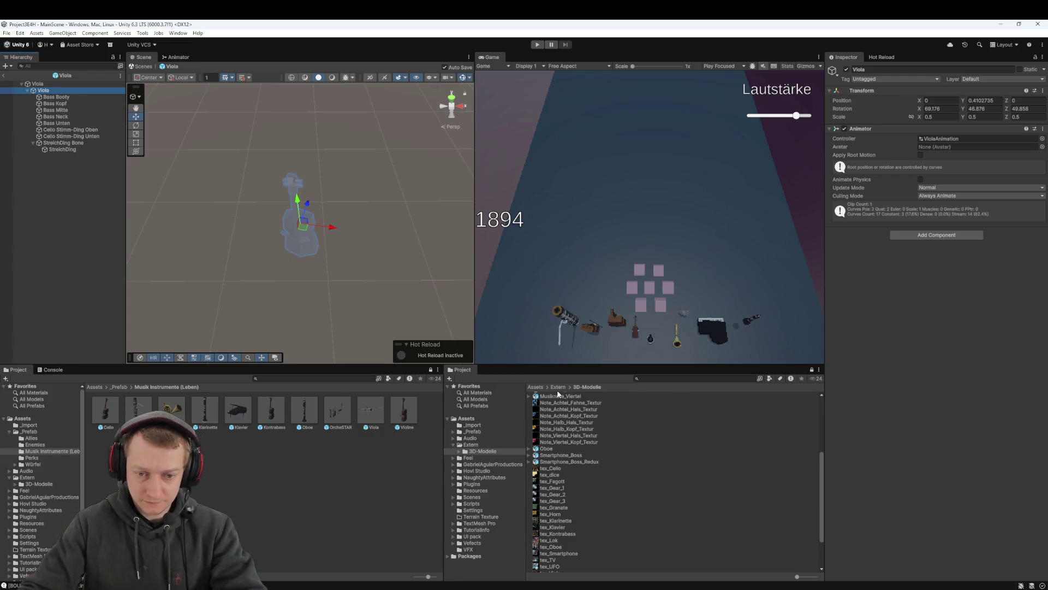
left_click(480, 452)
scroll(548, 465, "down", 3)
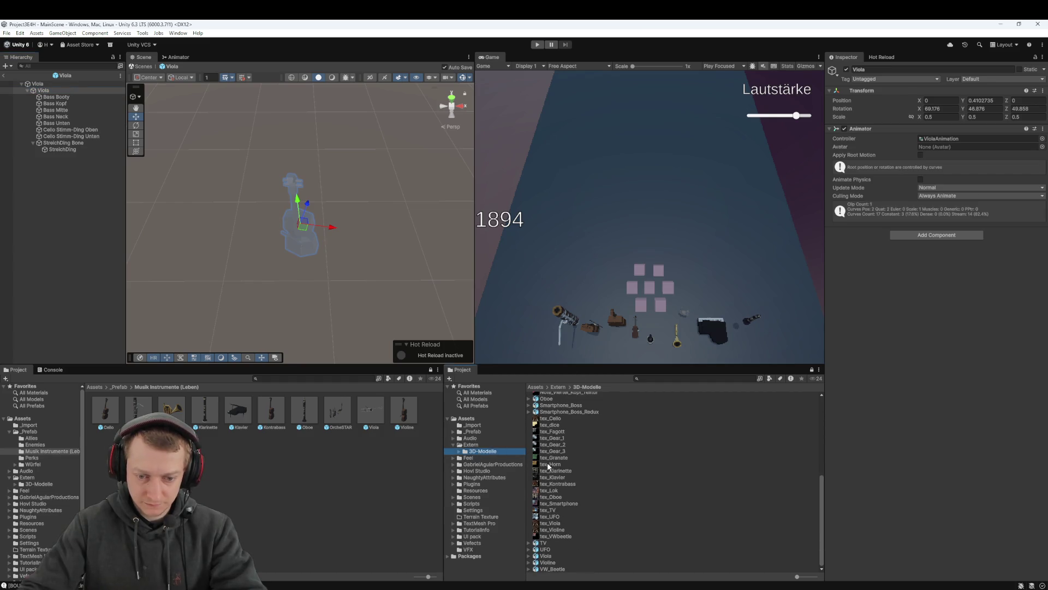
Add the Viola model to the prefab as Viola (1) and set its position to 0, 0, 0
left_click_drag(550, 558, 41, 91)
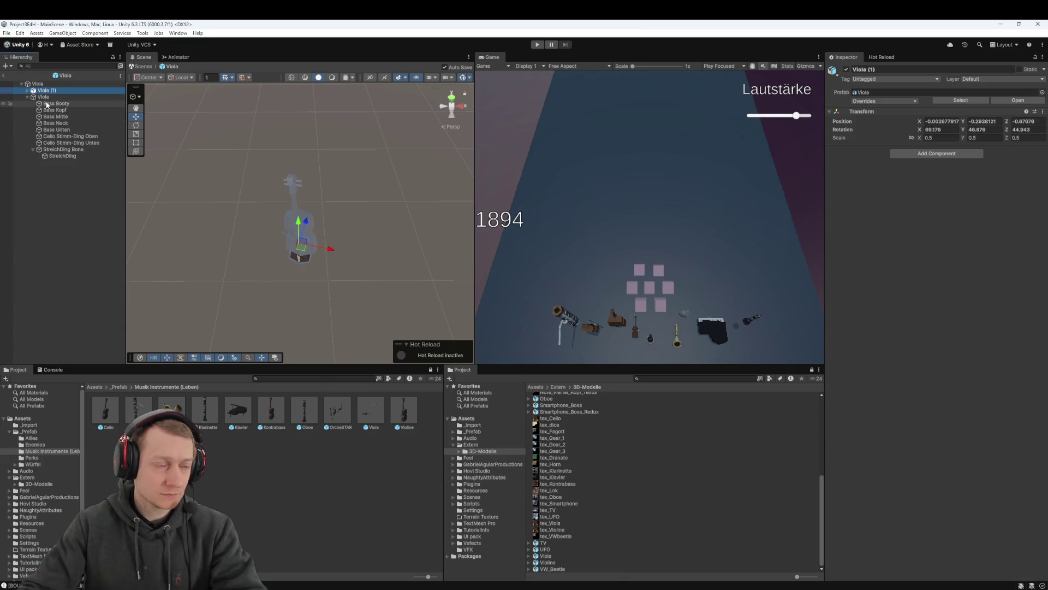
scroll(295, 207, "up", 3)
mouse_move(294, 206)
left_mouse_down()
mouse_move(327, 198)
mouse_move(338, 158)
mouse_move(299, 197)
mouse_move(169, 197)
mouse_move(179, 197)
left_mouse_up()
type("0")
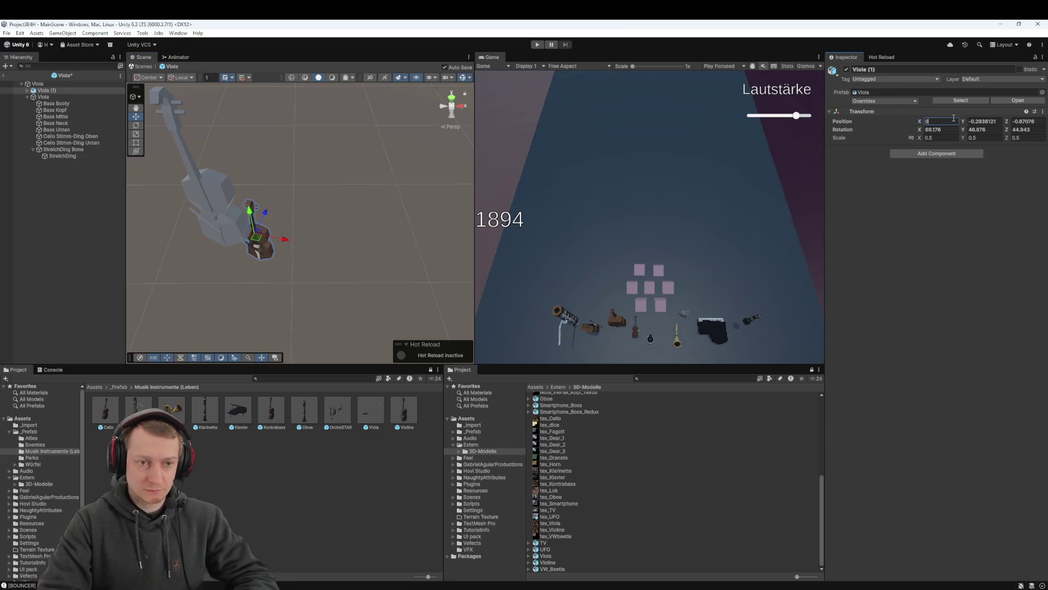
key("Tab")
type("0")
key("Tab")
type("0")
key("Tab")
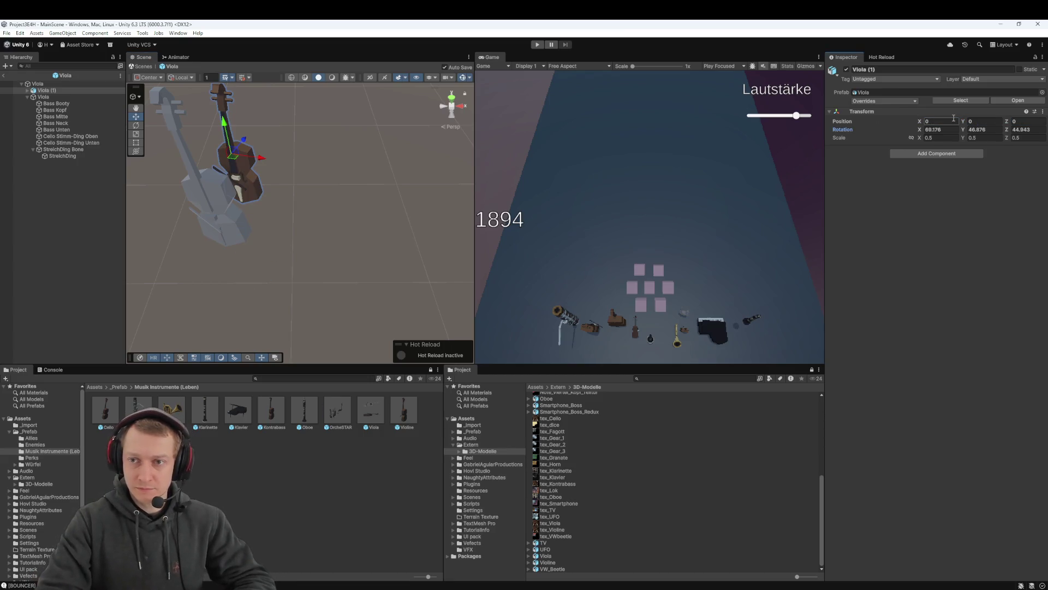
type("0")
key("Tab")
type("0")
key("Tab")
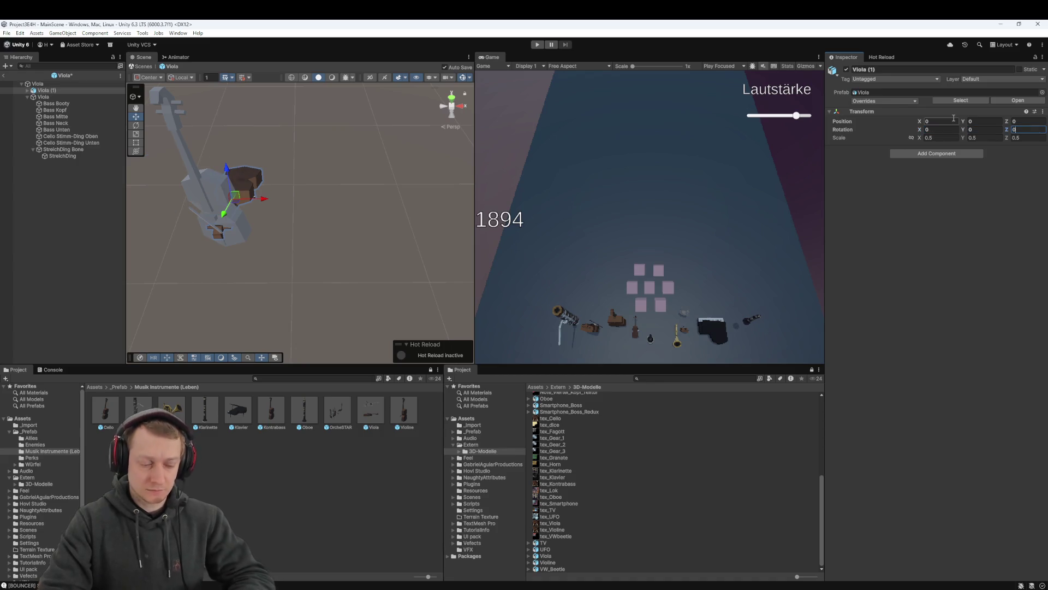
key("ctrl+z")
Select Viola (1) and bring up the Add Component list
left_click(64, 92)
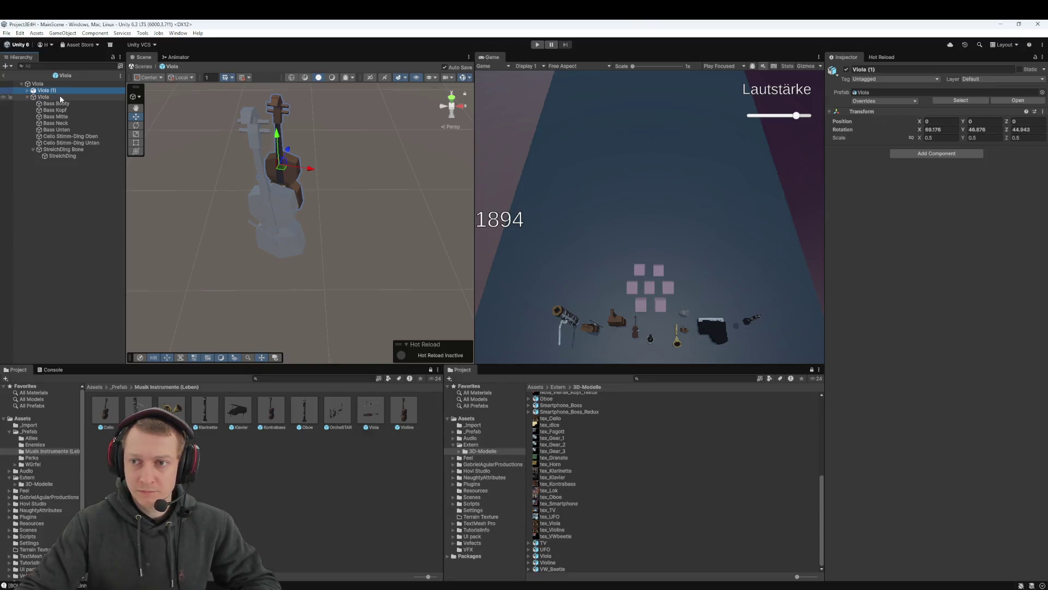
left_click(63, 97)
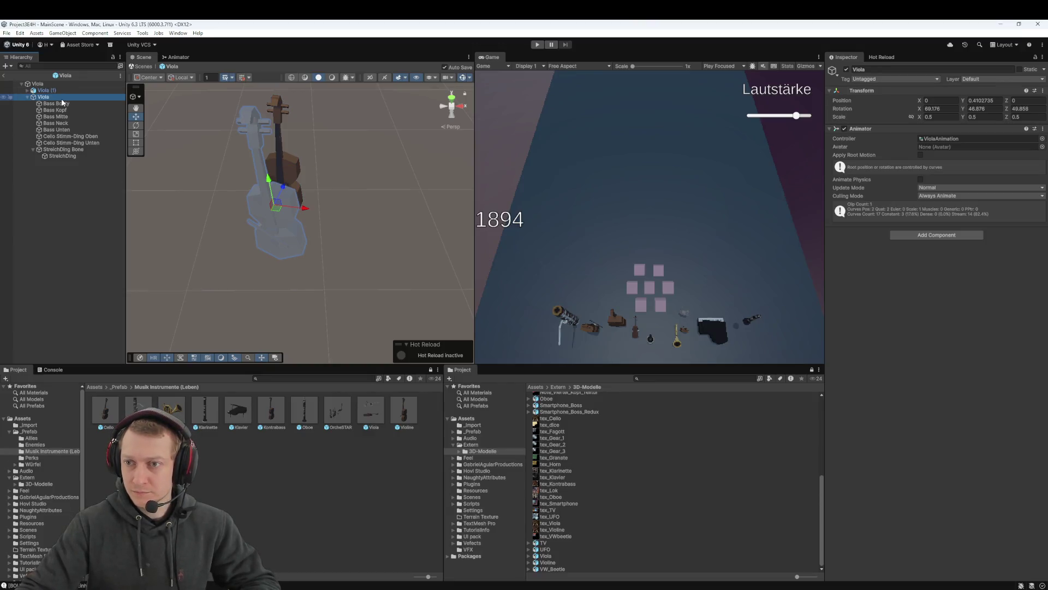
left_click(71, 90)
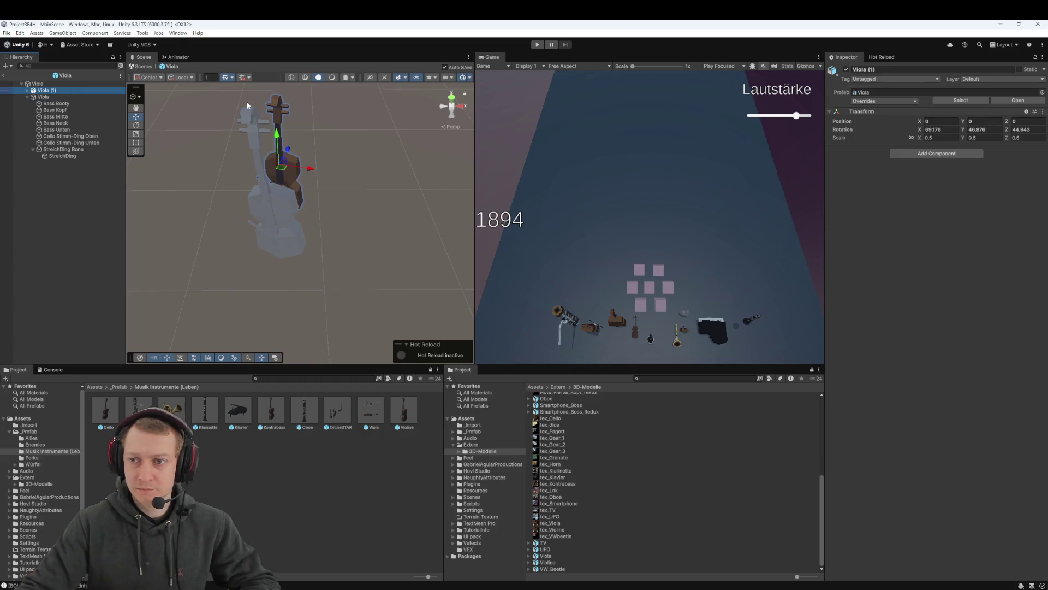
left_click(976, 154)
Add an Animator to Viola (1) through an 'ani' search and assign the ViolaAnimation controller
type("aniam")
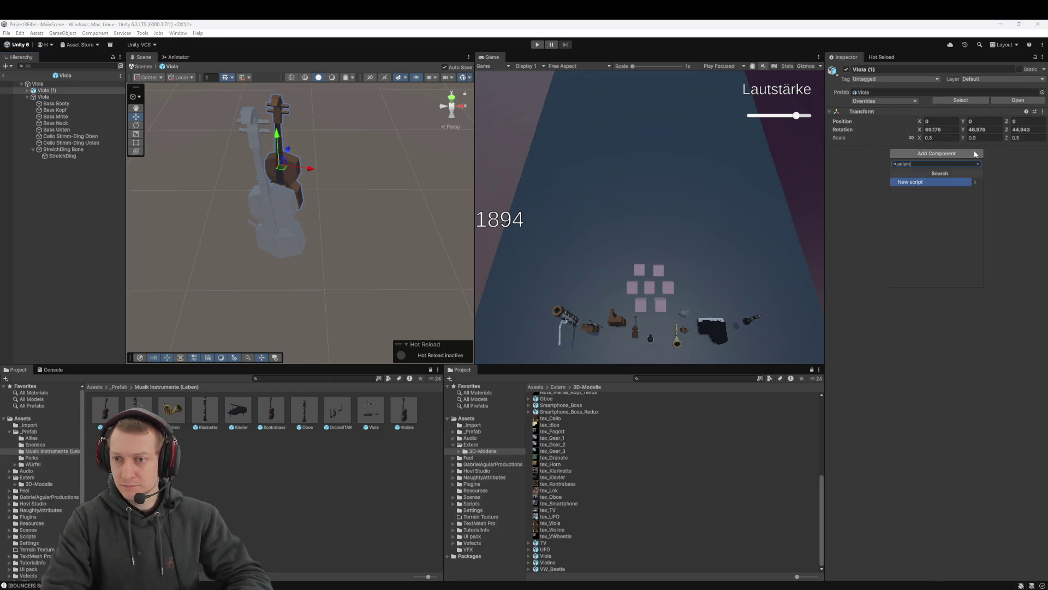
key("Down")
key("Return")
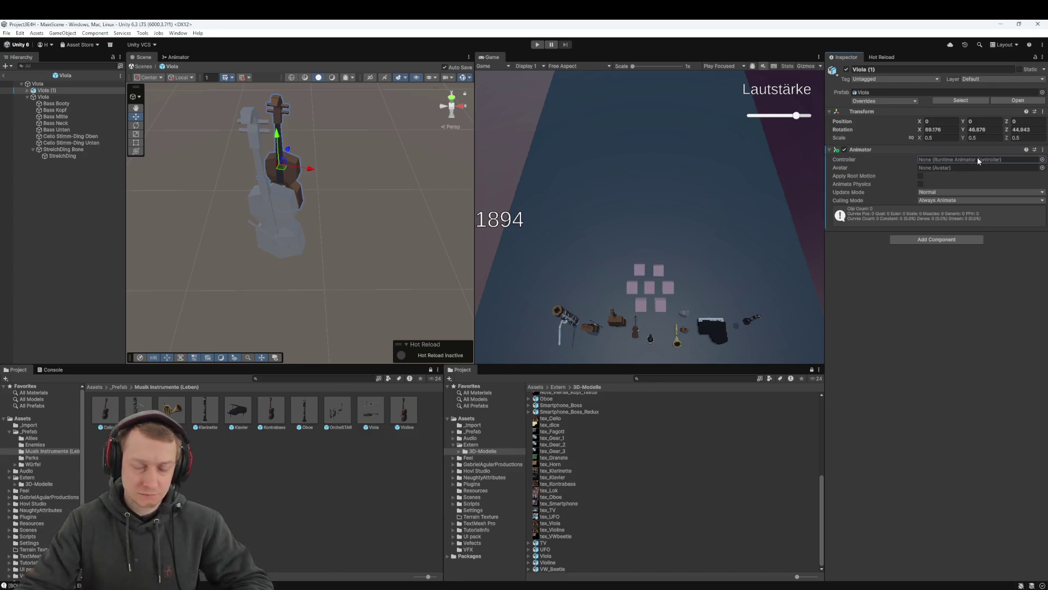
left_click(1042, 159)
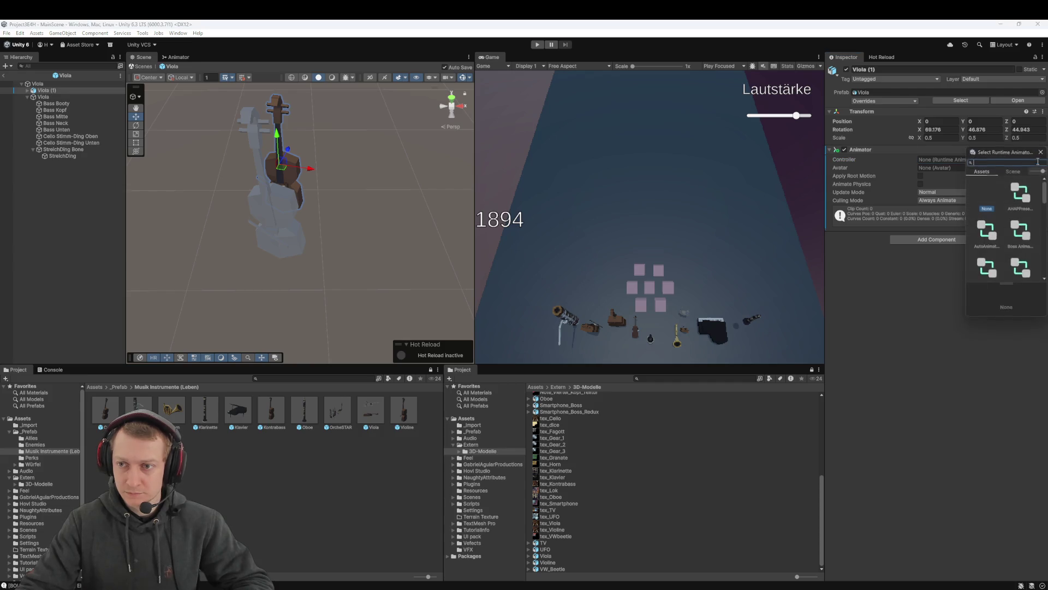
scroll(1016, 232, "down", 2)
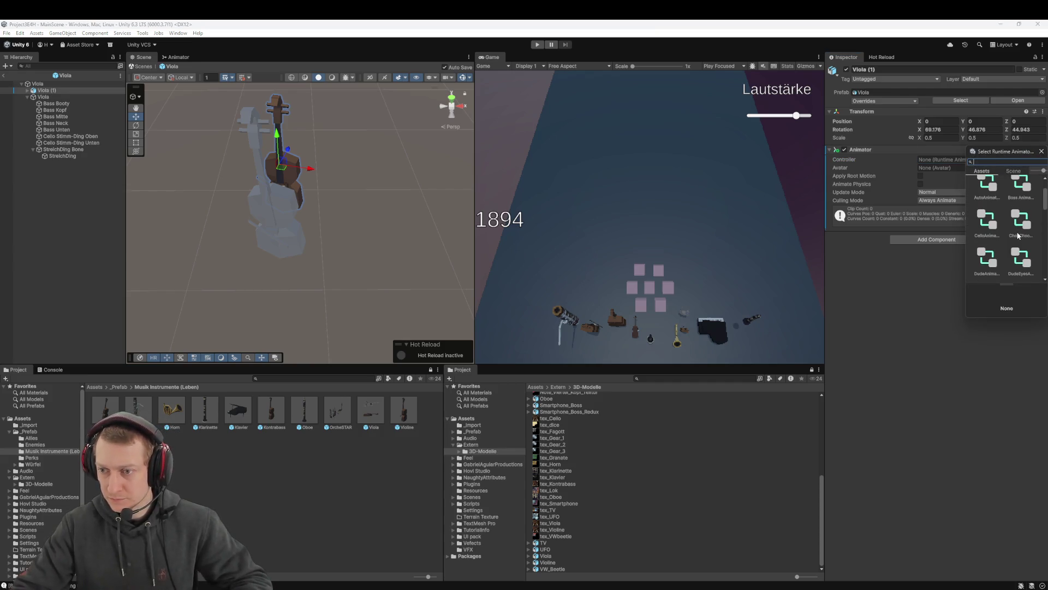
left_click_drag(1010, 284, 1008, 507)
left_click_drag(966, 375, 813, 376)
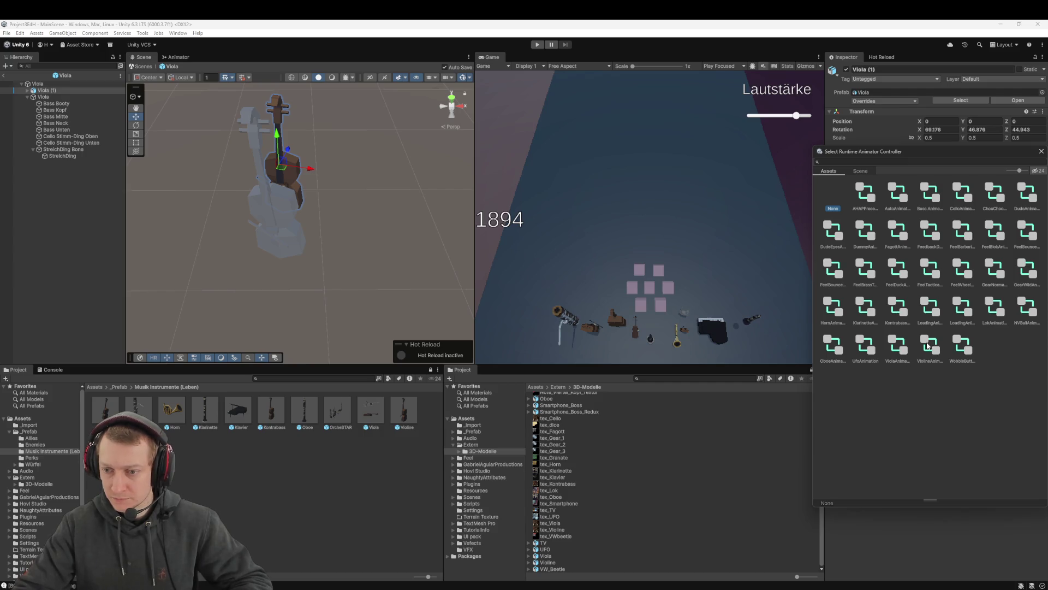
double_click(898, 345)
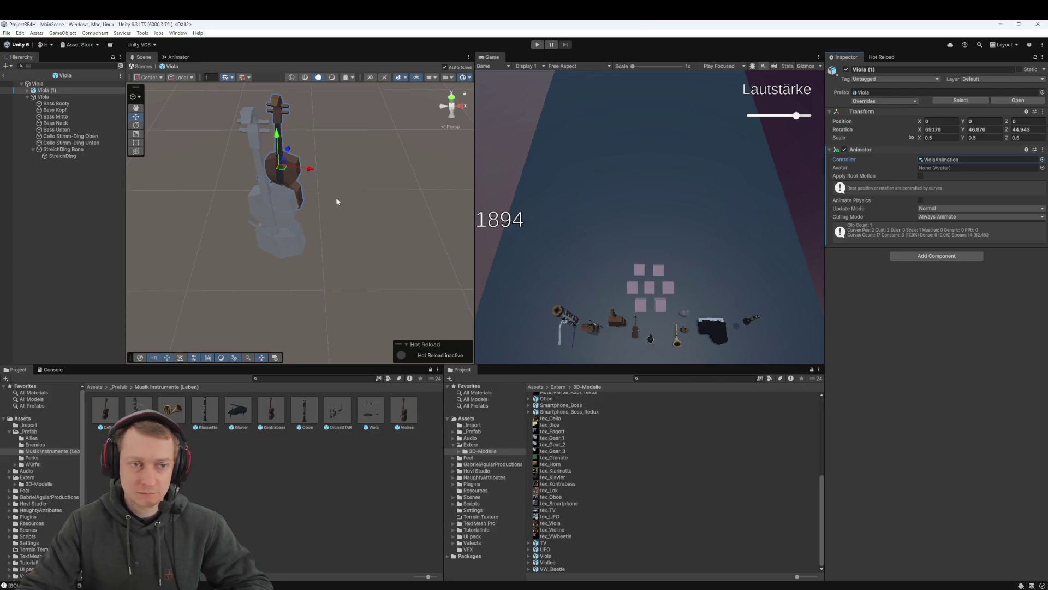
mouse_move(279, 191)
left_mouse_down()
mouse_move(449, 235)
mouse_move(262, 240)
mouse_move(319, 181)
mouse_move(437, 109)
mouse_move(464, 136)
mouse_move(453, 143)
left_mouse_up()
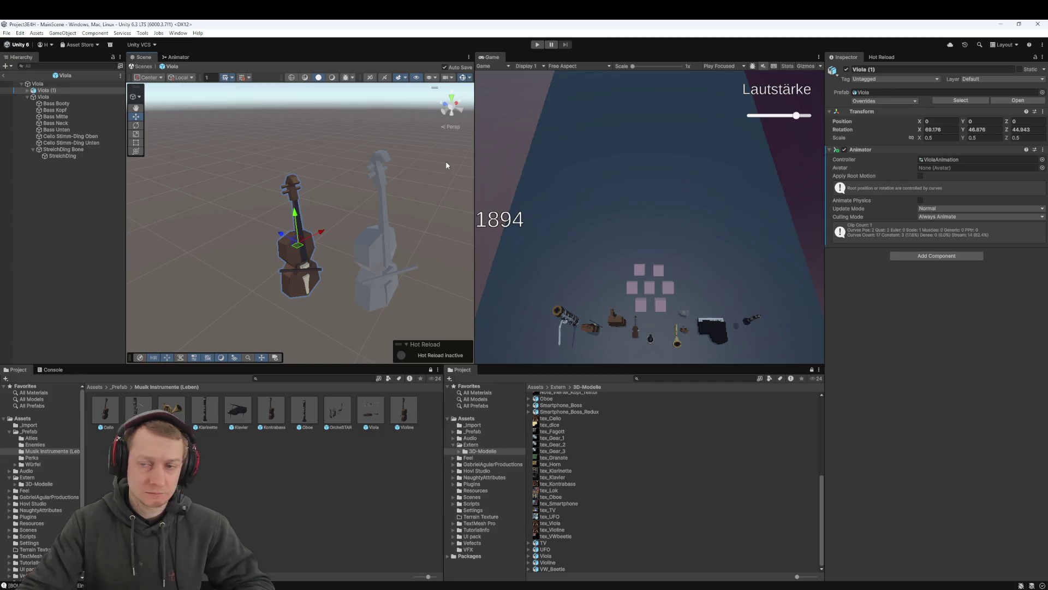
Delete the original, non-animated Viola child from the prefab
left_click(44, 96)
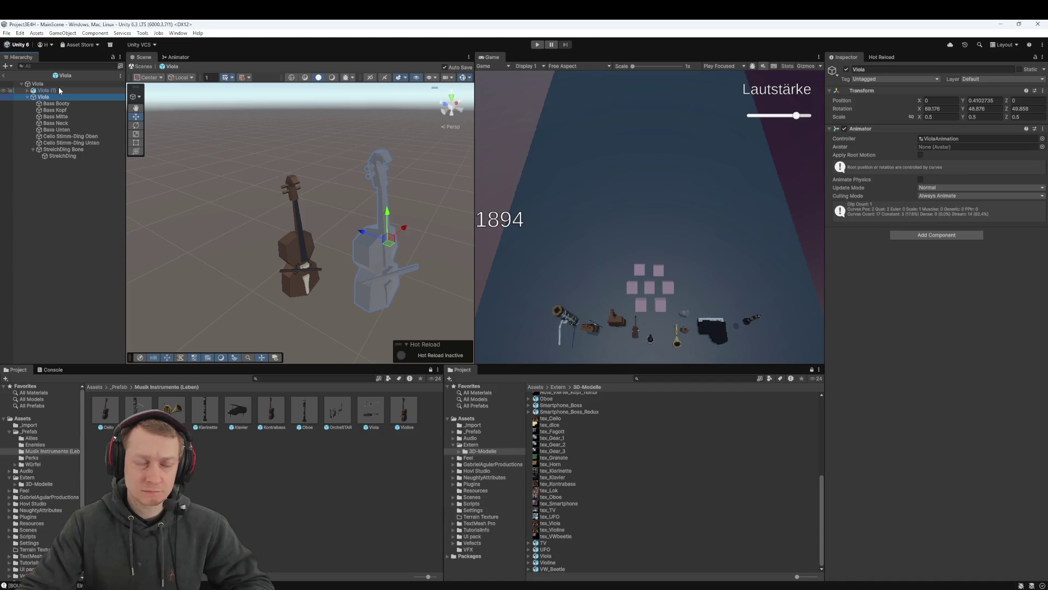
left_click(51, 90)
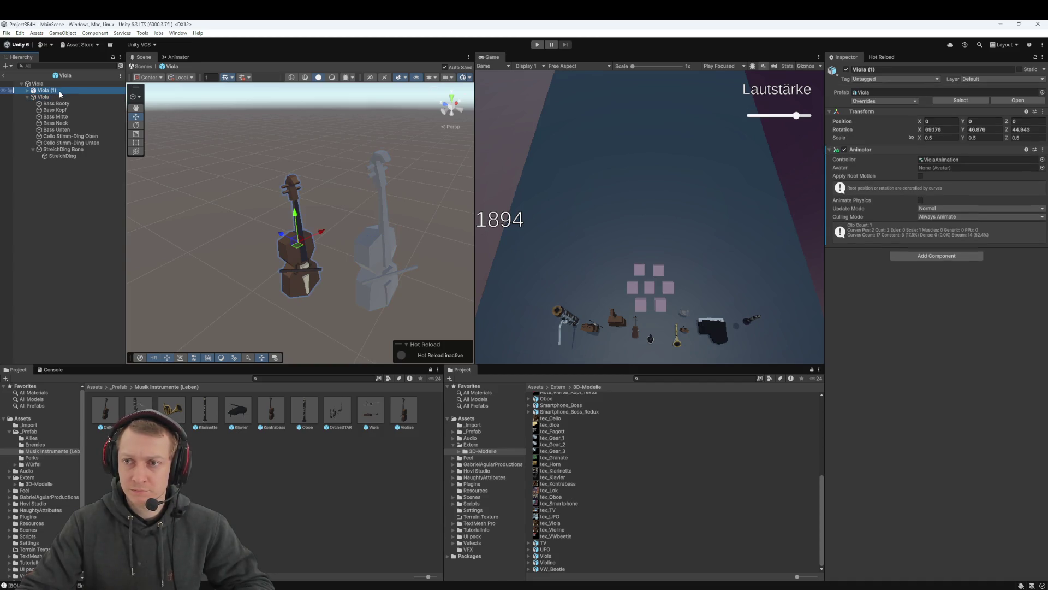
left_click(34, 97)
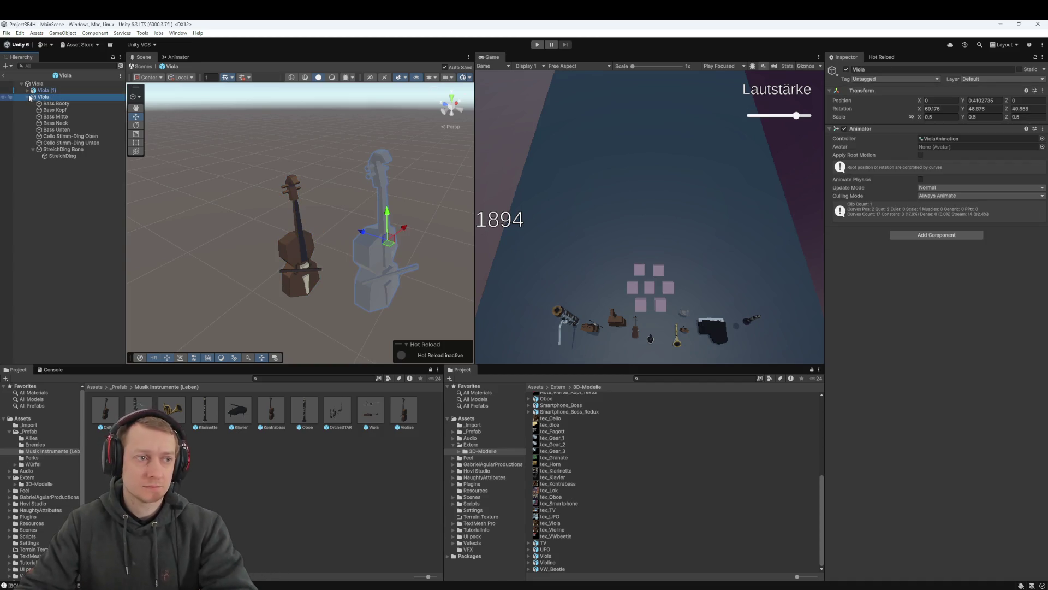
left_click(29, 97)
left_click(28, 97)
left_click(28, 97)
left_click(28, 97)
left_click(28, 97)
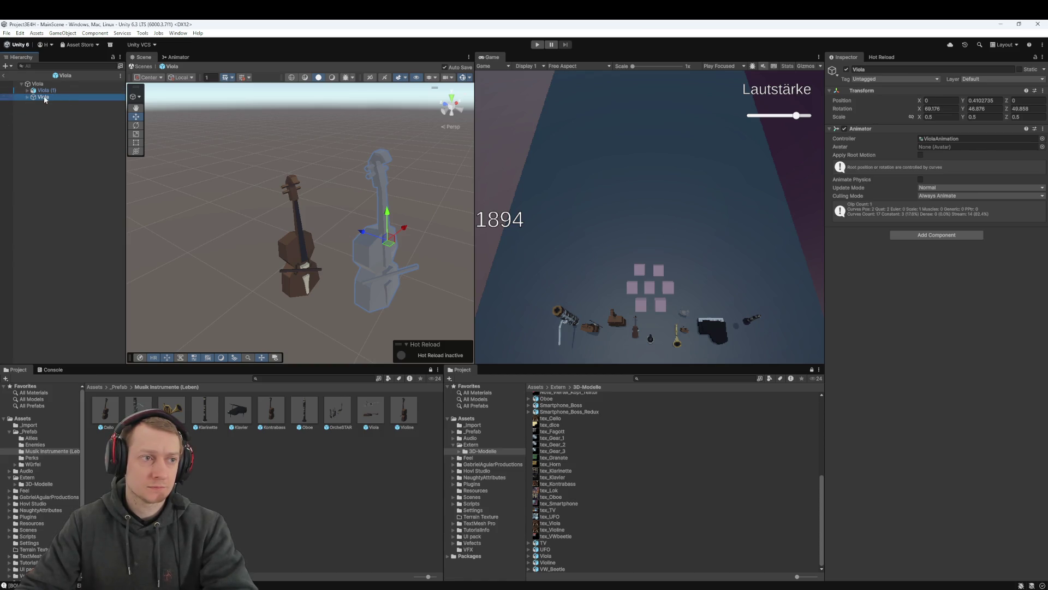
key("Delete")
Rename Viola (1) to Viola and start Play mode
left_click(46, 91)
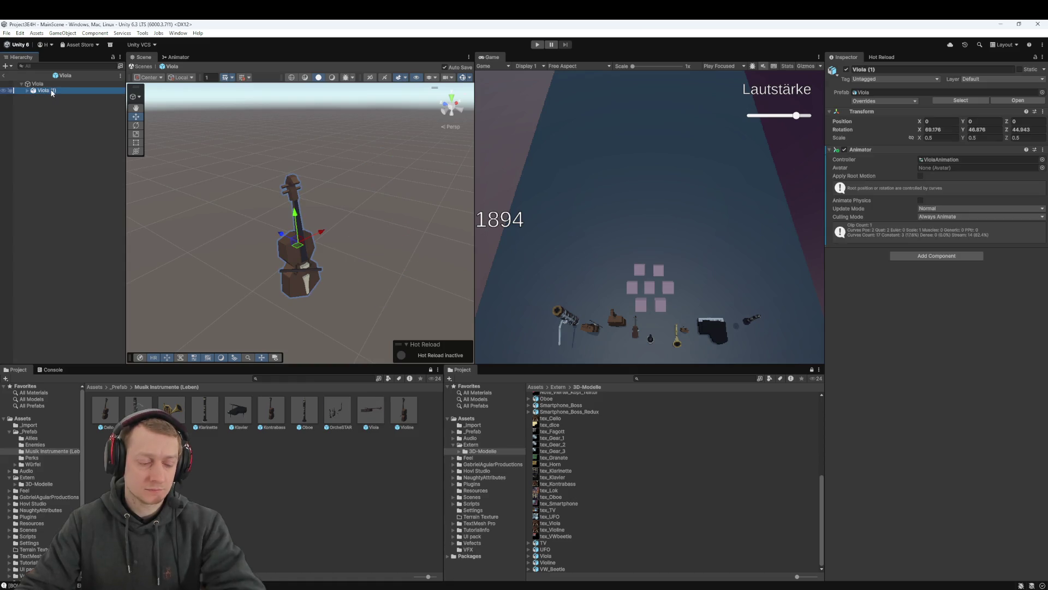
key("BackSpace")
key("BackSpace")
key("BackSpace")
key("Return")
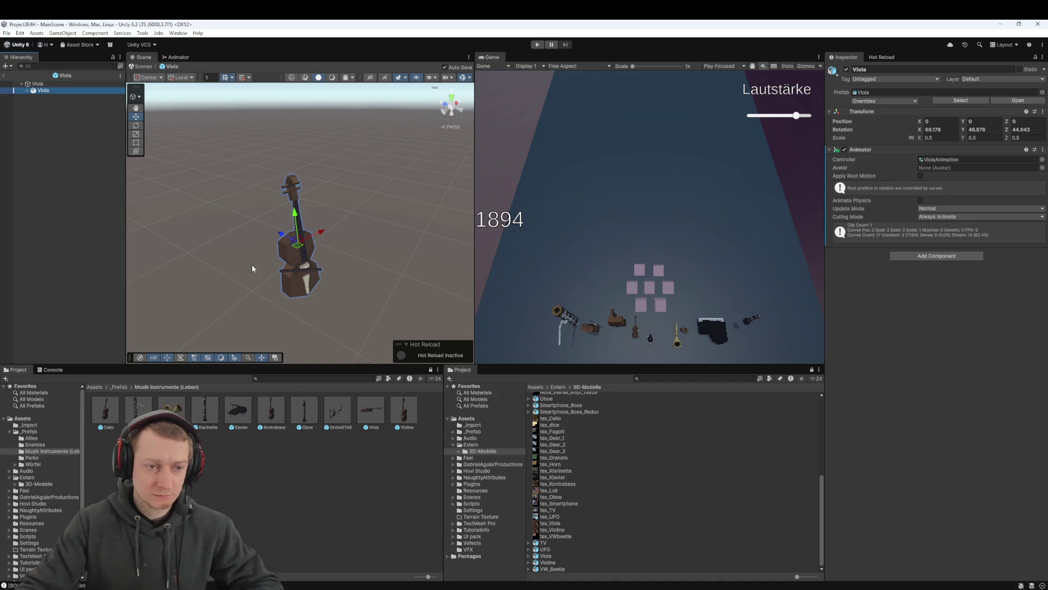
left_click(538, 44)
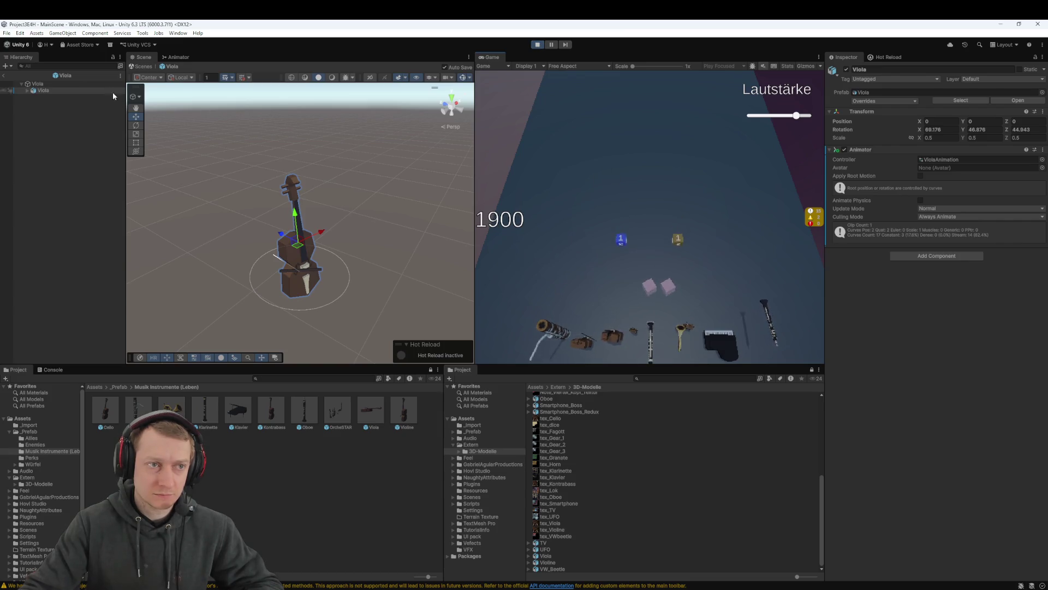
Return to MainScene, expand OrcheSTAR, frame the Viola, then stop Play mode
left_click(4, 76)
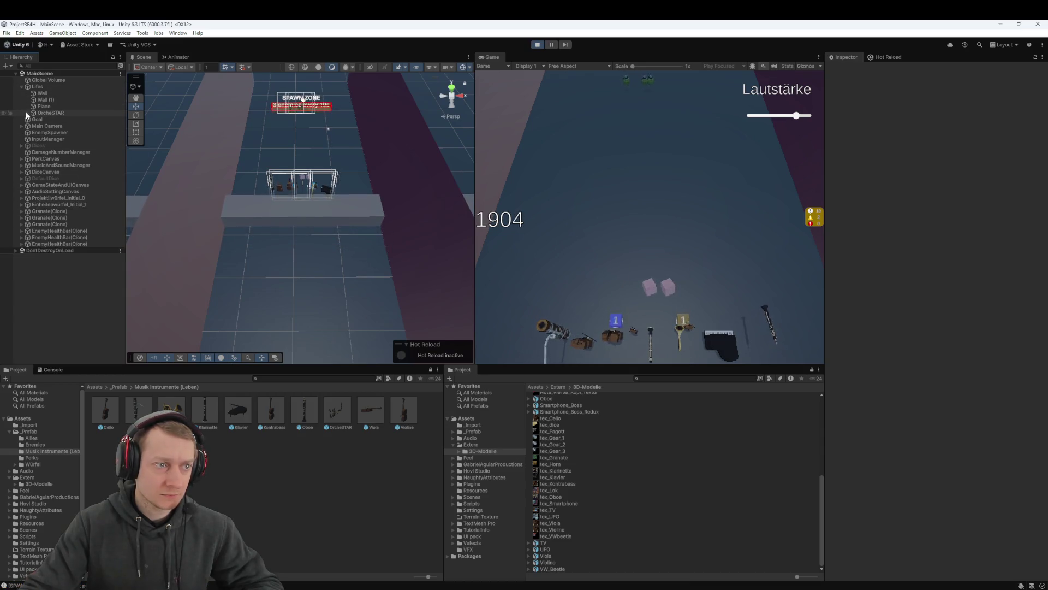
left_click(27, 112)
double_click(54, 166)
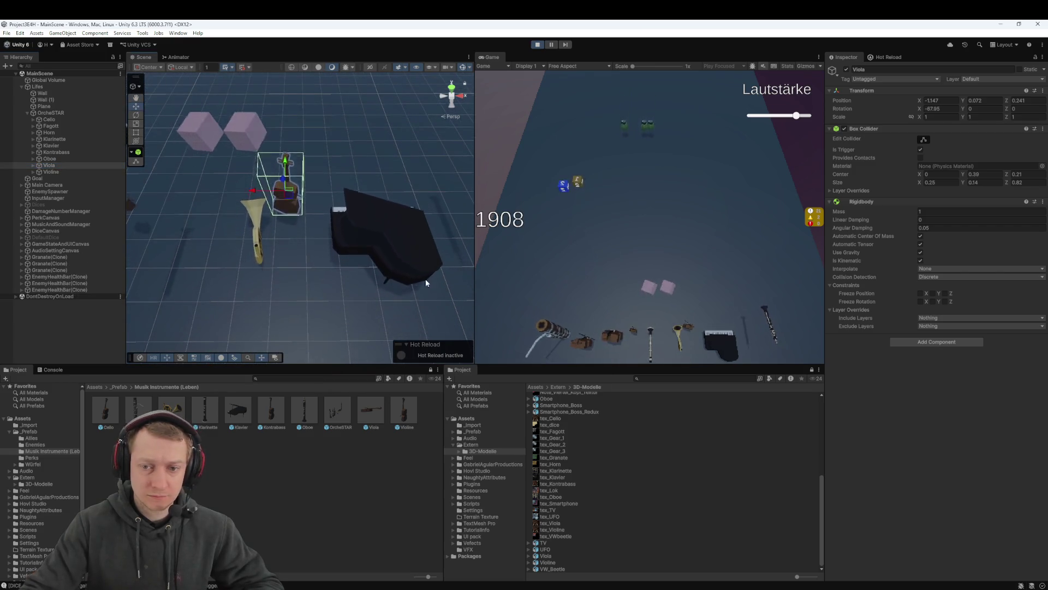
left_click(537, 45)
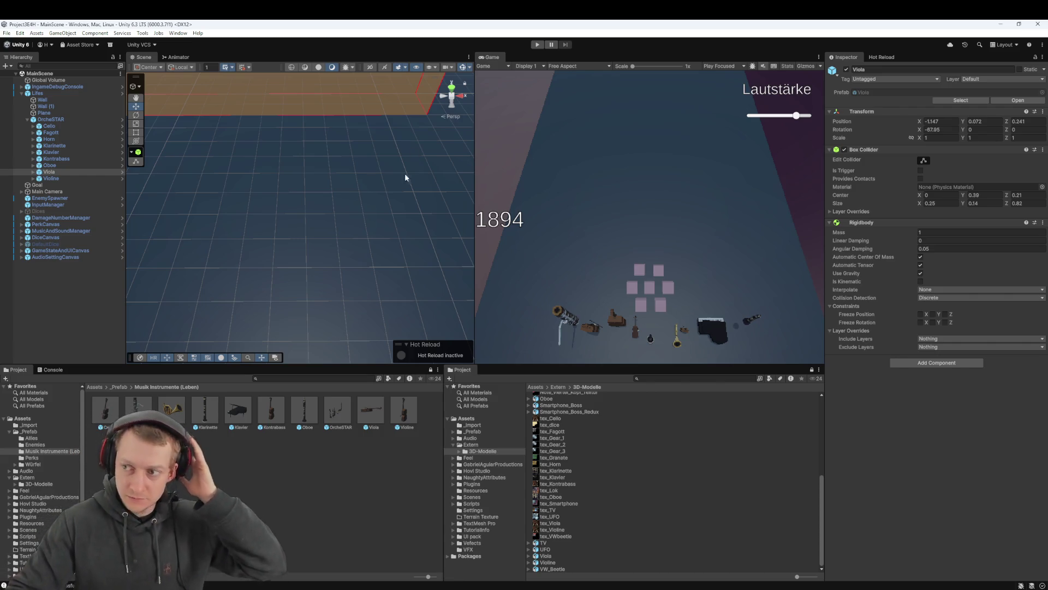
left_click(47, 320)
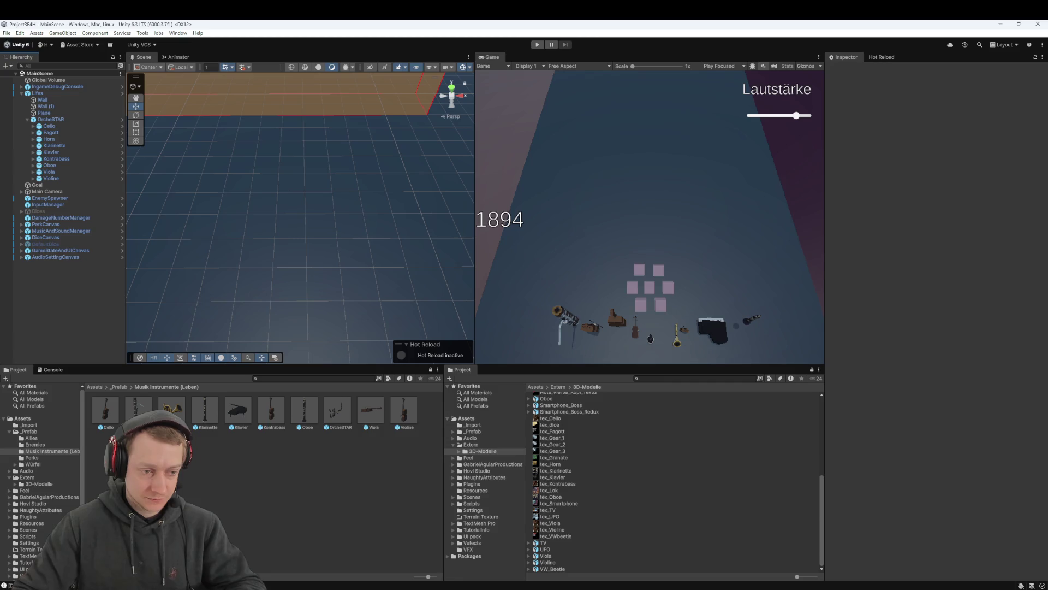
Review Fork's local changes and inspect the Viola prefab asset in Unity
key("alt+Tab")
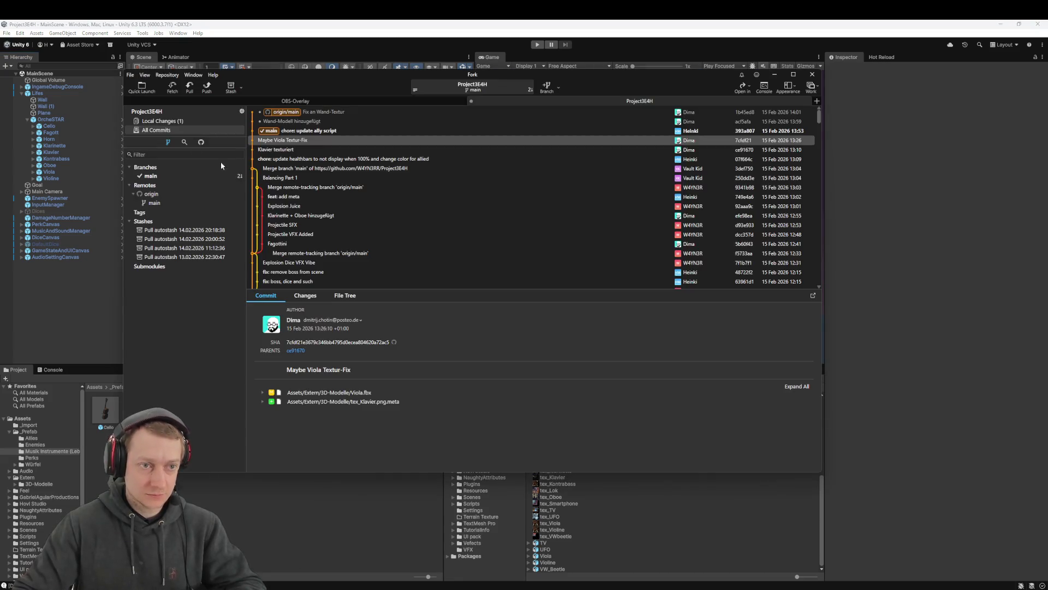
left_click(144, 122)
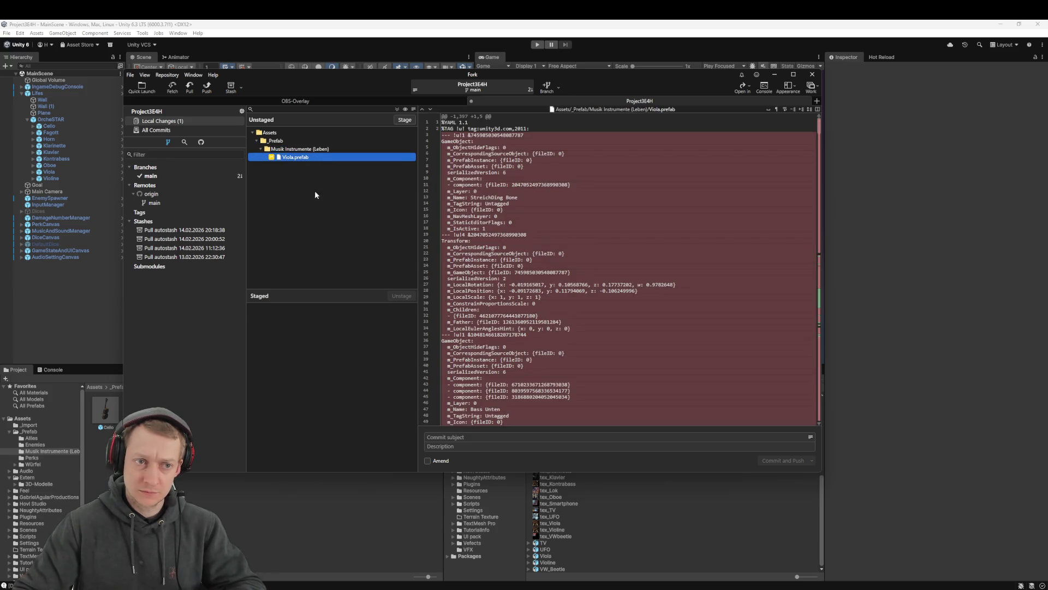
scroll(744, 273, "down", 15)
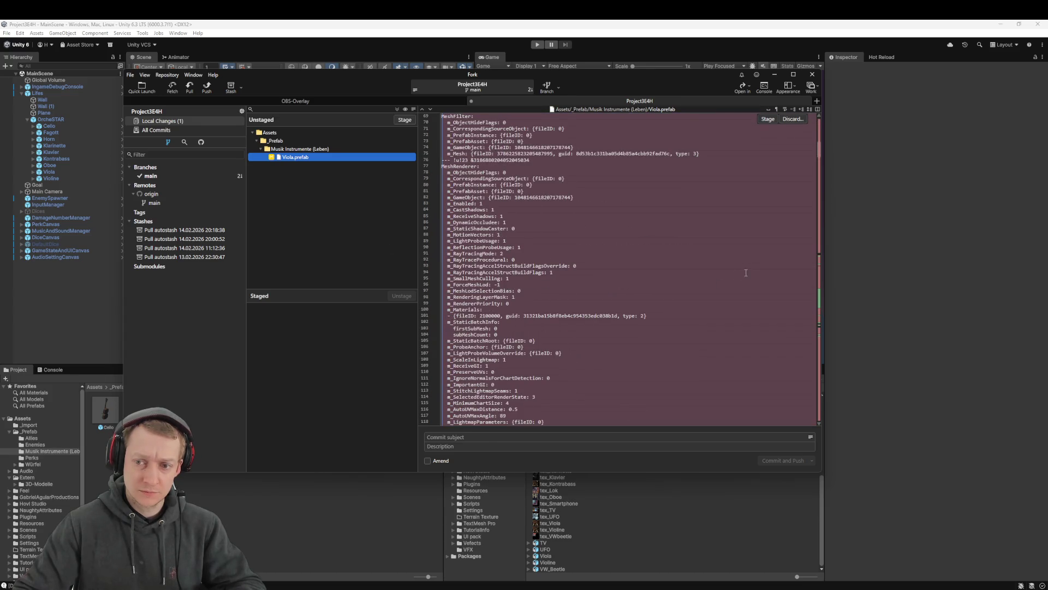
mouse_move(819, 151)
left_mouse_down()
mouse_move(860, 466)
mouse_move(808, 142)
left_mouse_up()
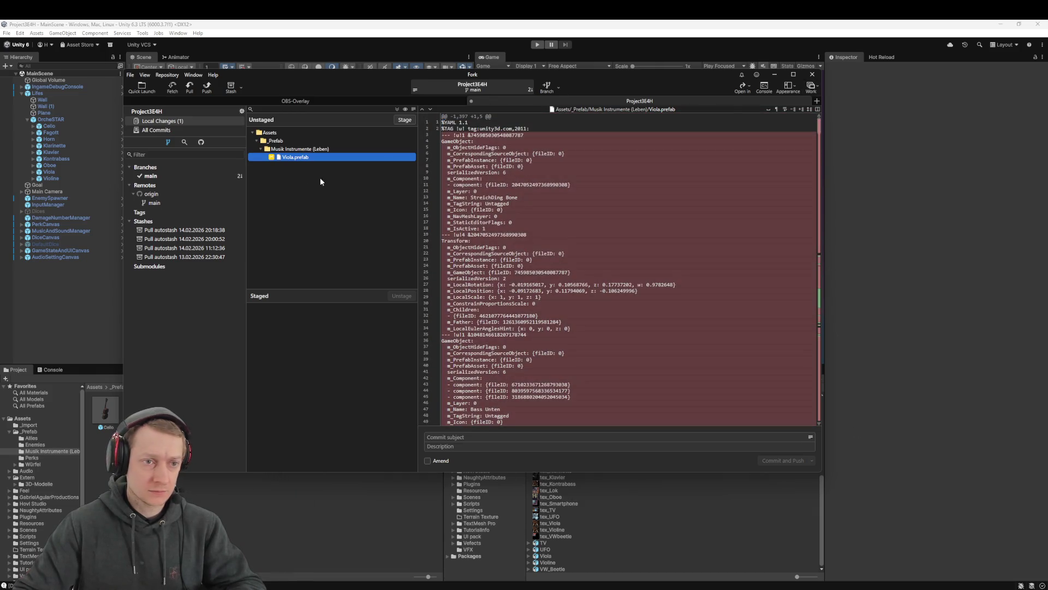
left_click(63, 322)
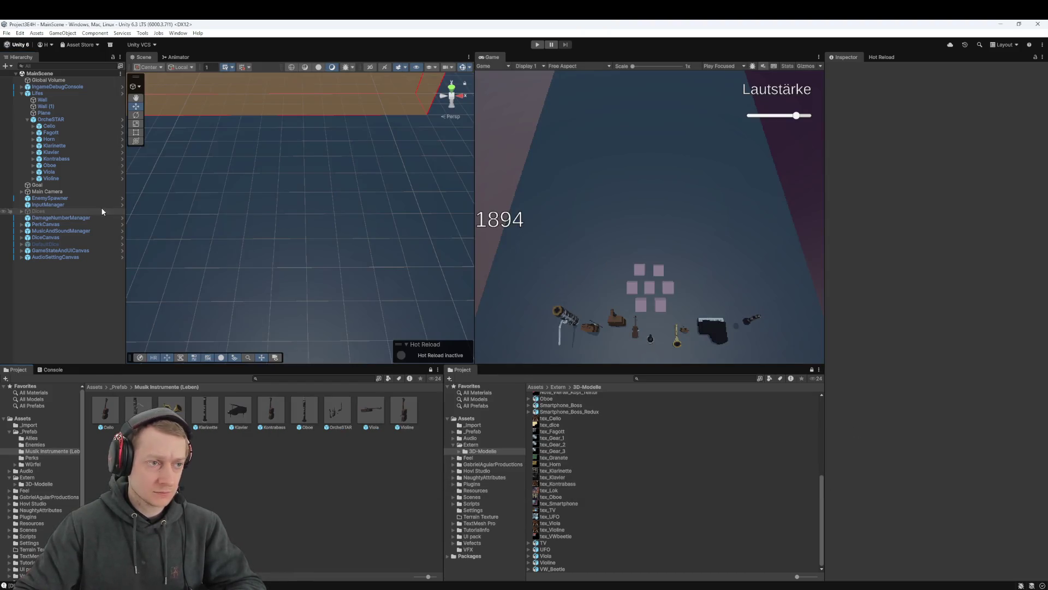
left_click(366, 414)
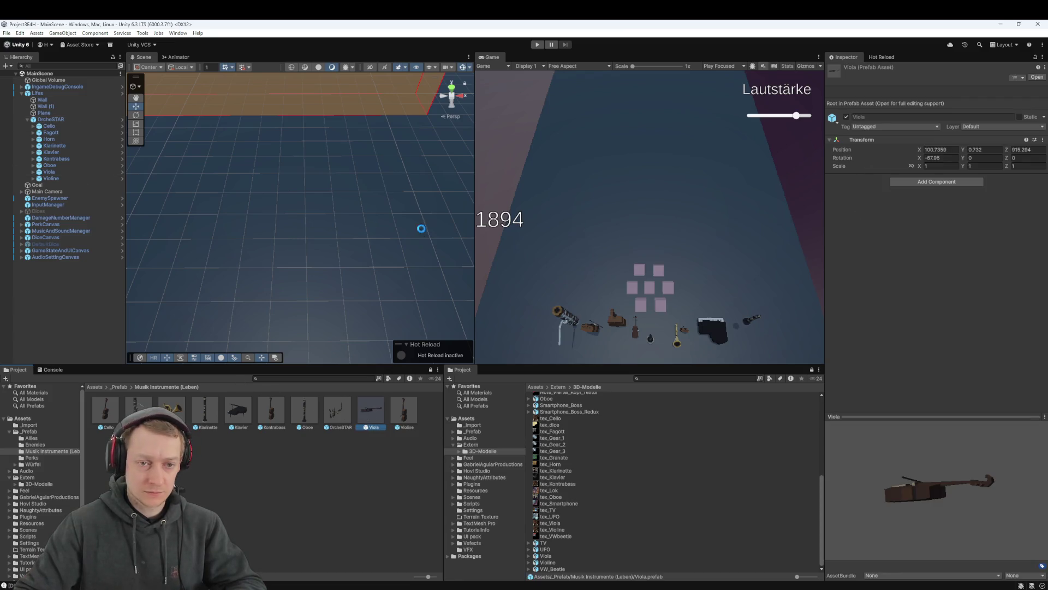
Stage the Viola.prefab change, then commit and push it with a 'fix:' subject
key("alt+Tab")
left_click_drag(280, 159, 300, 306)
type("fix: fix fi")
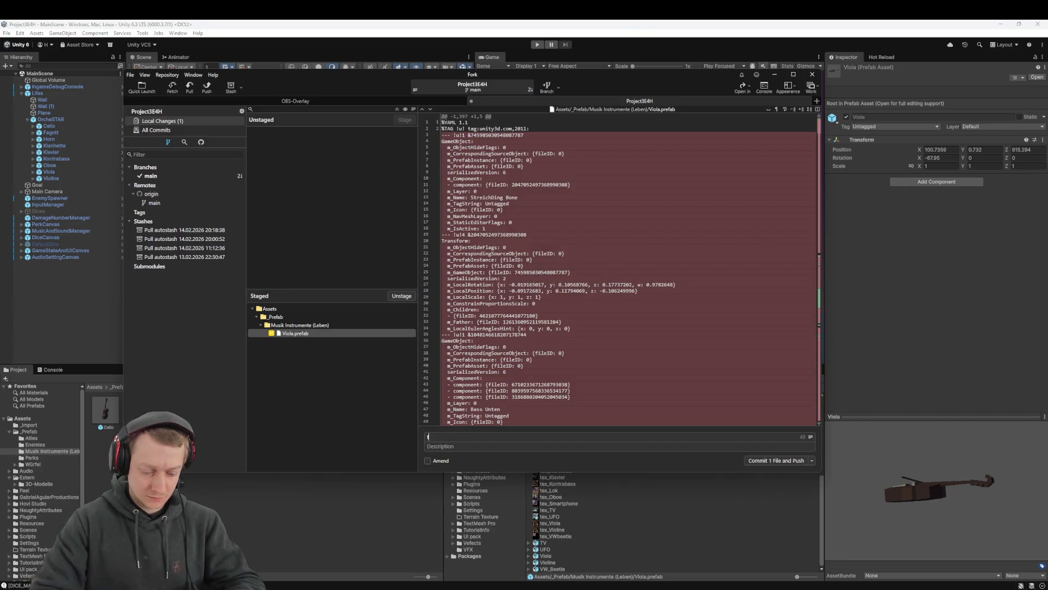
key("BackSpace")
key("BackSpace")
type("vi")
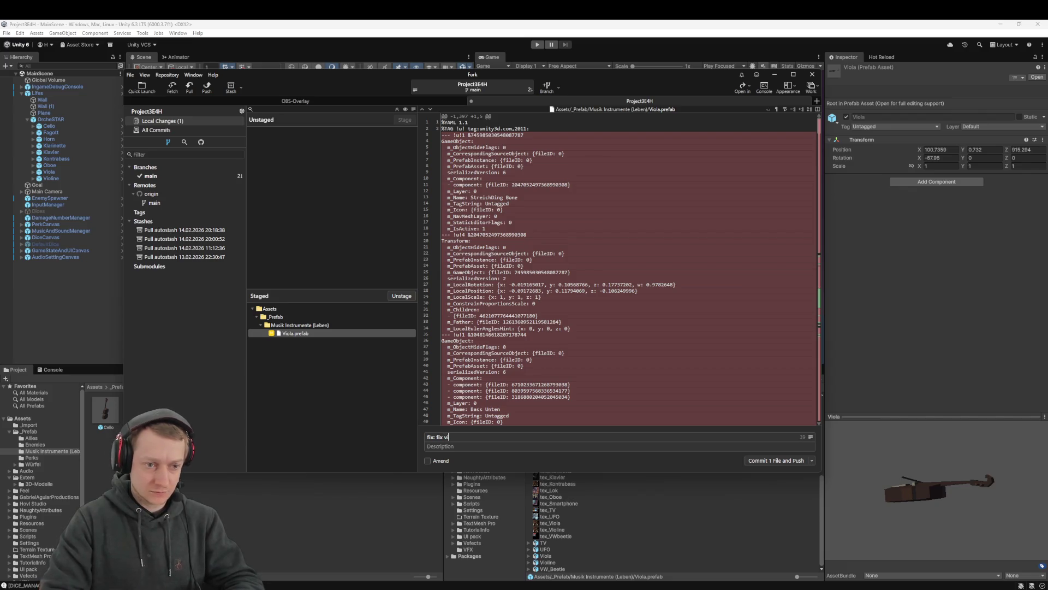
type("ola prefab")
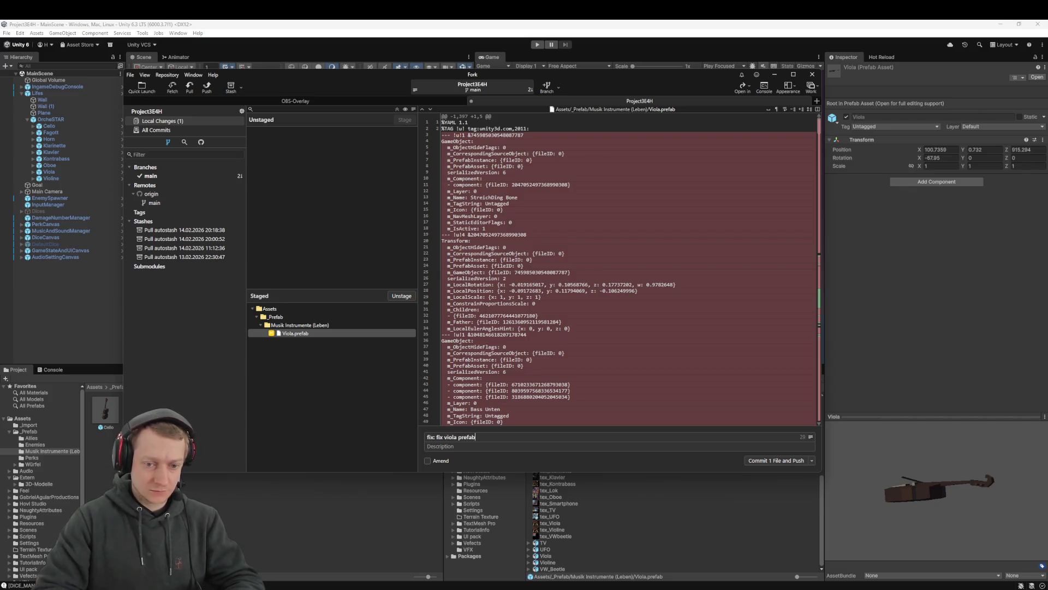
key("ctrl+Return")
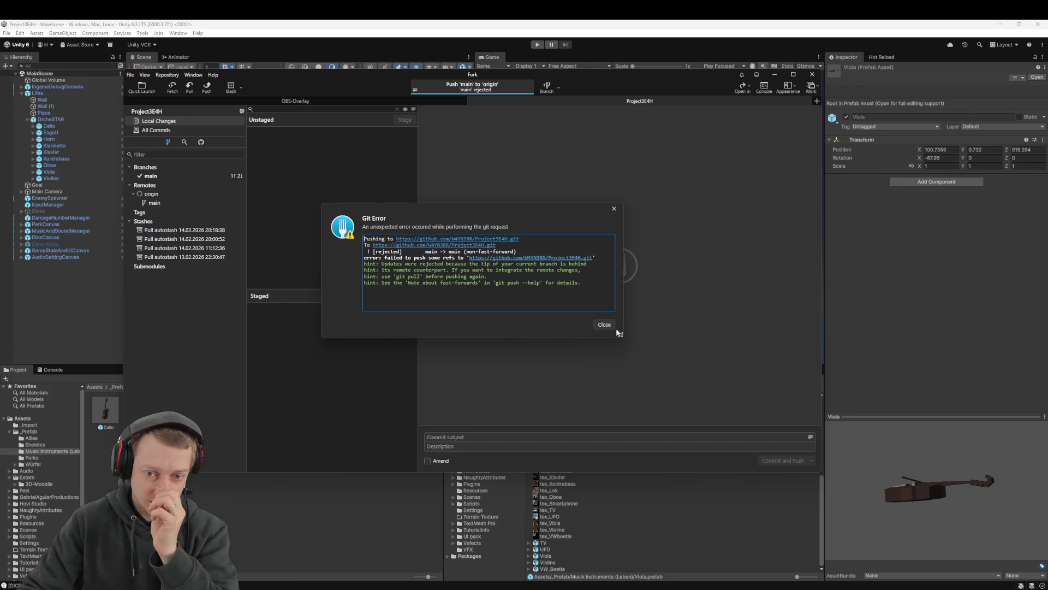
After the rejected push, pull from origin, push main, and close Fork
left_click(605, 324)
left_click(190, 87)
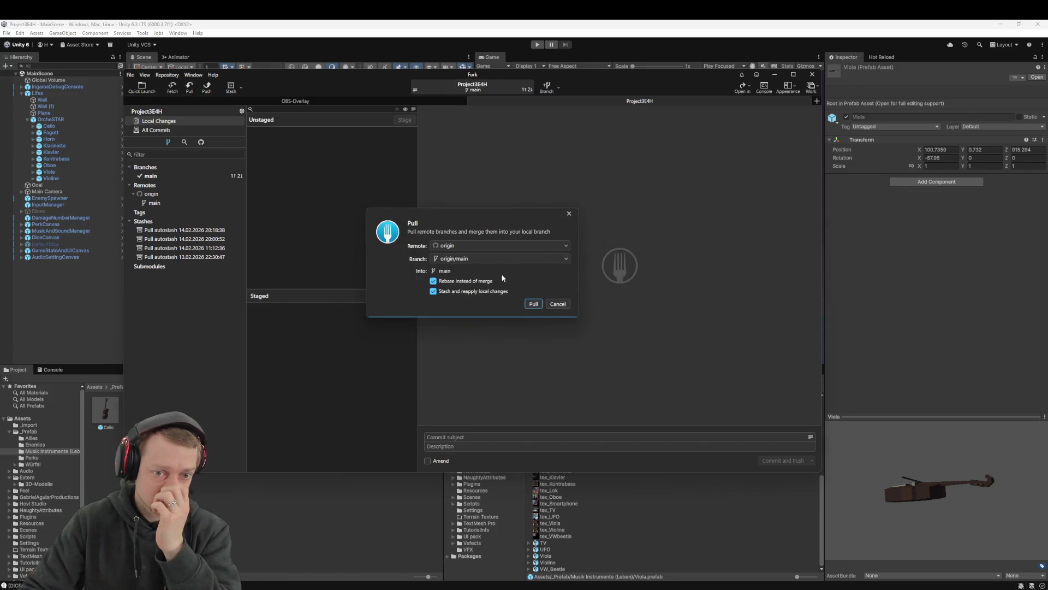
left_click(534, 304)
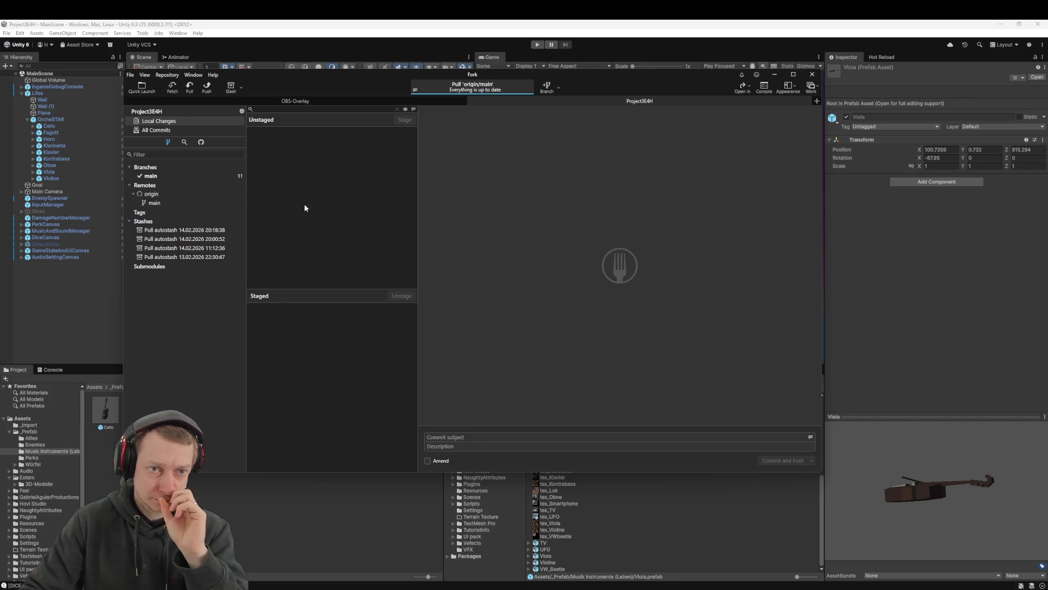
left_click(206, 89)
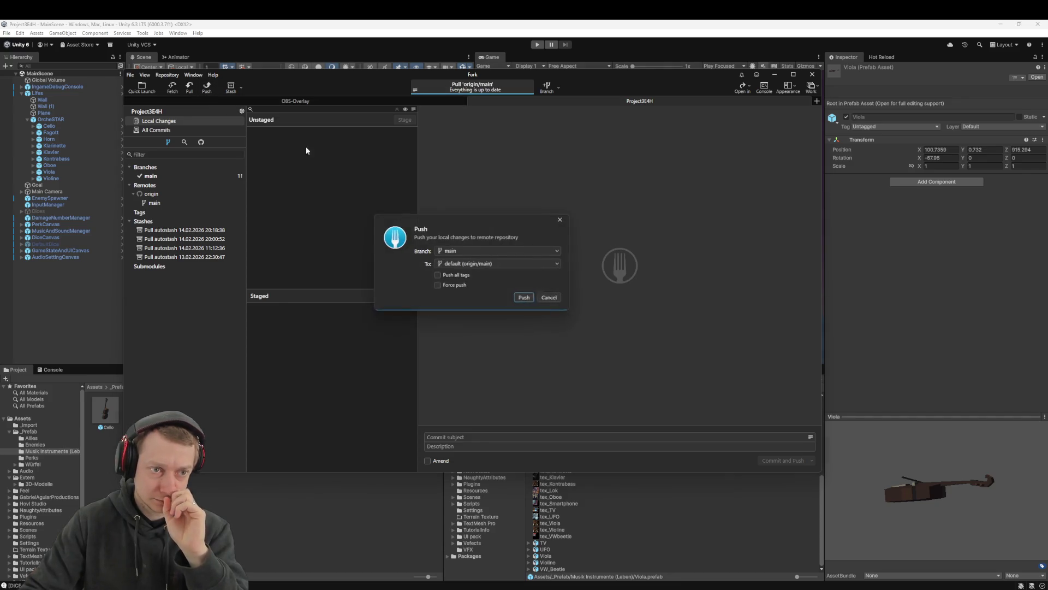
left_click(524, 298)
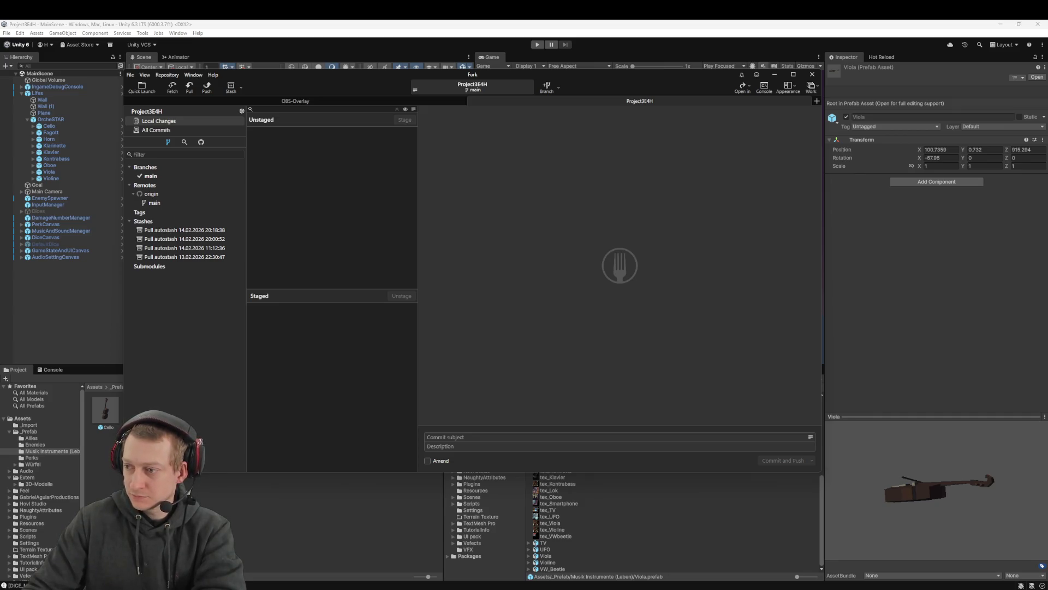
left_click(283, 45)
left_click(326, 227)
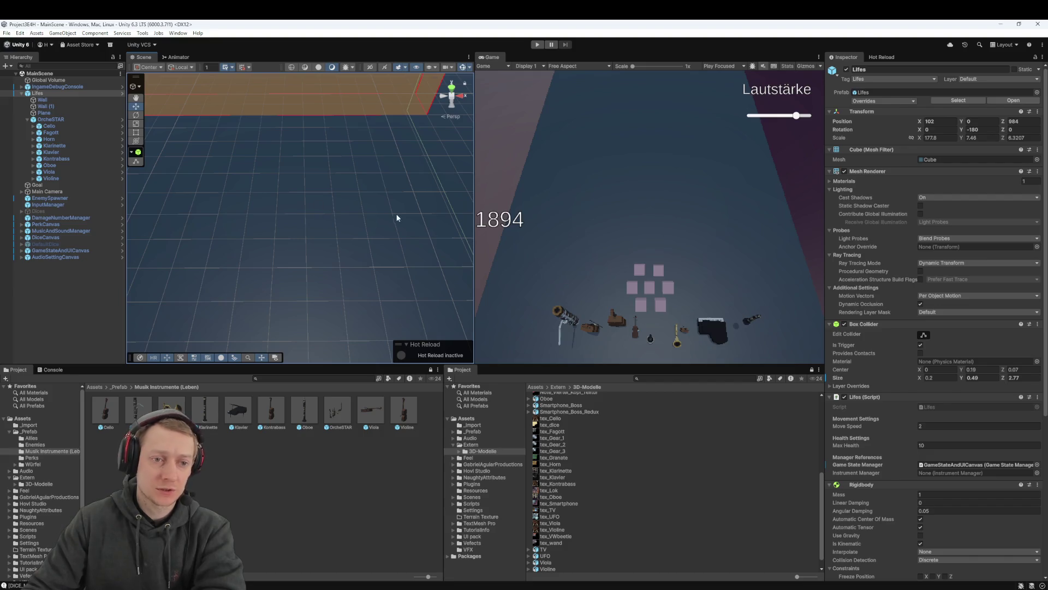
Stage both changed meta files, Wand.fbx.meta and tex_wand.png.meta
left_click(1038, 24)
left_click(315, 164)
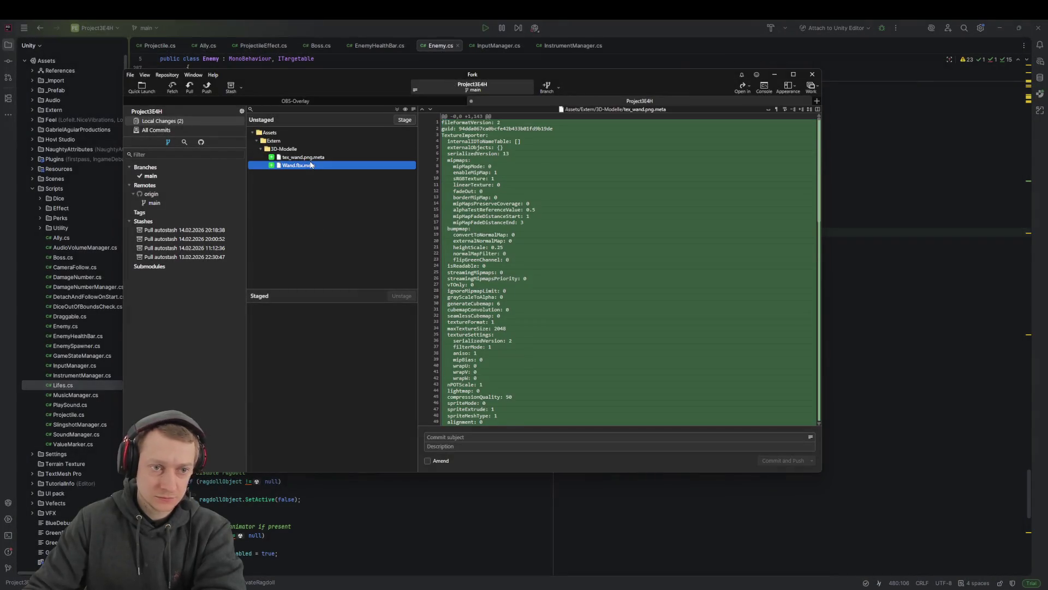
left_click(316, 158)
key("ctrl+a")
left_click_drag(316, 158, 316, 355)
Commit and push the staged files with the subject 'chore: add meta files'
left_click(456, 437)
type("f")
key("BackSpace")
type("f")
key("BackSpace")
type("chore")
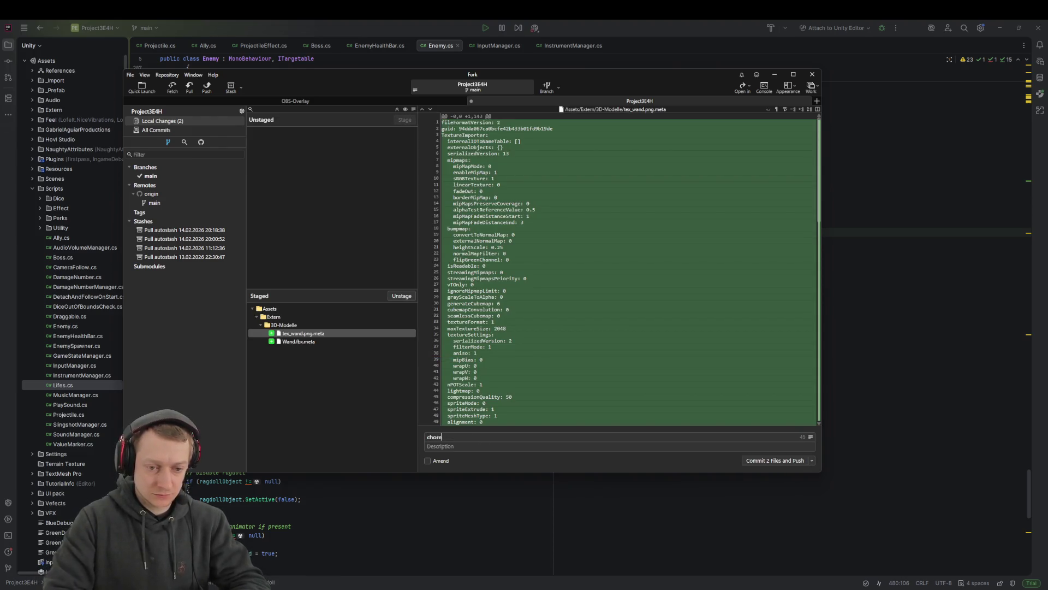
type(": ades")
key("ctrl+Return")
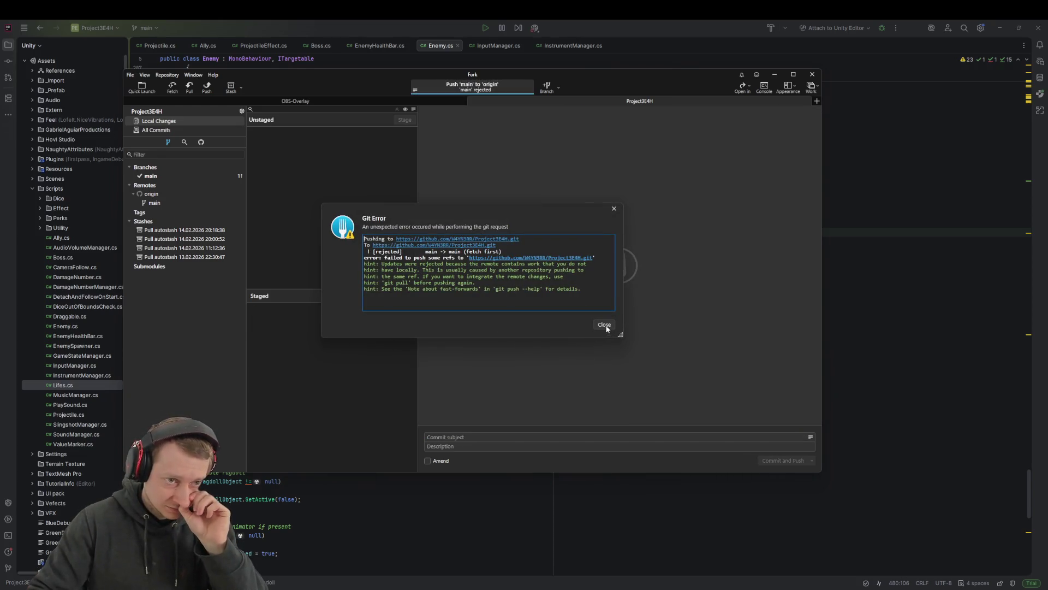
After the rejected push, pull from origin, push main, and view the full commit history
left_click(604, 324)
left_click(188, 89)
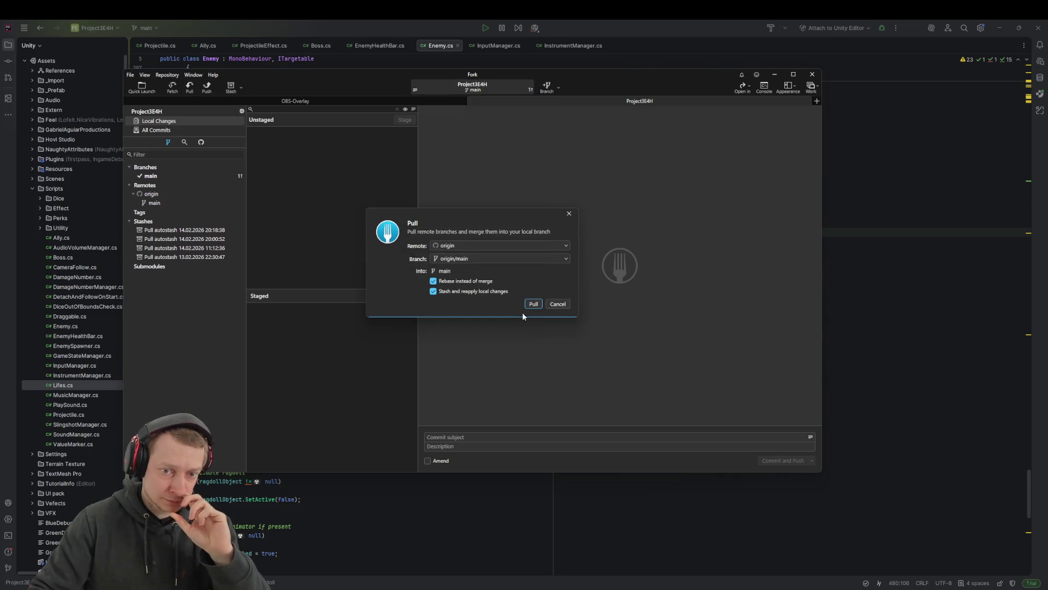
left_click(533, 305)
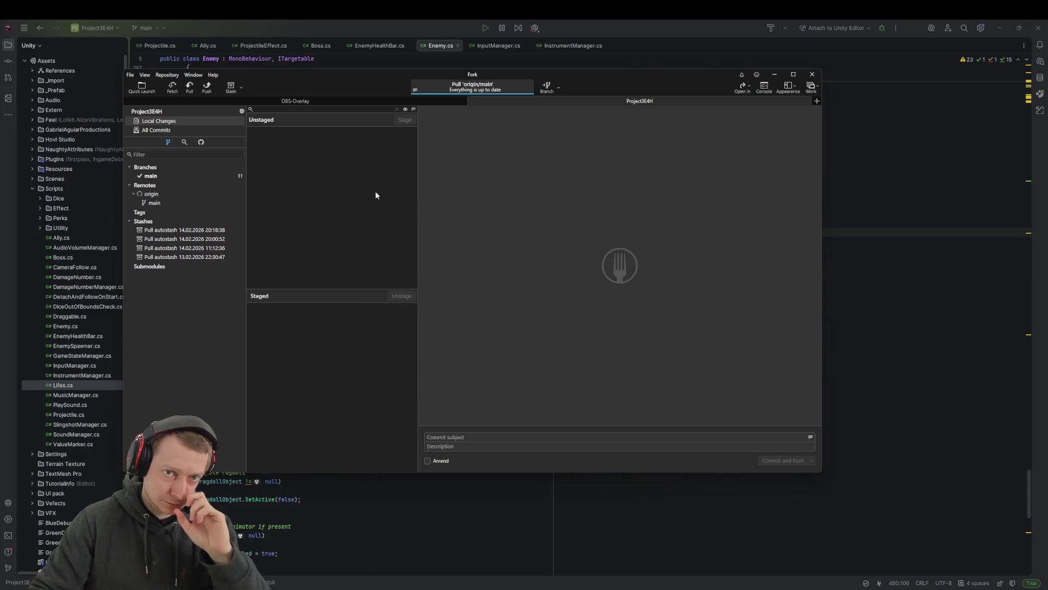
left_click(207, 86)
left_click(530, 298)
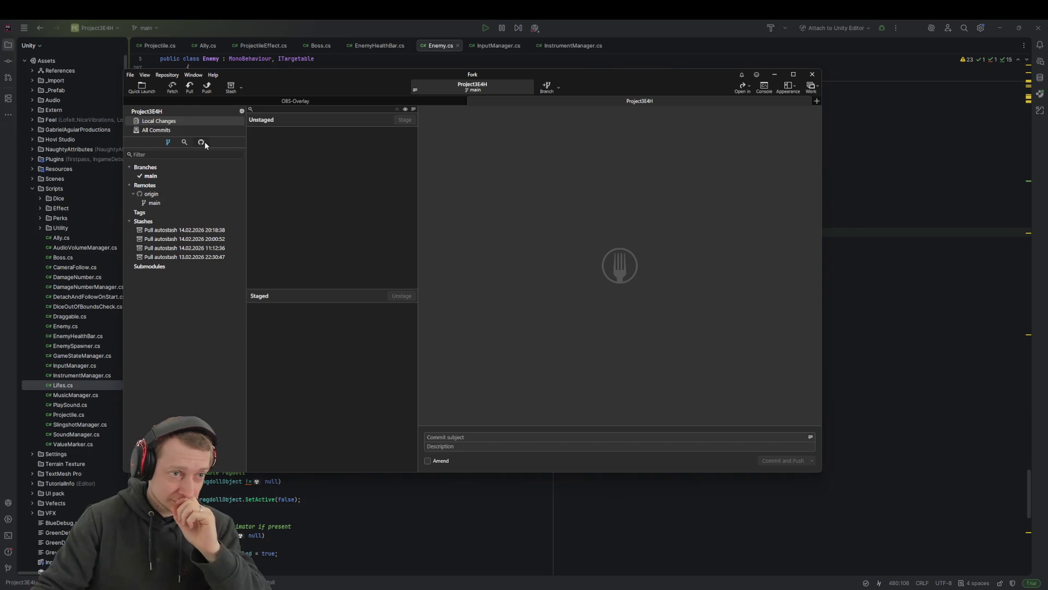
left_click(218, 130)
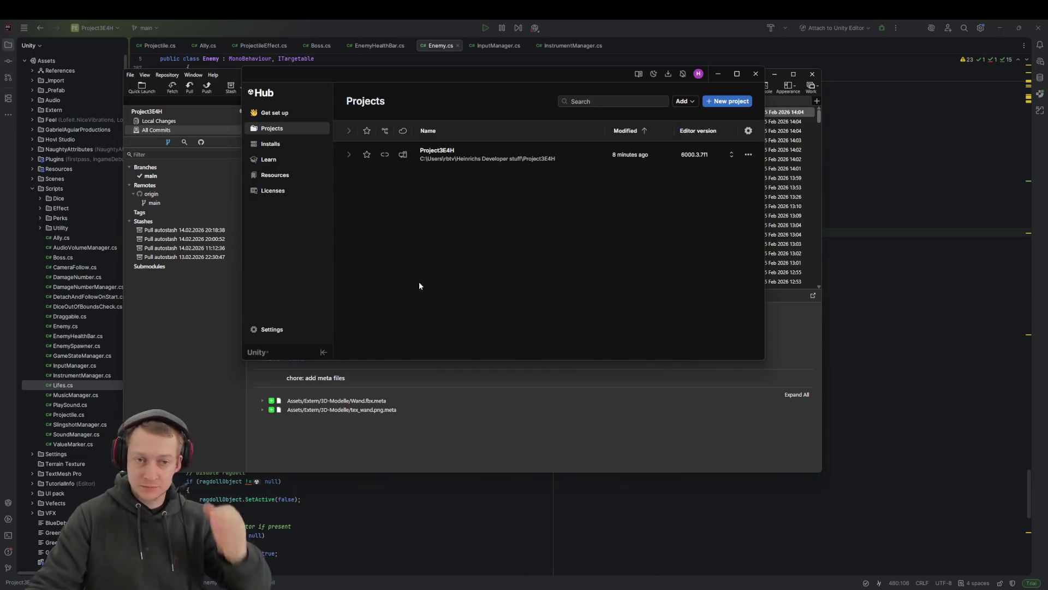
Open the Project3E4H project from Unity Hub's Projects list
left_click(474, 150)
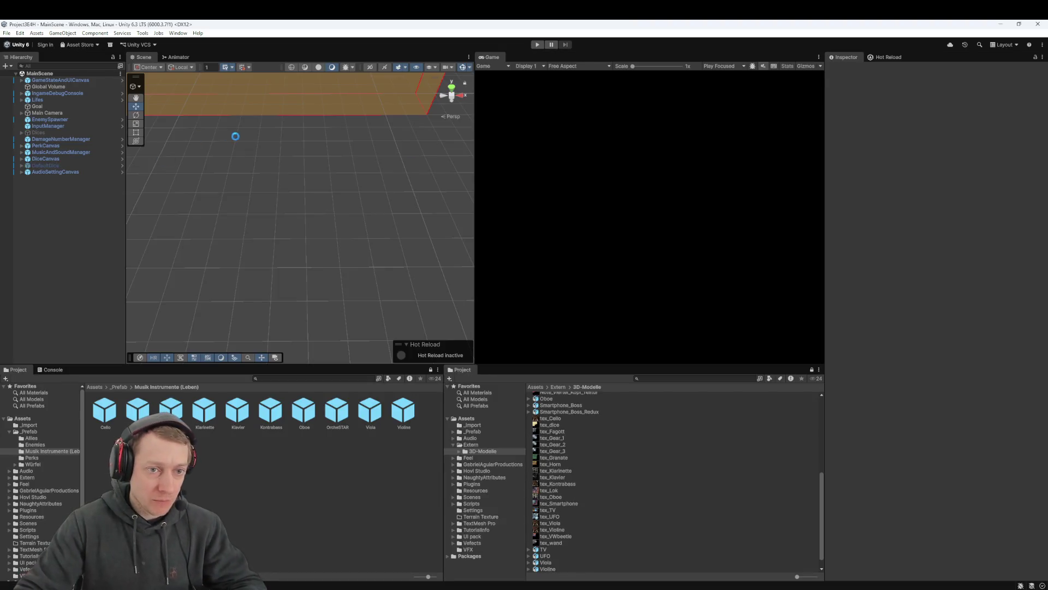
Bring the instruments into view in the Scene view, show the Inspector, and enter Play mode
scroll(354, 213, "down", 5)
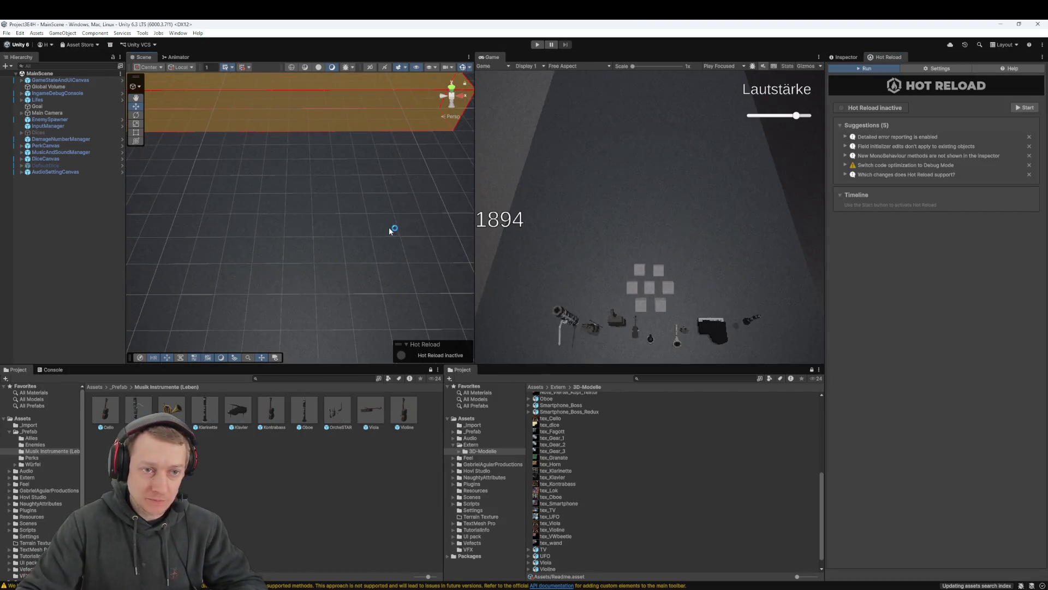
scroll(326, 180, "down", 6)
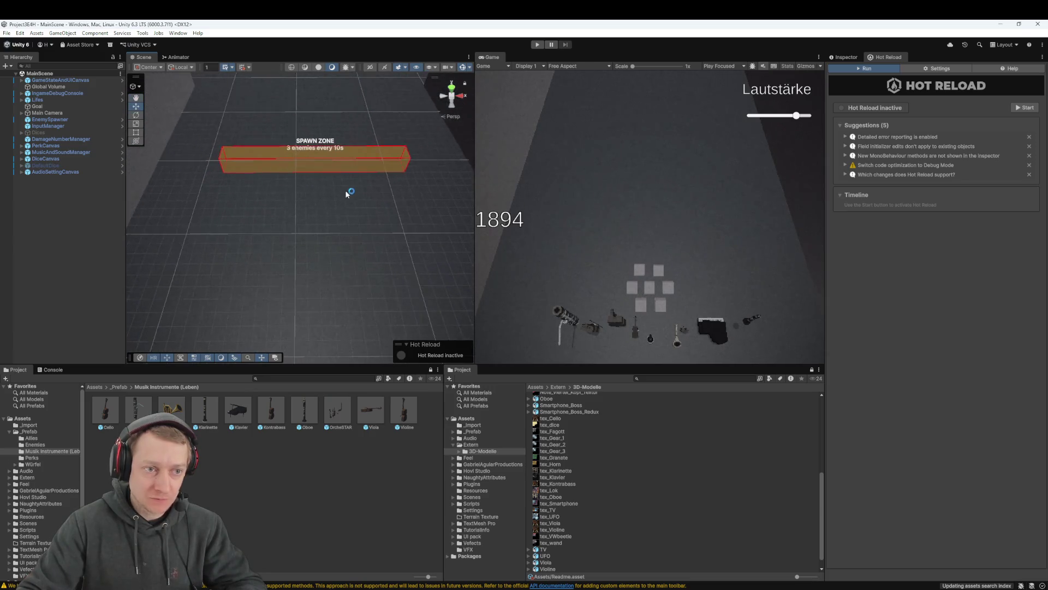
mouse_move(337, 220)
left_mouse_down()
mouse_move(311, 192)
mouse_move(297, 140)
mouse_move(297, 149)
left_mouse_up()
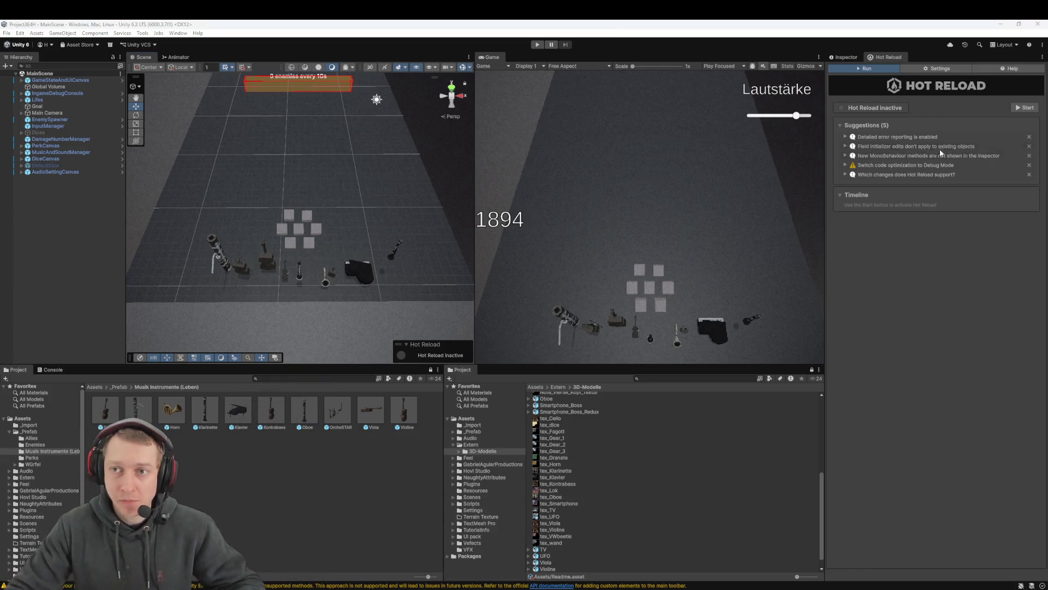
left_click(846, 58)
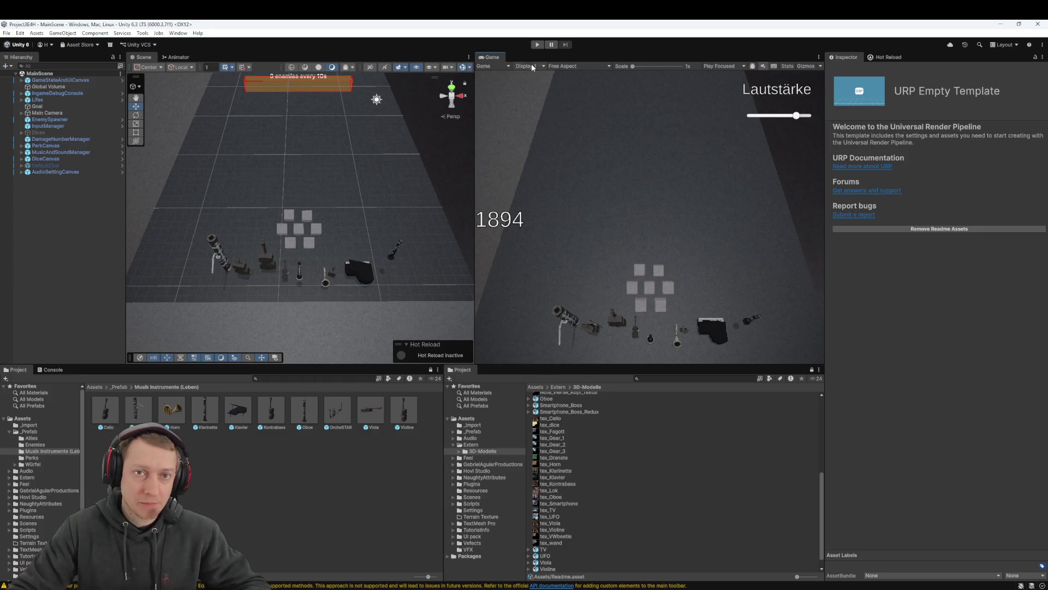
left_click(537, 44)
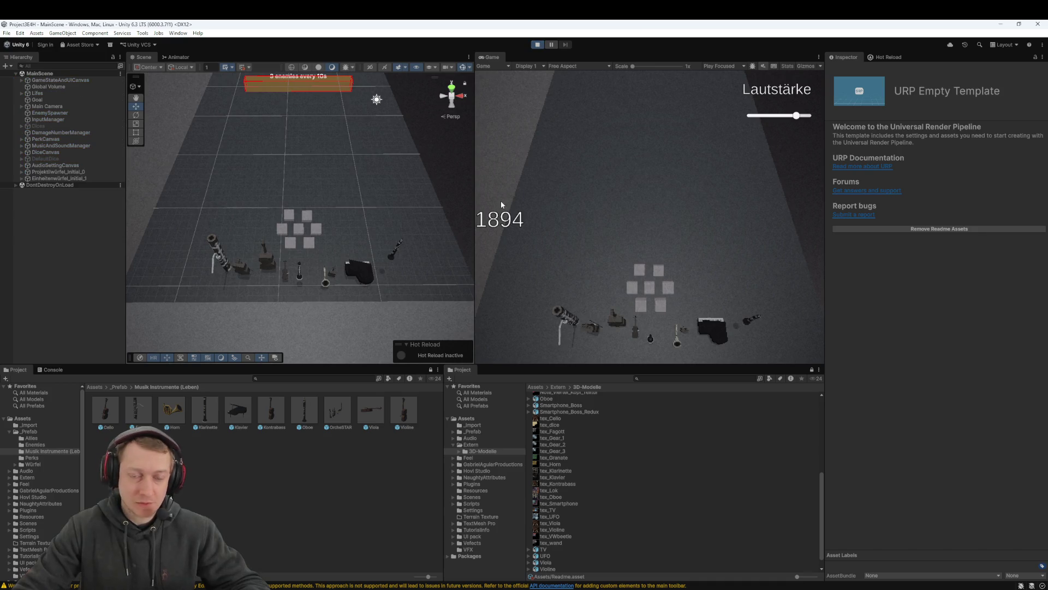
Lower the Lautstärke slider, then take Projektilwürfel twice with the Clapsgiving perk and another perk
left_click_drag(797, 115, 769, 115)
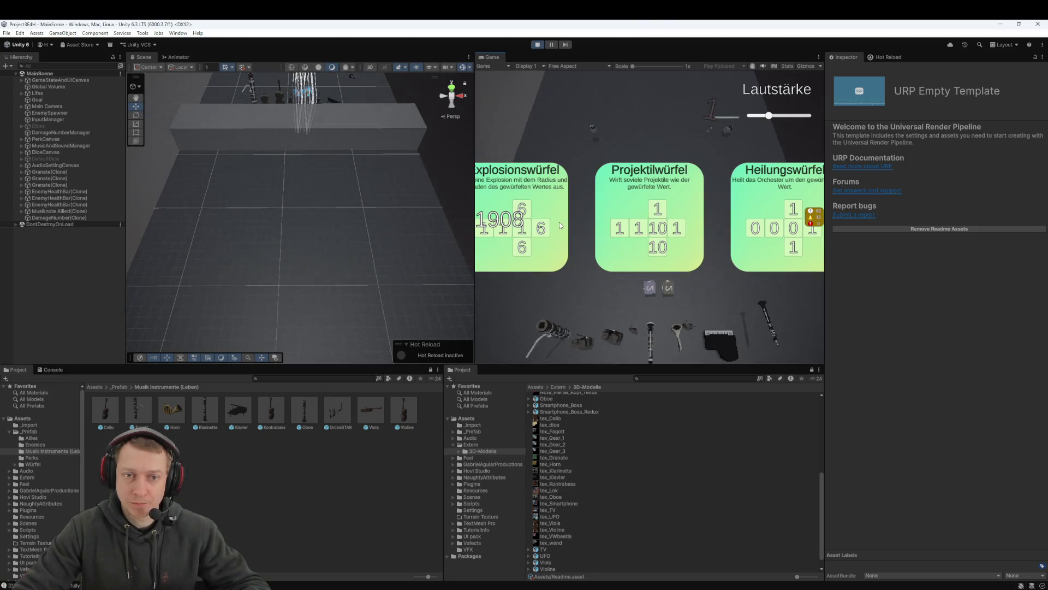
left_click(635, 225)
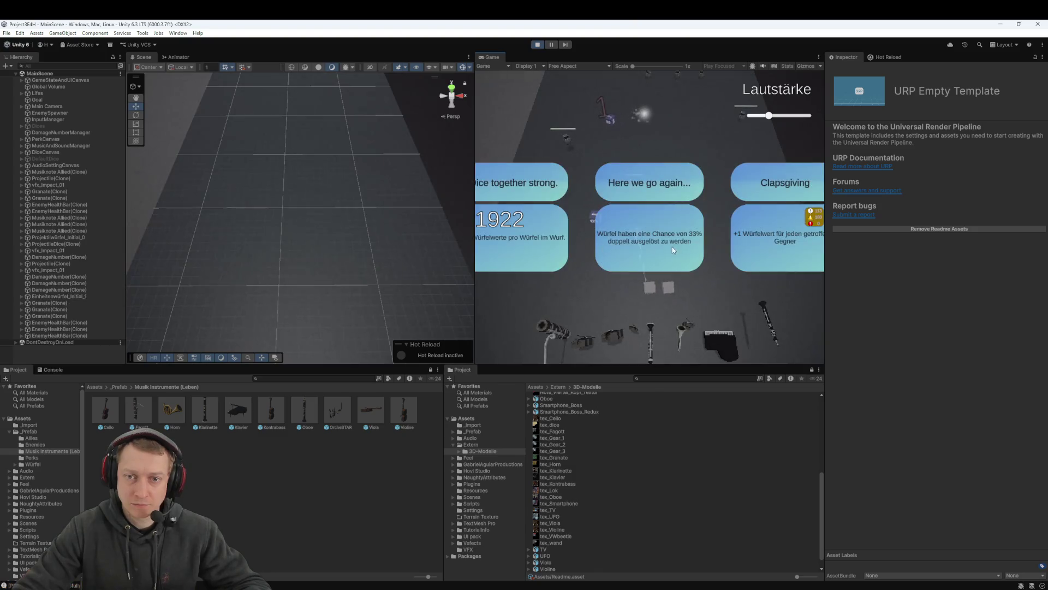
left_click(782, 239)
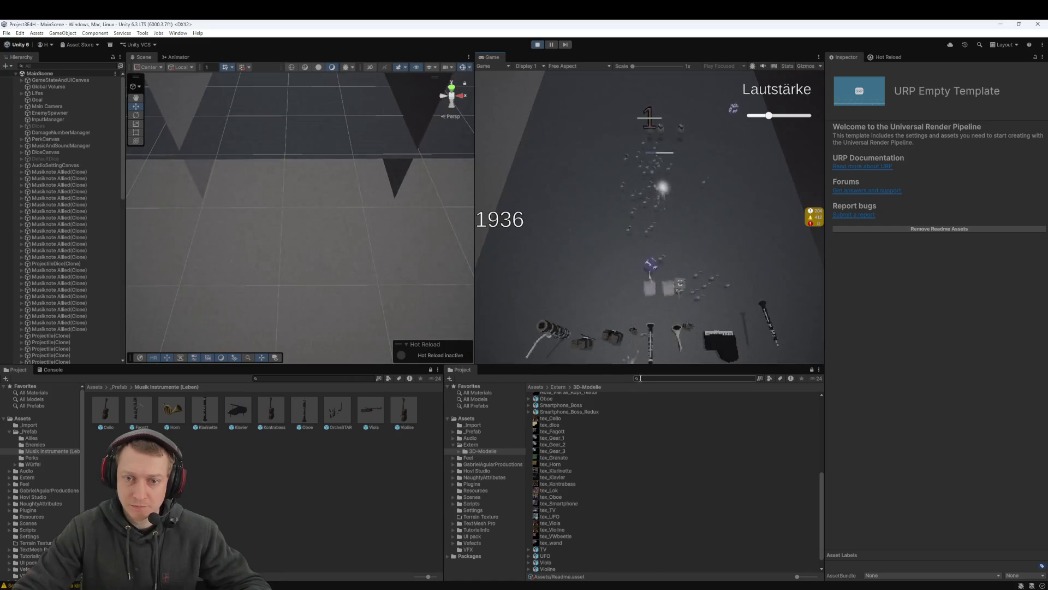
left_click(785, 229)
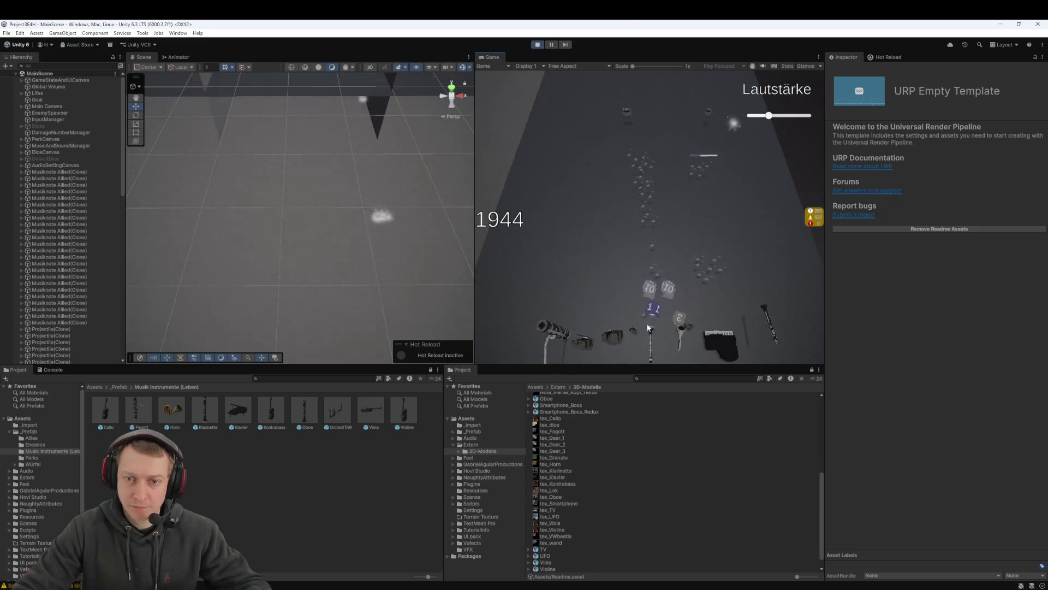
left_click(651, 281)
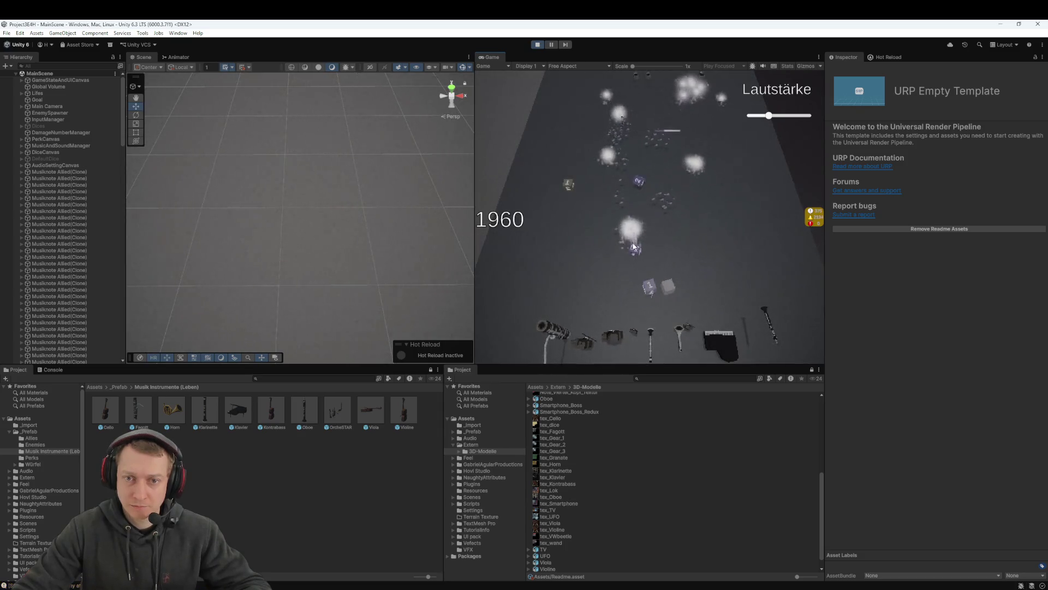
Throw dice at the enemies, pick the Einheitenwürfel upgrade and choose the Low Performer perk
mouse_move(666, 288)
left_mouse_down()
mouse_move(657, 231)
mouse_move(637, 202)
left_mouse_up()
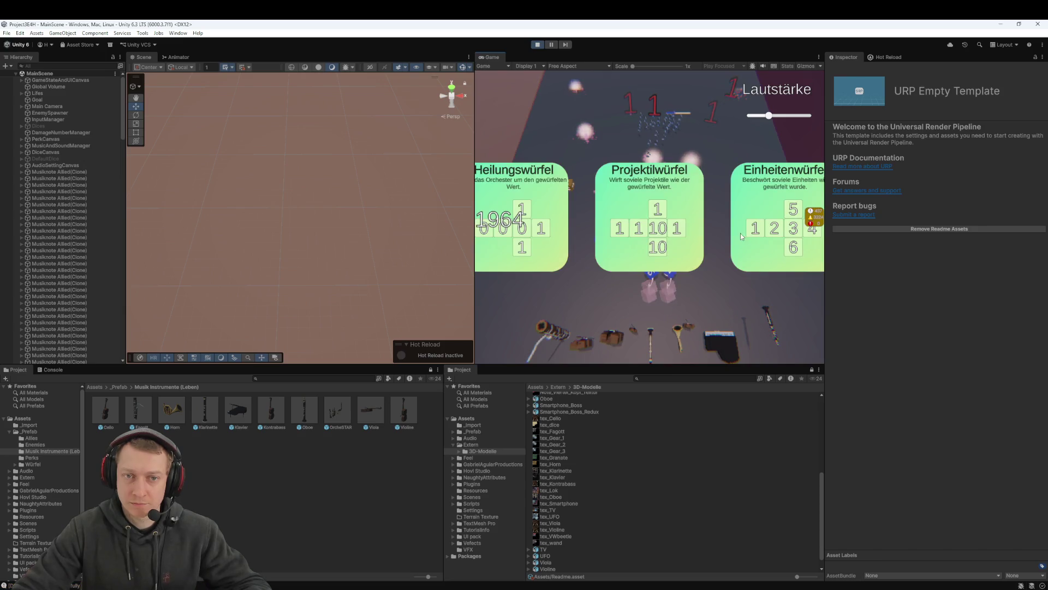
left_click(781, 204)
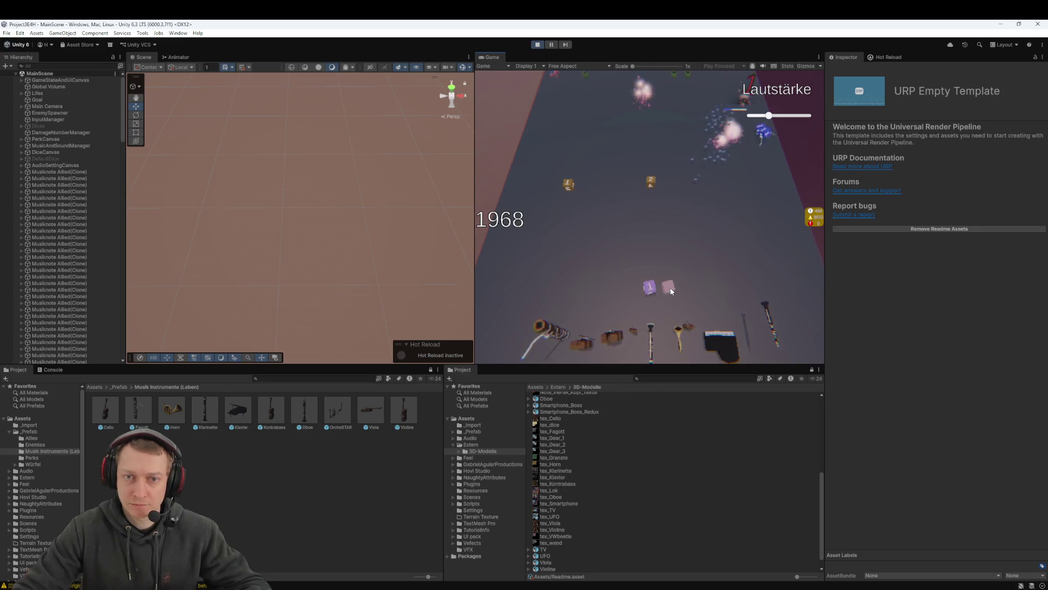
left_click(668, 288)
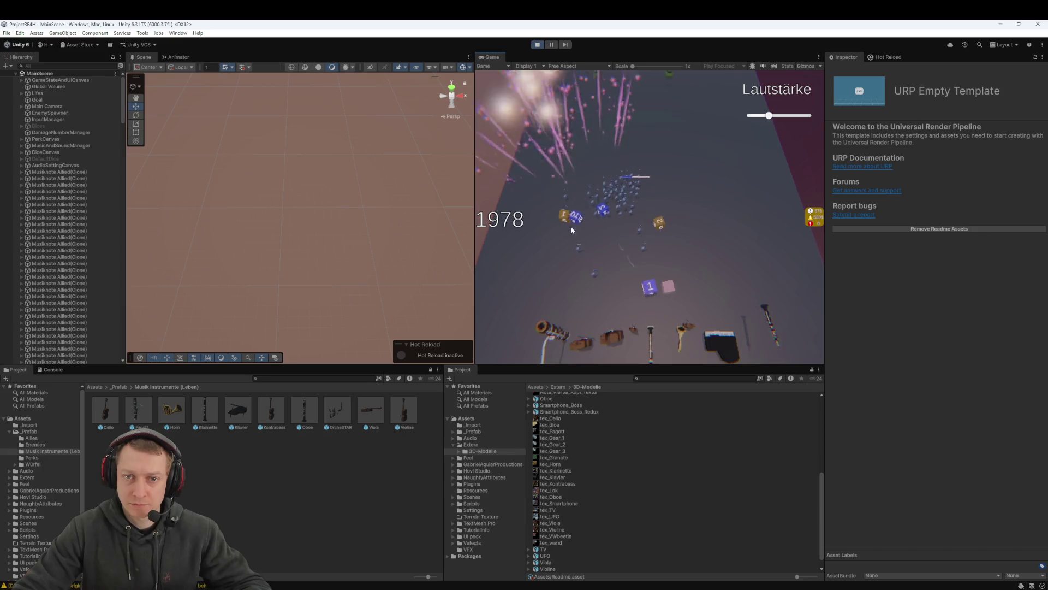
left_click(760, 234)
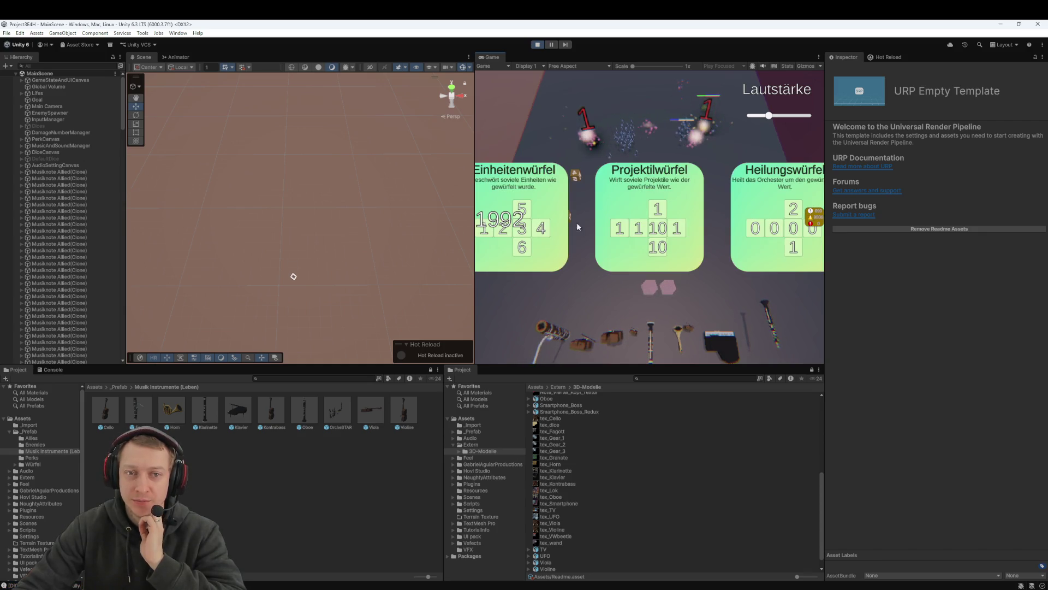
Pick further dice upgrades and one of the offered perks
left_click(546, 203)
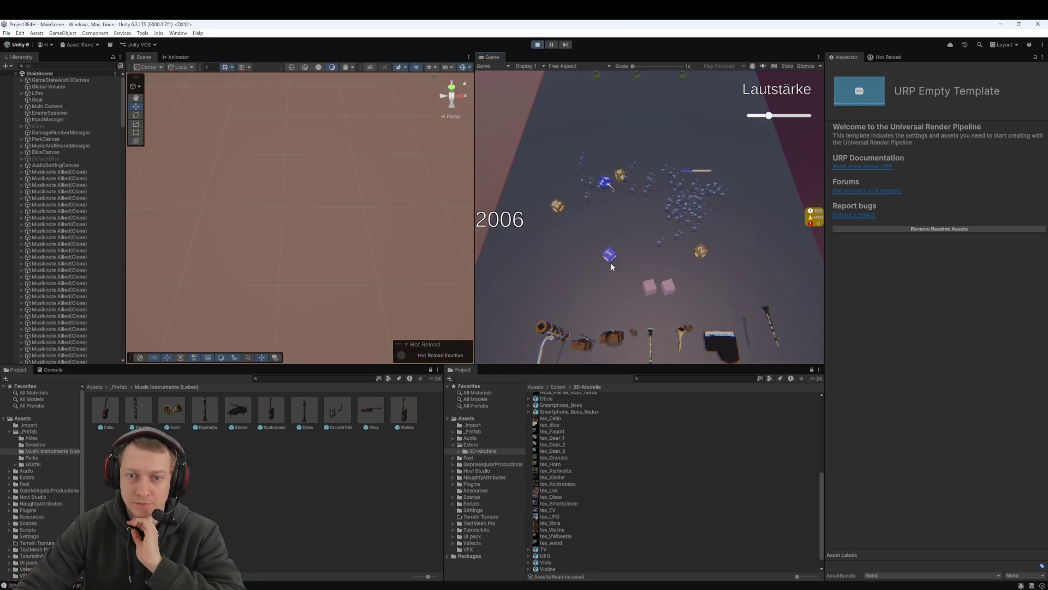
left_click(617, 254)
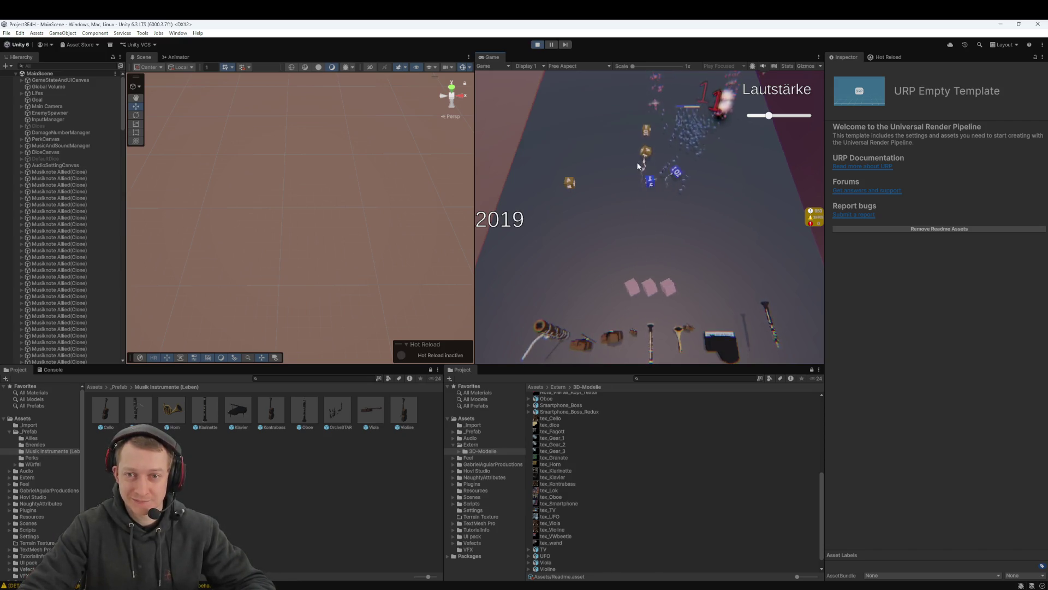
left_click(659, 264)
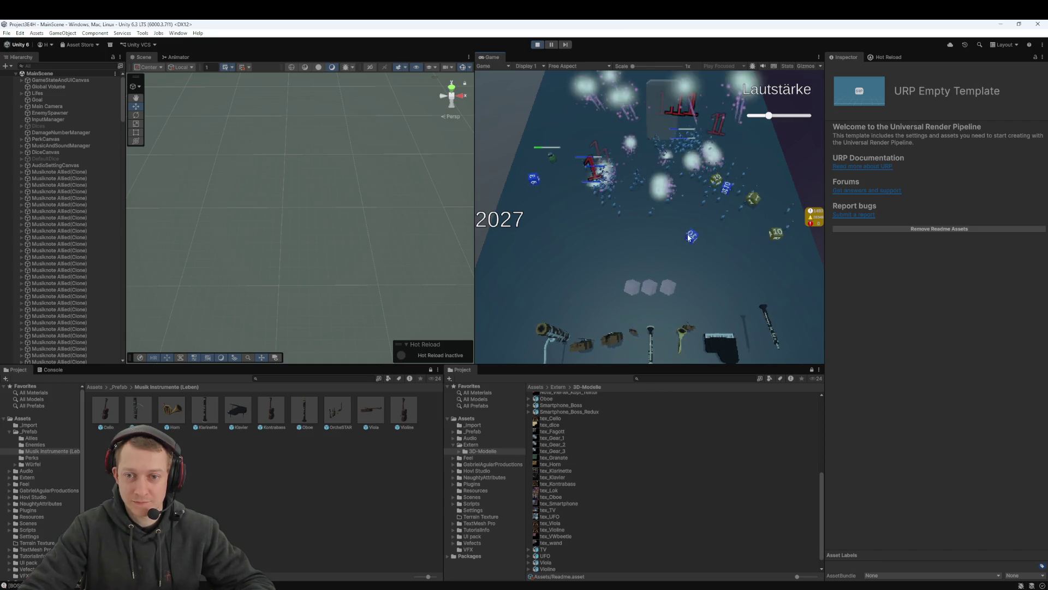
Collect the blue and green dice from the field into slots, then stop Play mode
left_click(695, 265)
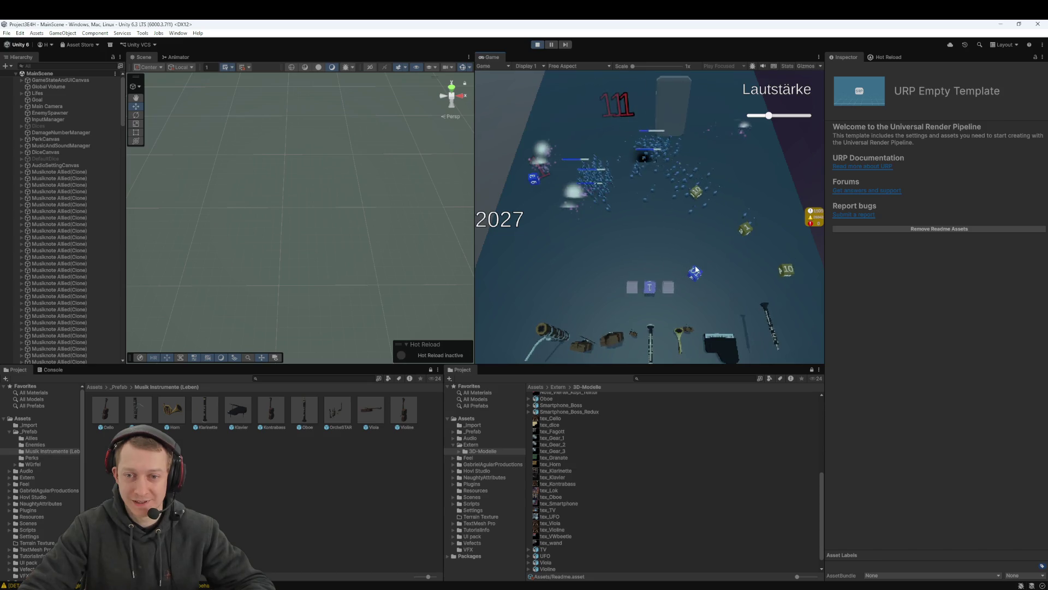
left_click(752, 256)
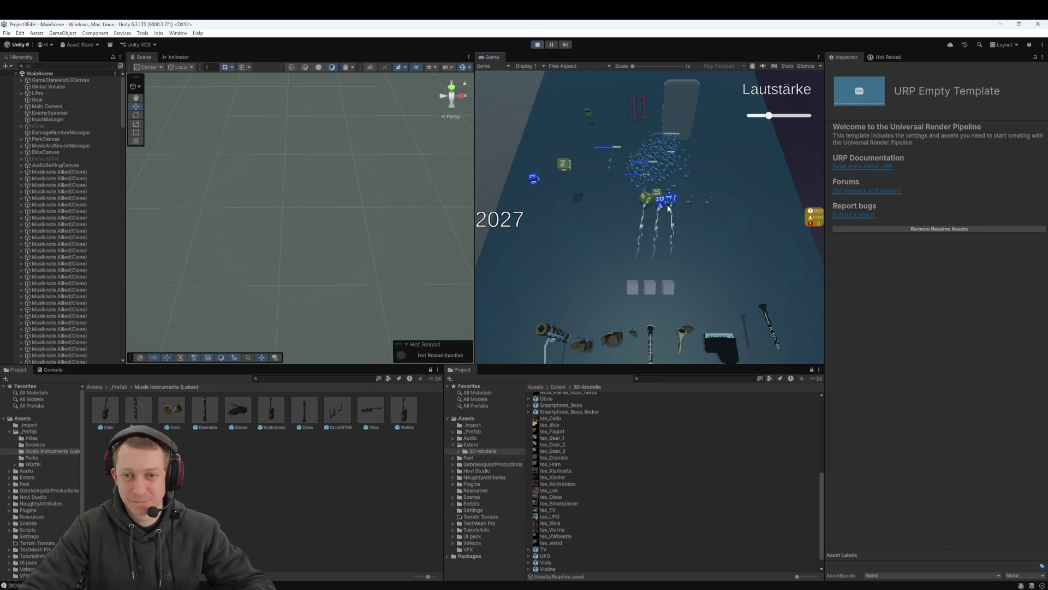
left_click(666, 209)
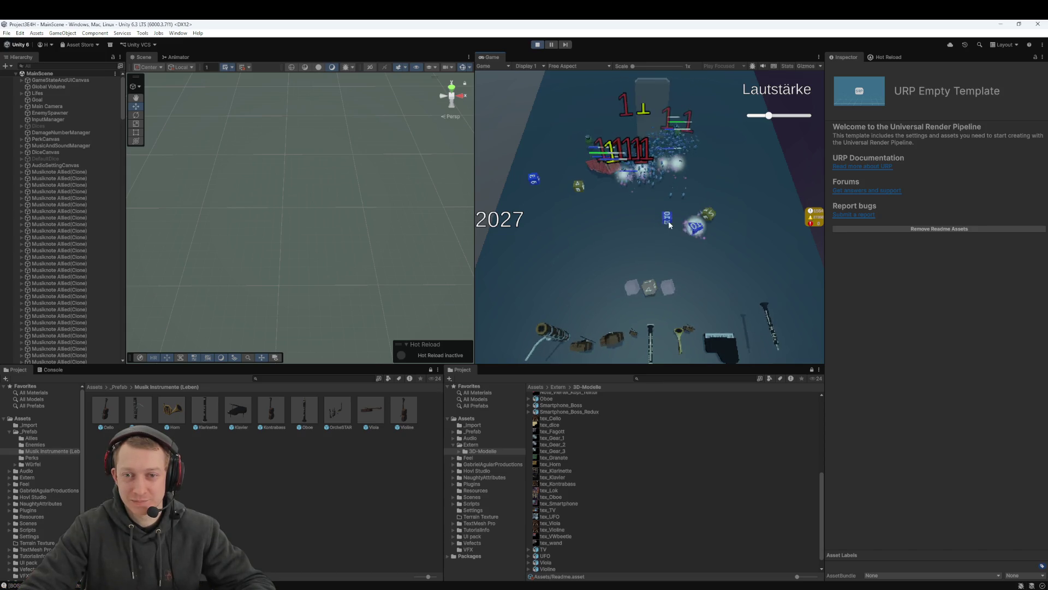
left_click(690, 221)
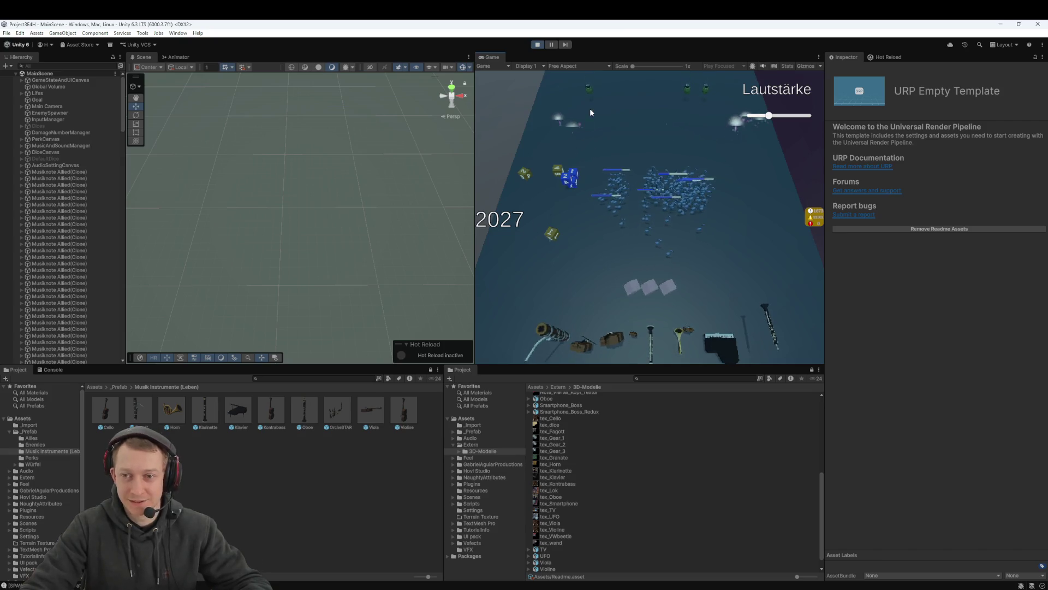
left_click(538, 44)
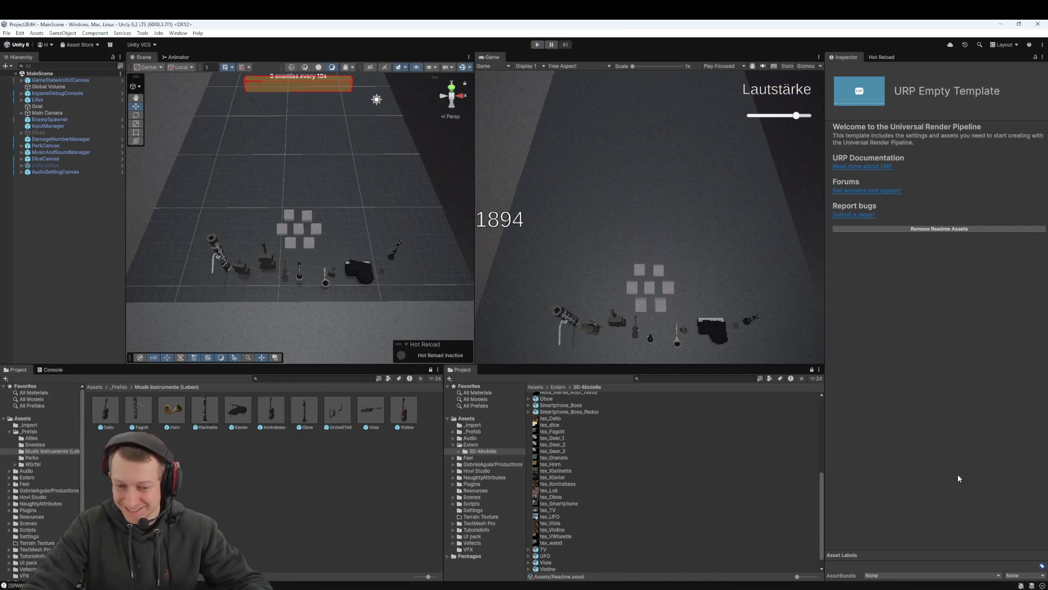
scroll(650, 470, "up", 5)
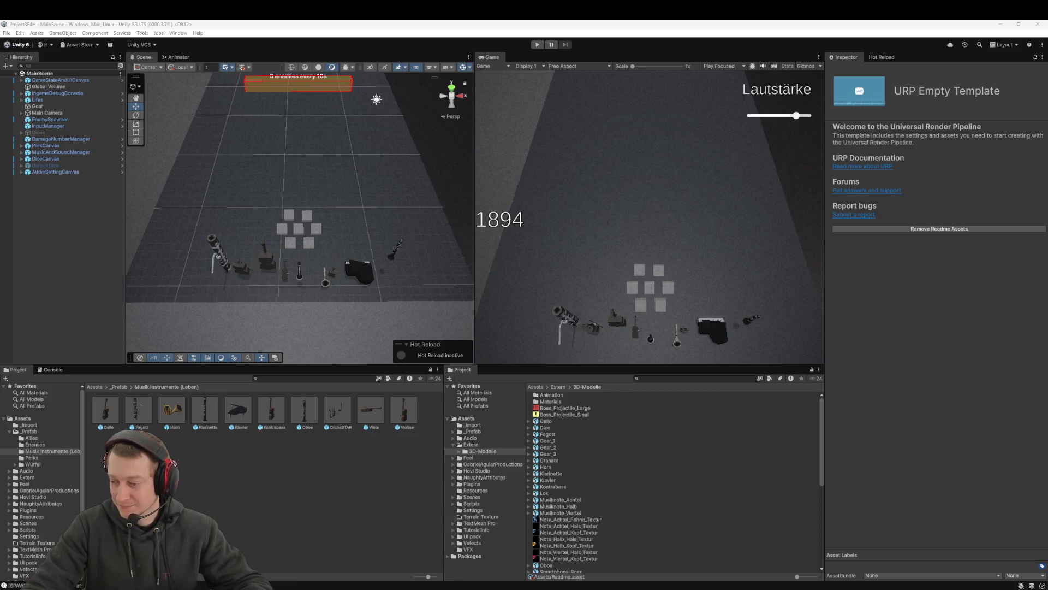
Strike through the 'Würfel durch Allies klickbar machen' TODO in the 3E4H GDD, then return to Unity
key("alt+Tab")
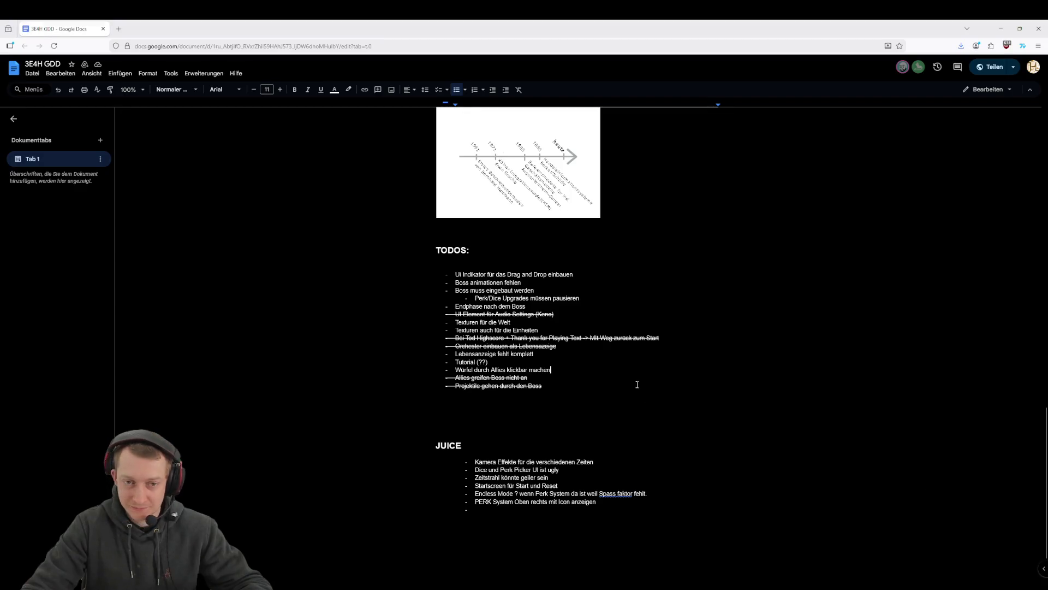
scroll(546, 387, "up", 1)
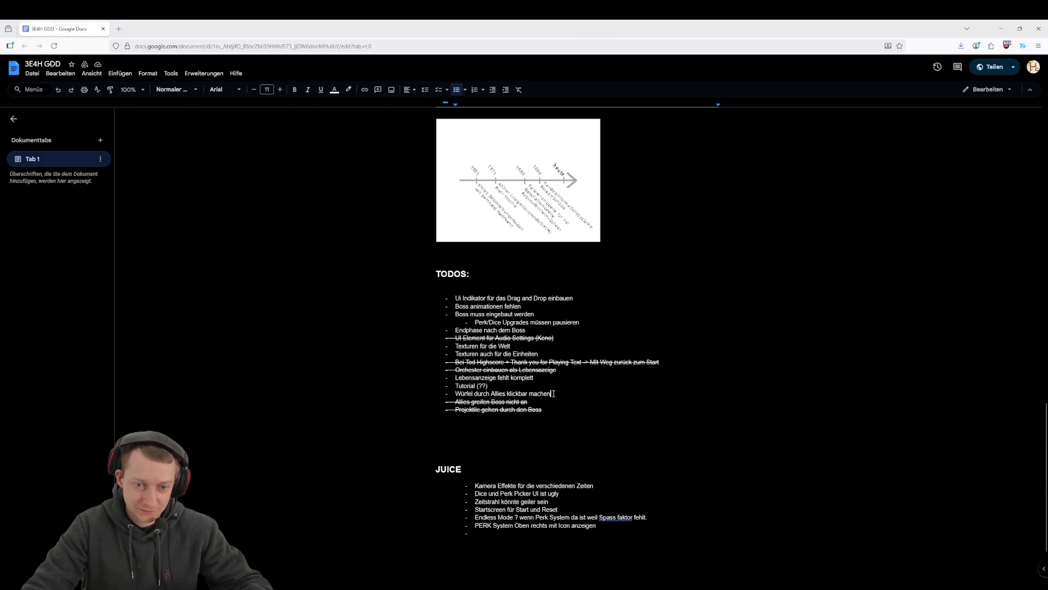
left_click_drag(553, 393, 459, 386)
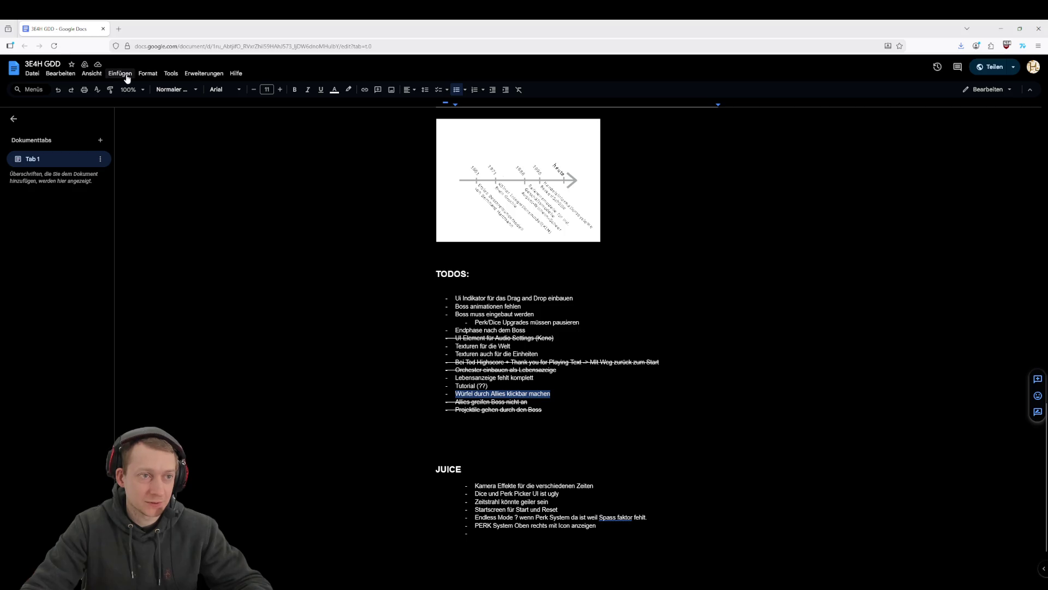
left_click(143, 77)
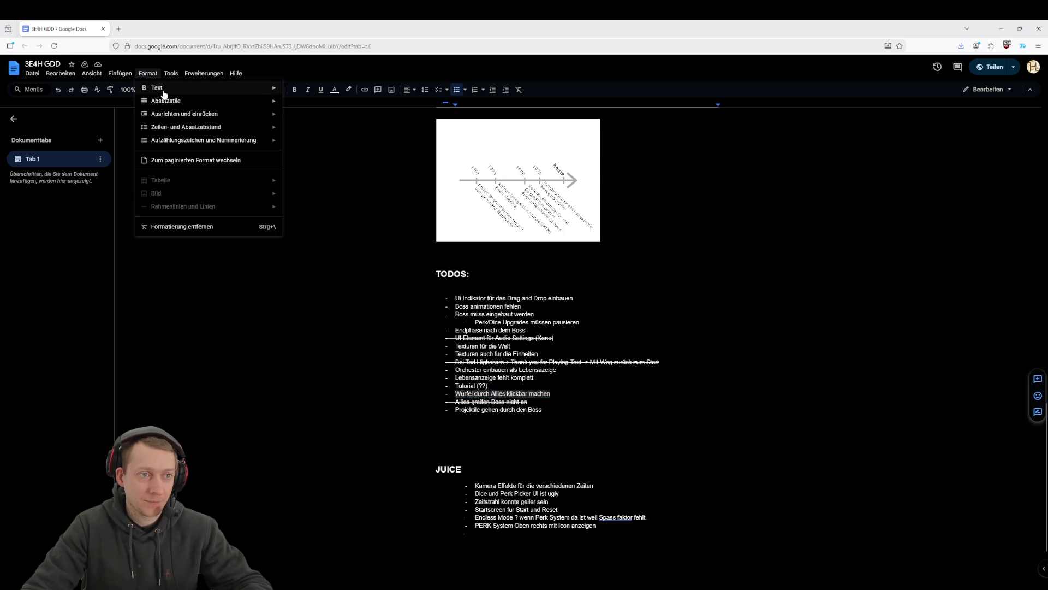
mouse_move(175, 87)
left_click(335, 132)
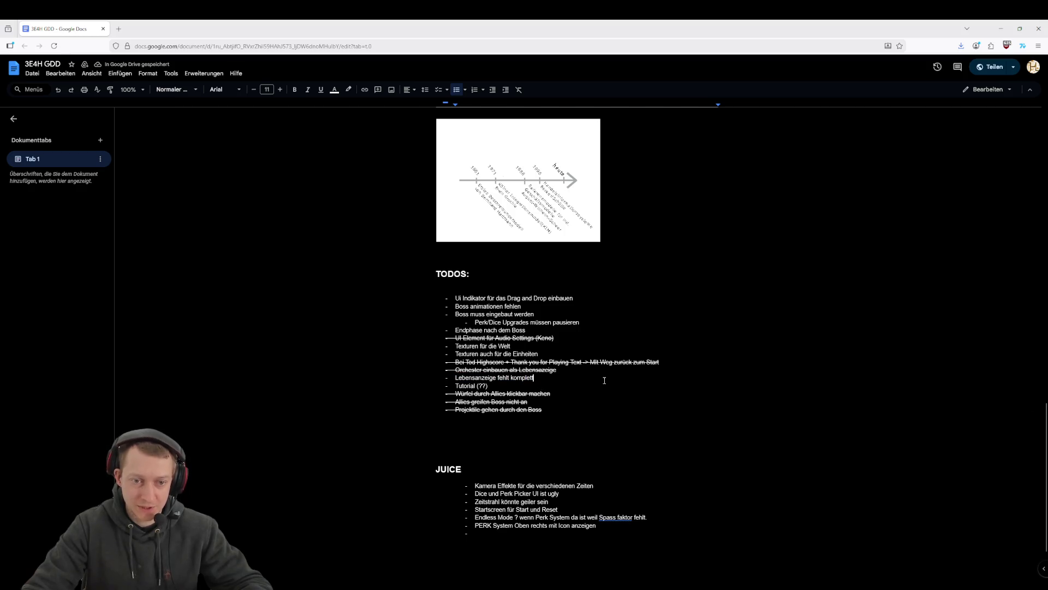
key("alt+Tab")
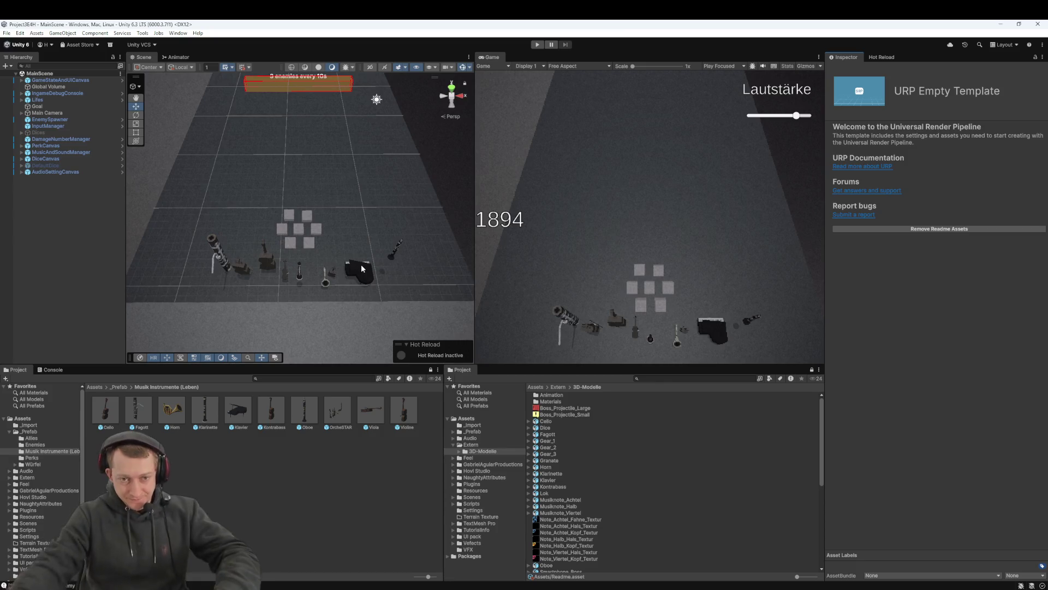
Select OrcheSTAR under Lifes and drag the whole group along Z to -1.121
left_click(55, 100)
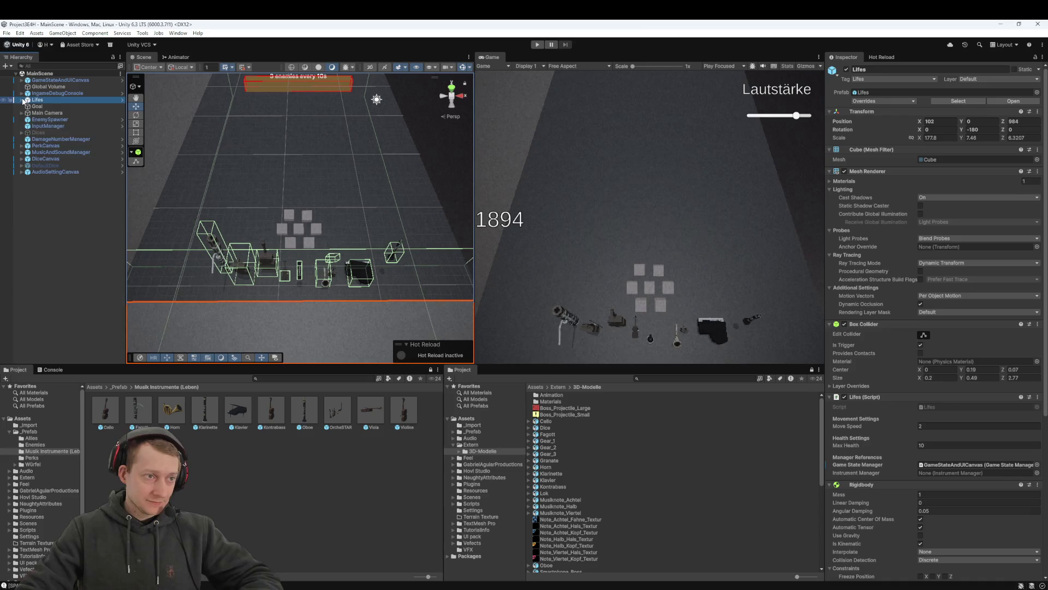
left_click(22, 101)
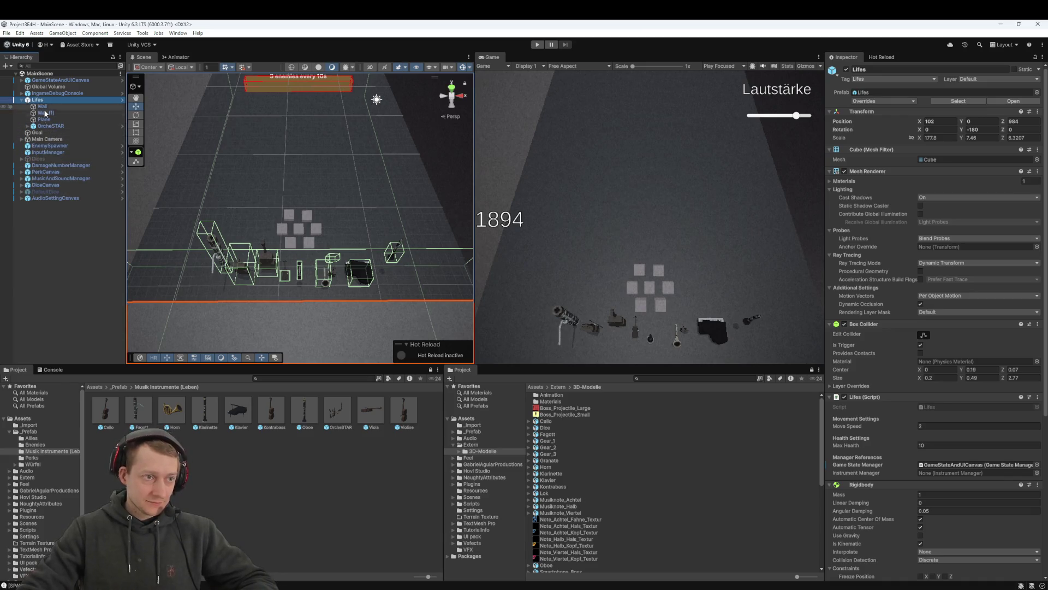
left_click(50, 127)
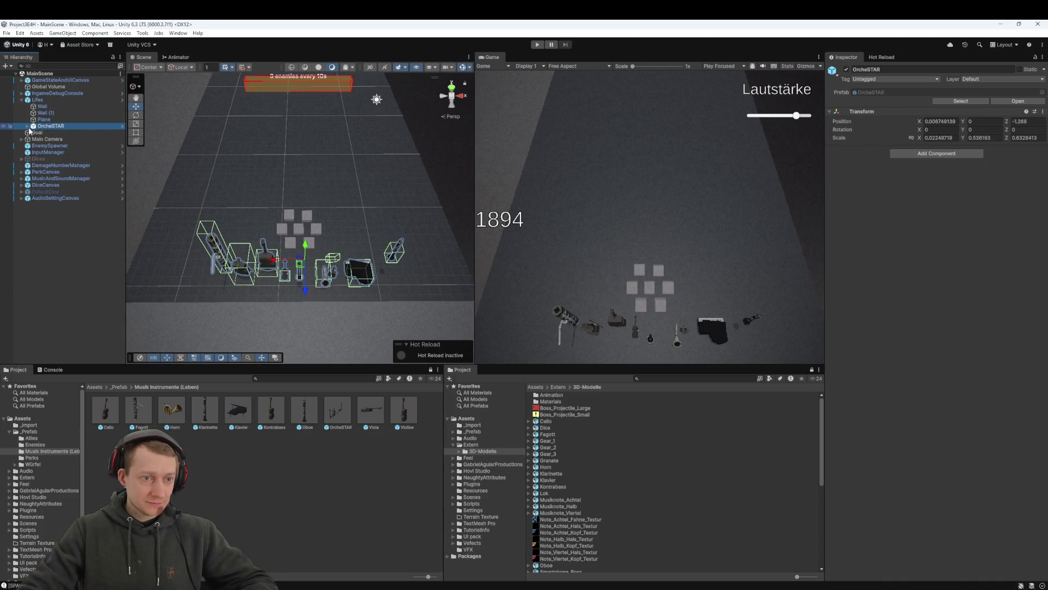
left_click(28, 127)
mouse_move(450, 247)
left_mouse_down()
mouse_move(415, 251)
mouse_move(293, 343)
mouse_move(342, 229)
mouse_move(323, 204)
mouse_move(333, 217)
mouse_move(356, 179)
left_mouse_up()
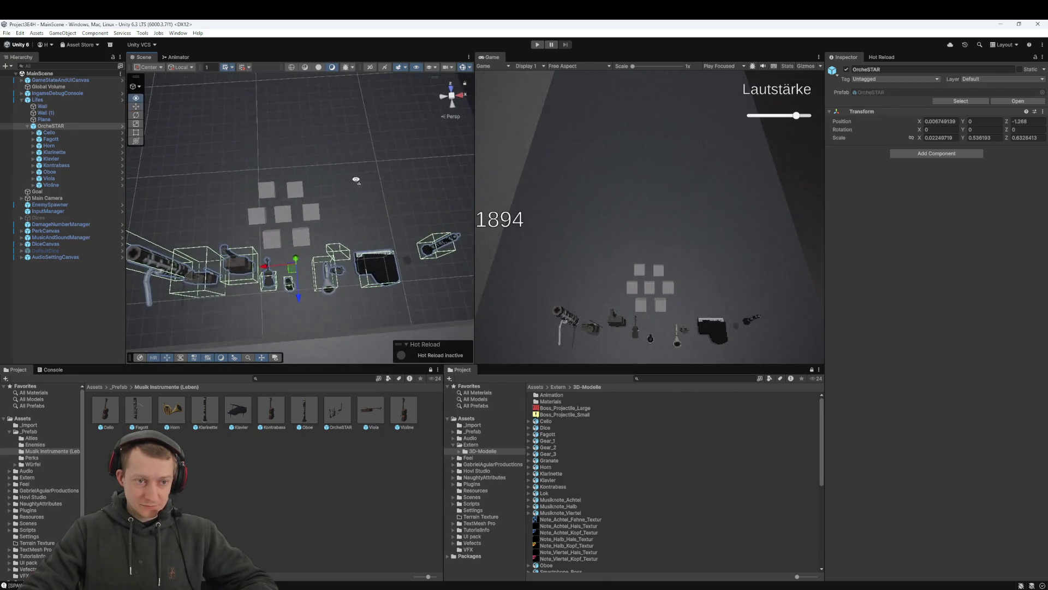
left_click_drag(295, 297, 300, 315)
mouse_move(283, 248)
left_mouse_down()
mouse_move(285, 196)
mouse_move(295, 209)
mouse_move(279, 210)
left_mouse_up()
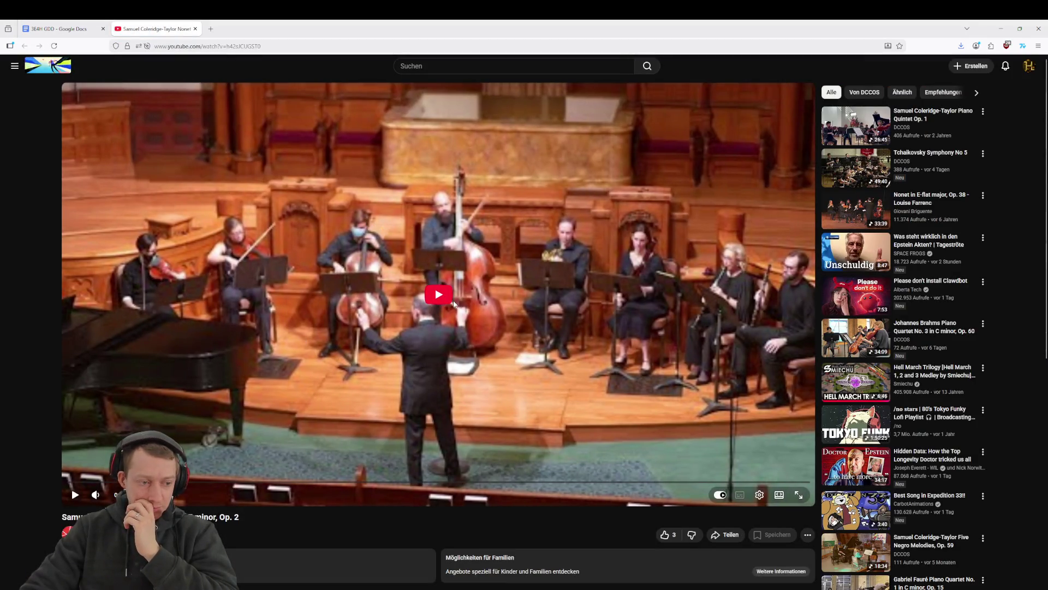
Play and rewind the chamber orchestra video, then close the tab and minimize the browser
left_click(453, 304)
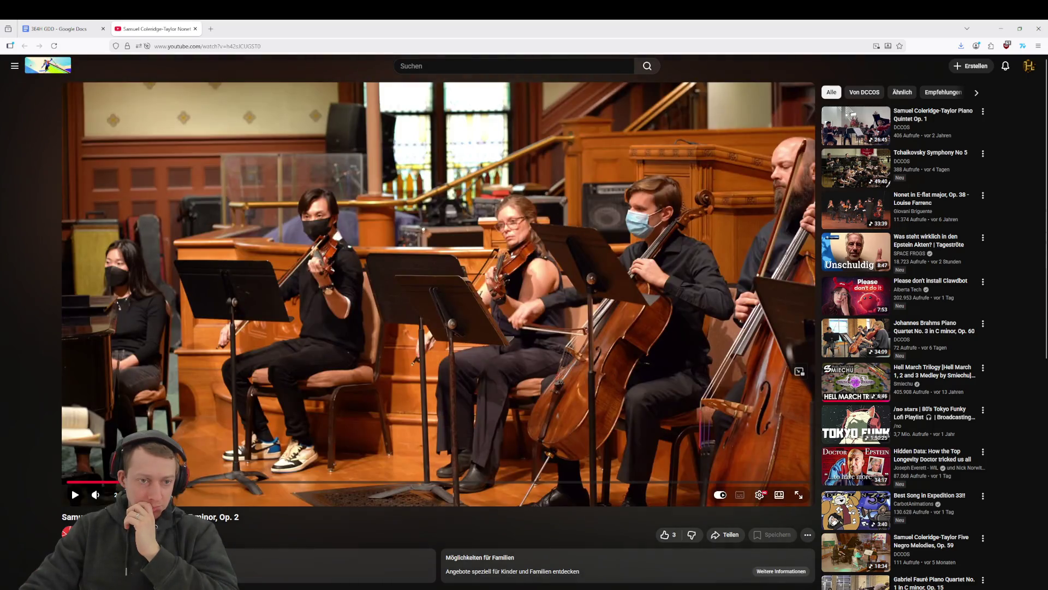
left_click_drag(106, 483, 91, 481)
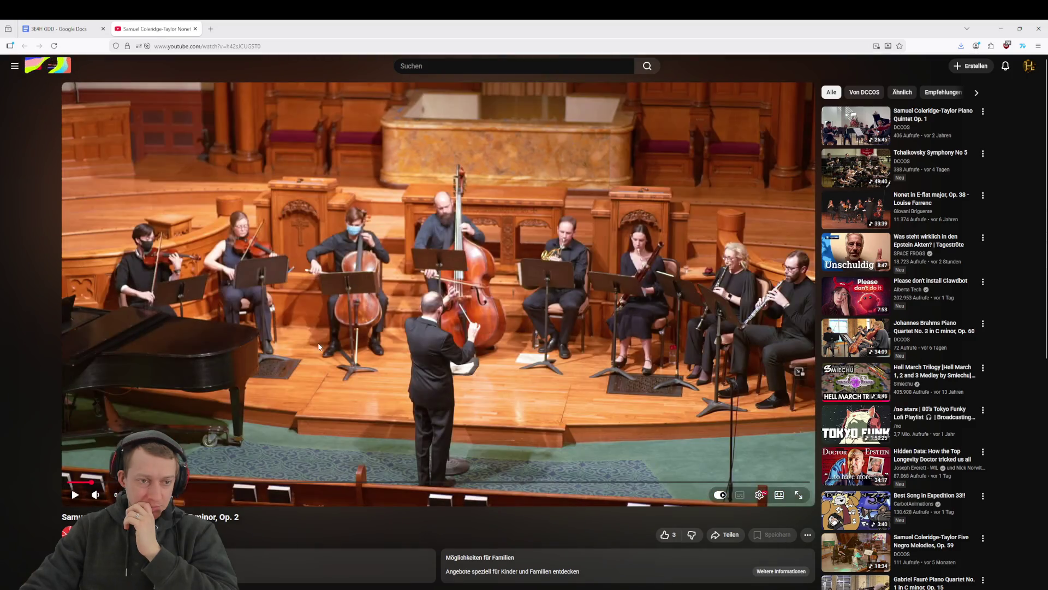
key("ctrl+w")
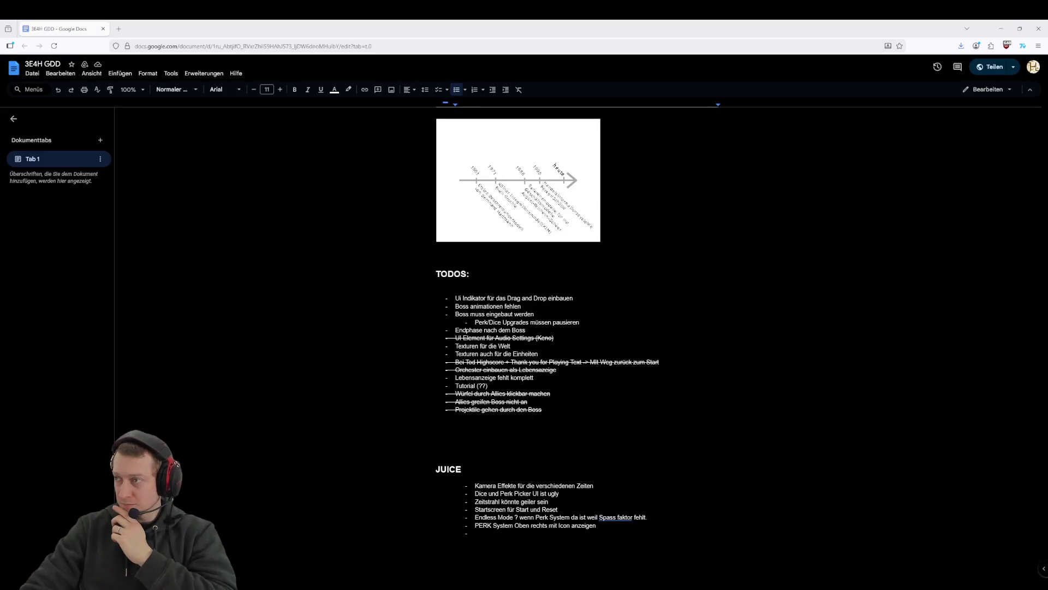
left_click(997, 31)
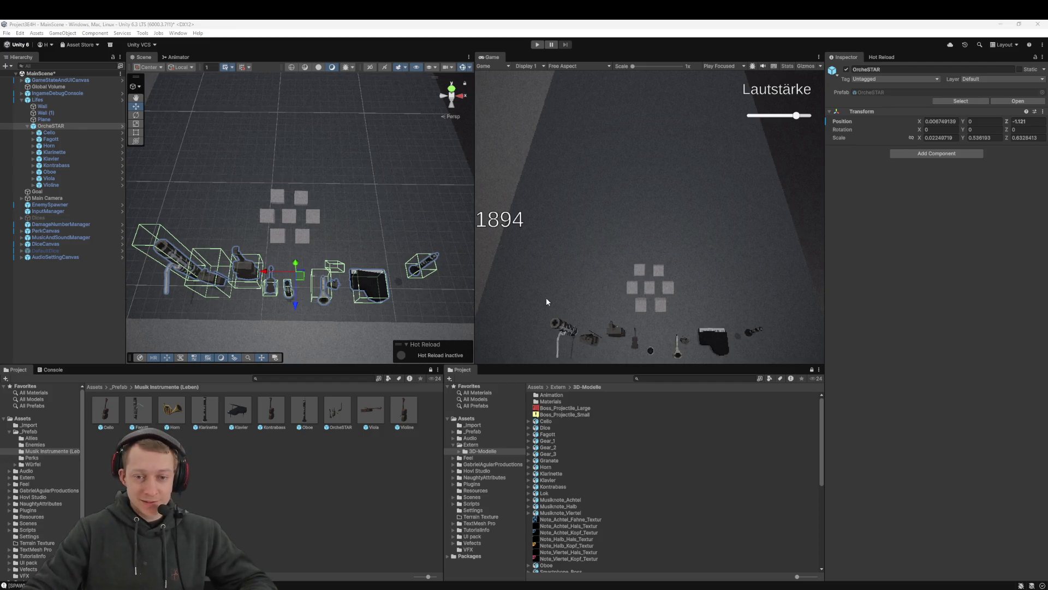
Slide the Viola sideways along X
mouse_move(235, 286)
left_mouse_down()
mouse_move(233, 243)
mouse_move(242, 261)
left_mouse_up()
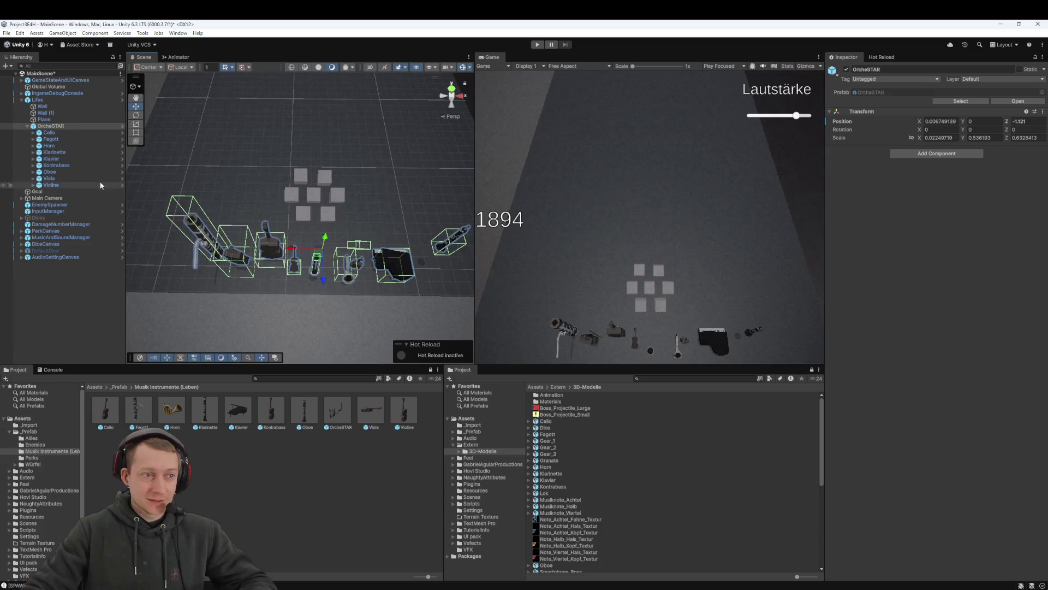
left_click(68, 133)
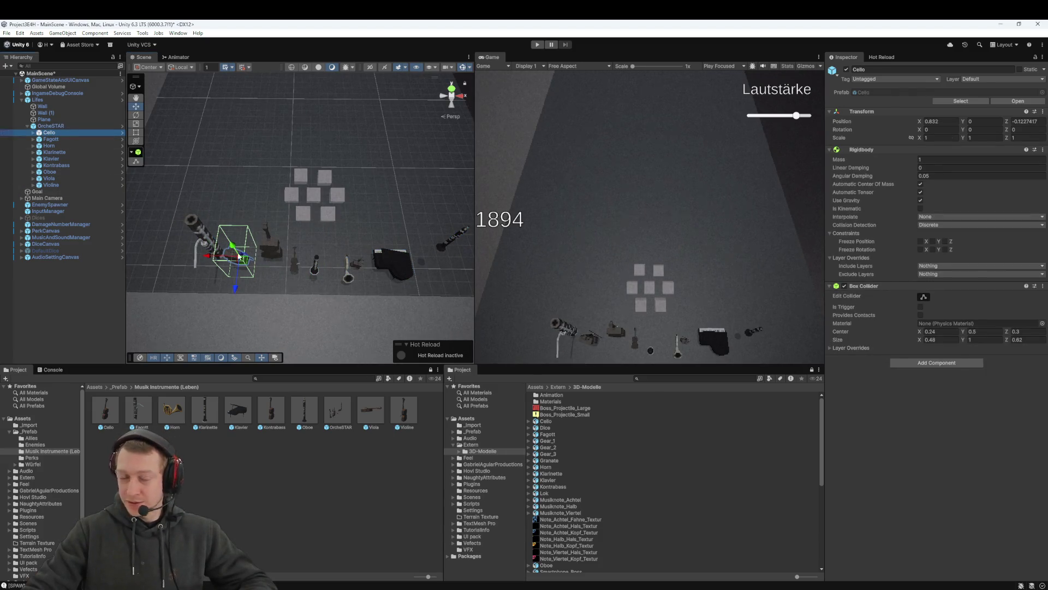
left_click(61, 179)
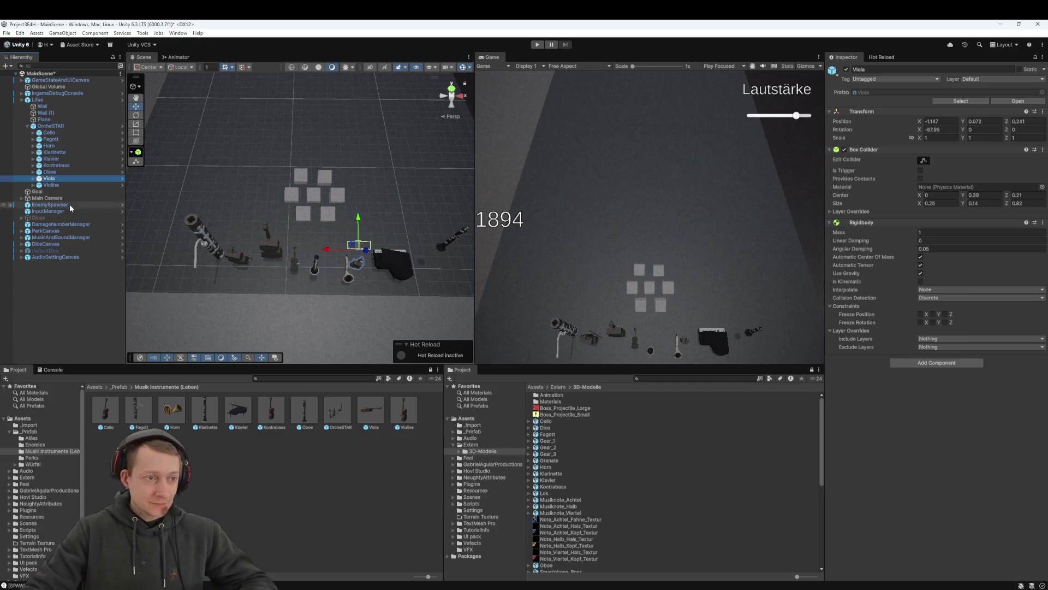
left_click(64, 186)
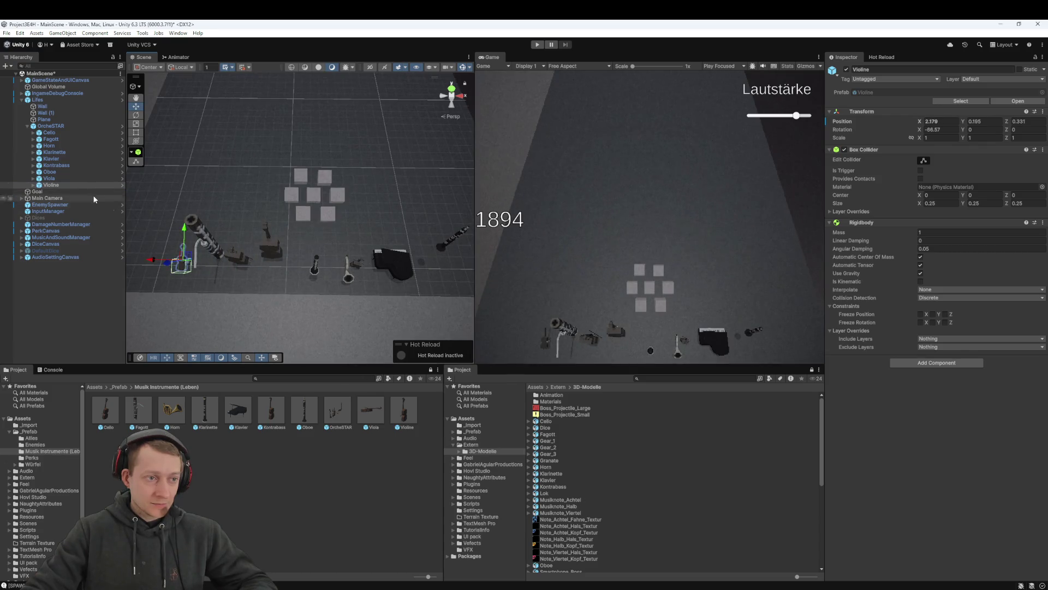
key("Up")
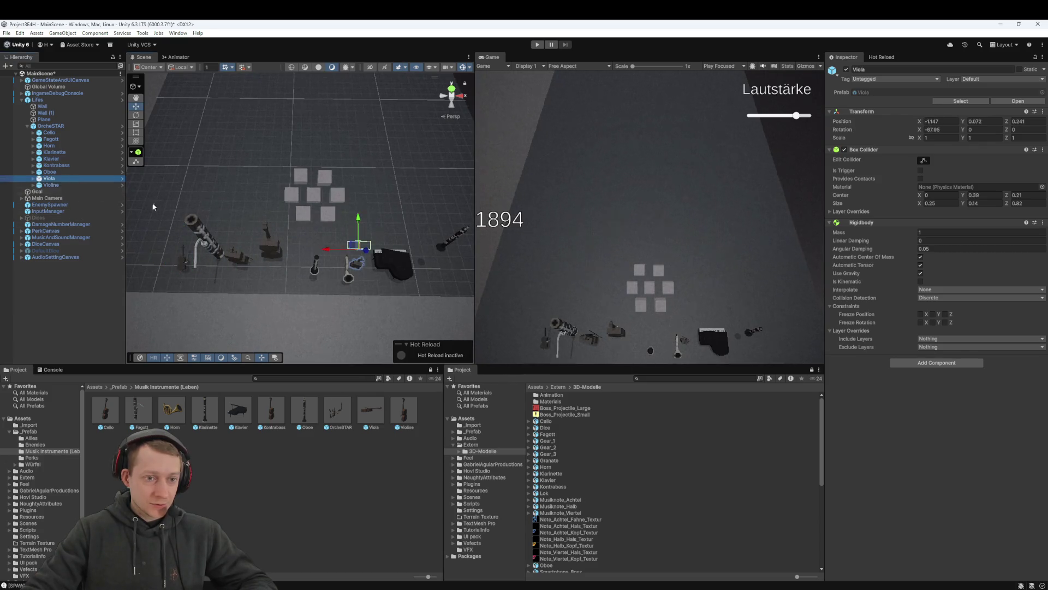
left_click_drag(325, 253, 185, 249)
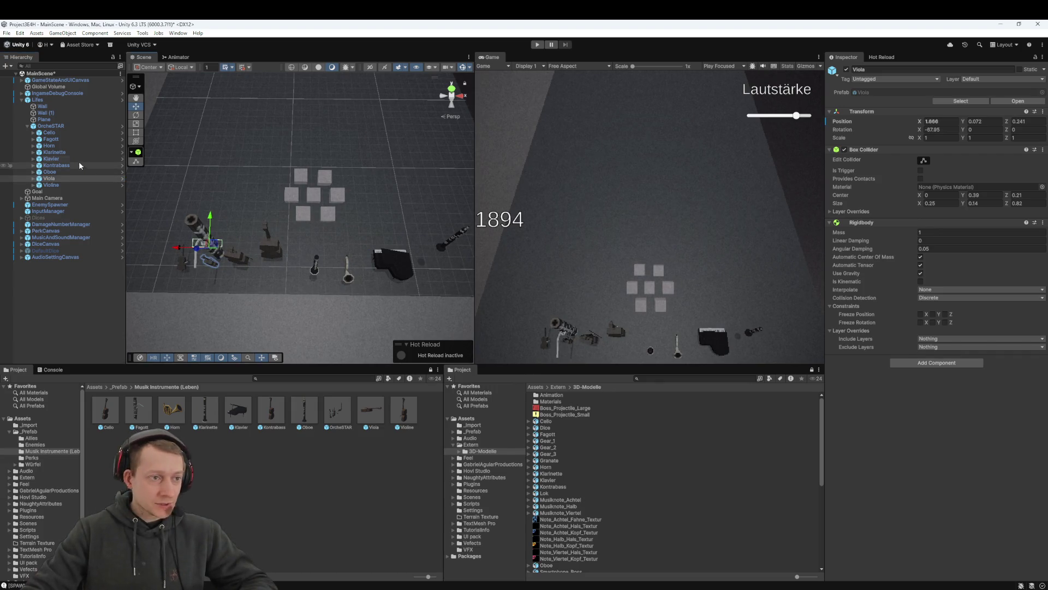
Move the Fagott across to the other side and the Klavier to the row's far end
left_click(72, 139)
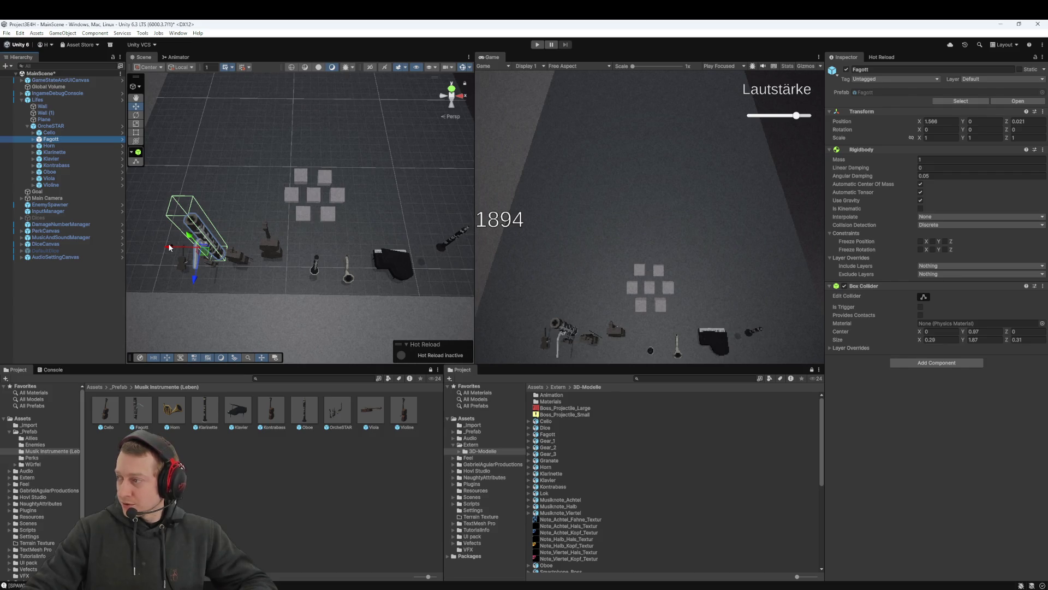
left_click_drag(172, 250, 395, 272)
left_click(395, 271)
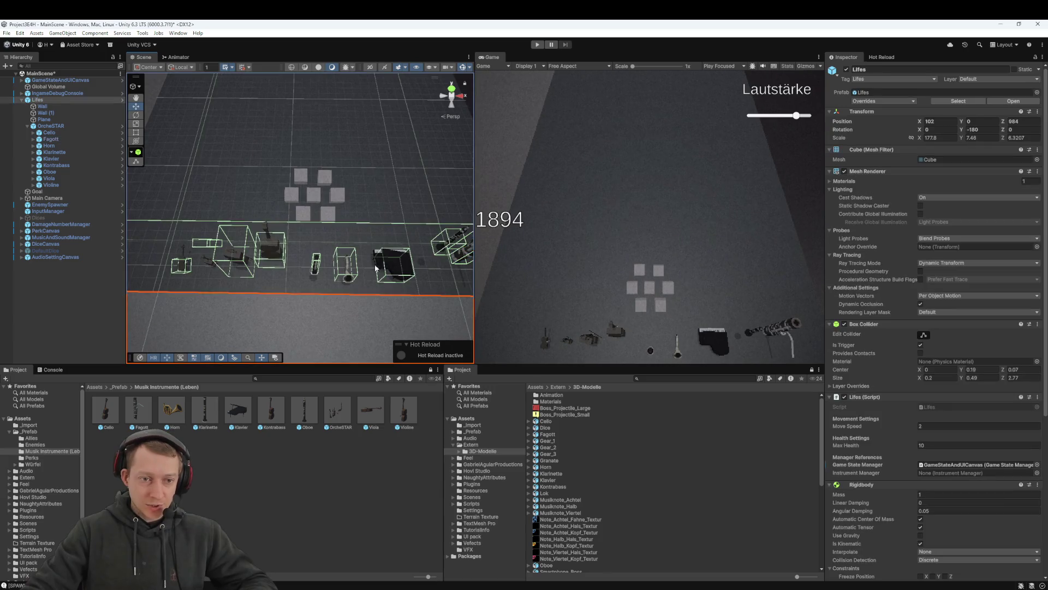
left_click(58, 158)
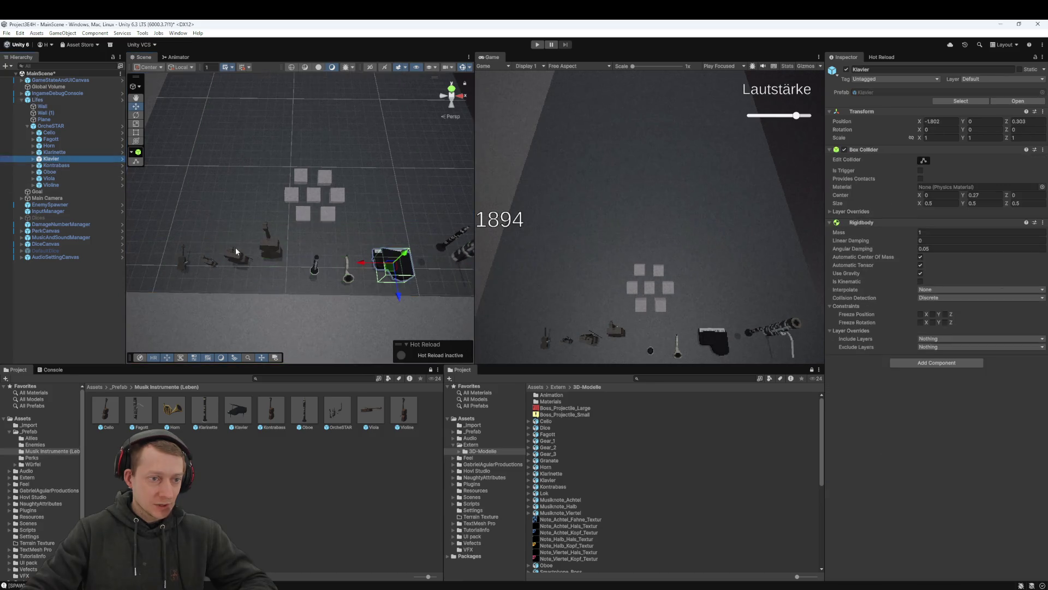
left_click_drag(365, 267, 168, 262)
Fine-tune the Viola's sideways position to X 1.715
left_click(183, 261)
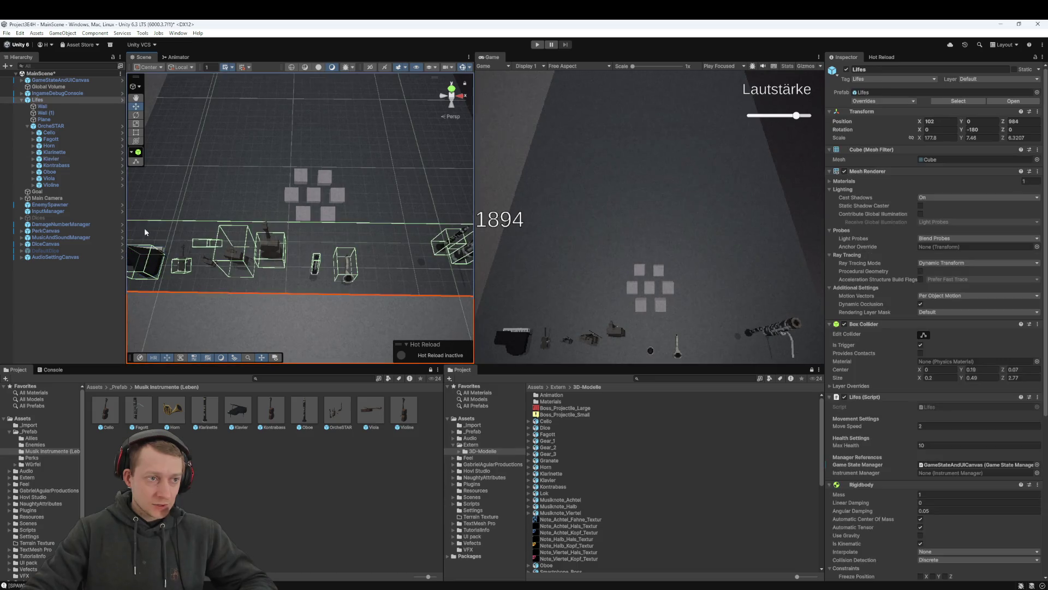
left_click(57, 178)
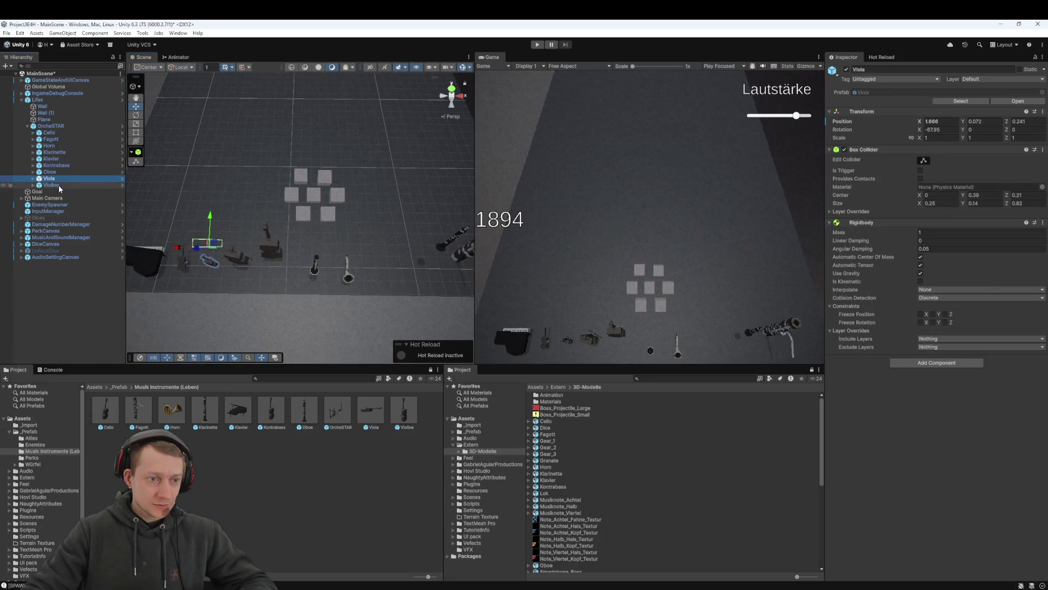
mouse_move(178, 246)
left_mouse_down()
mouse_move(275, 249)
mouse_move(180, 249)
left_mouse_up()
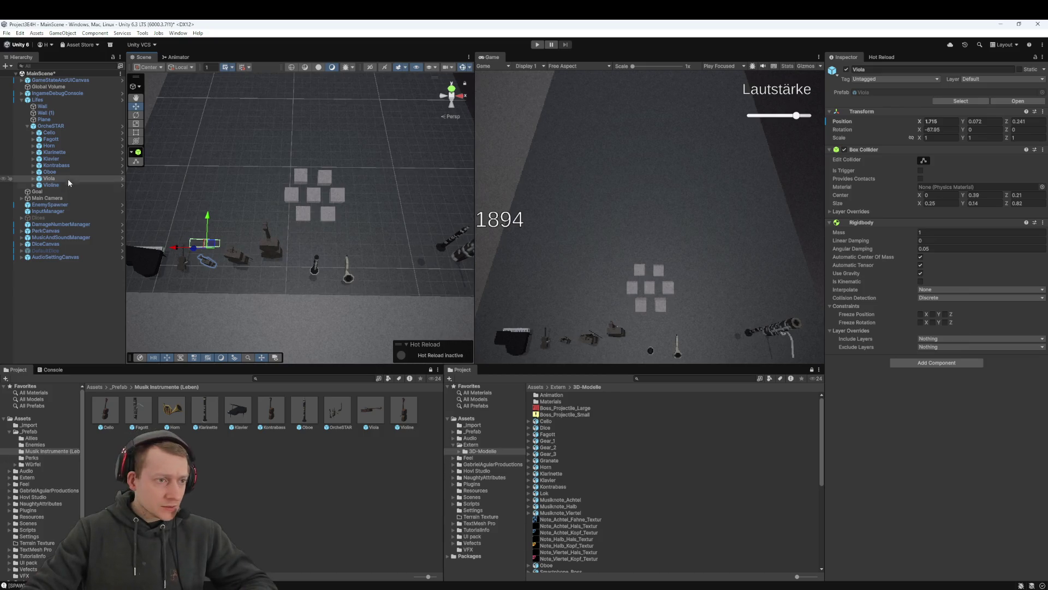
Push the Kontrabass back along Z and shift the Horn sideways and forward
left_click(61, 132)
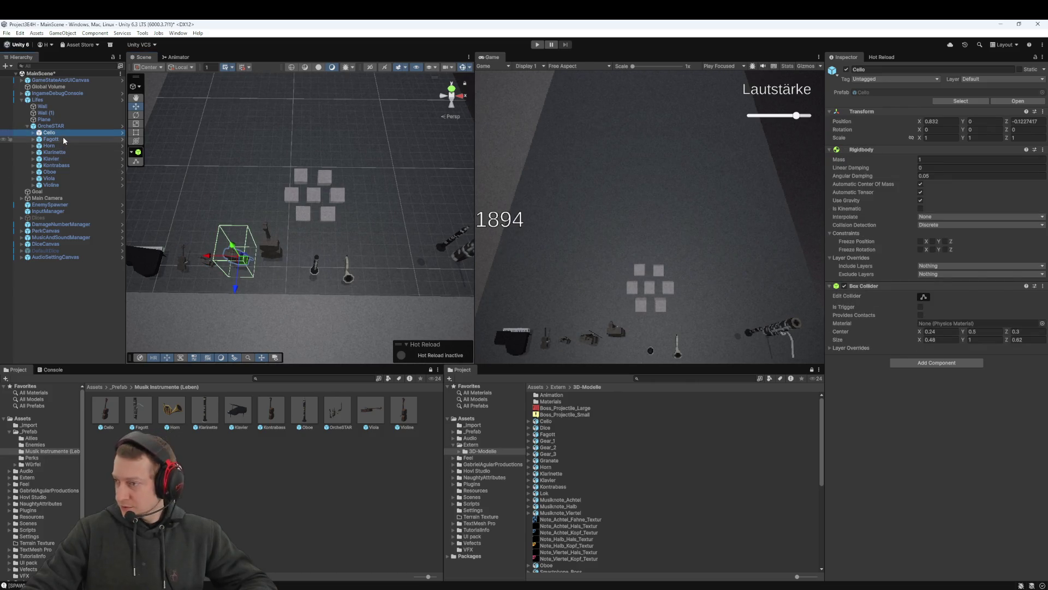
left_click(56, 165)
left_click_drag(268, 275, 266, 284)
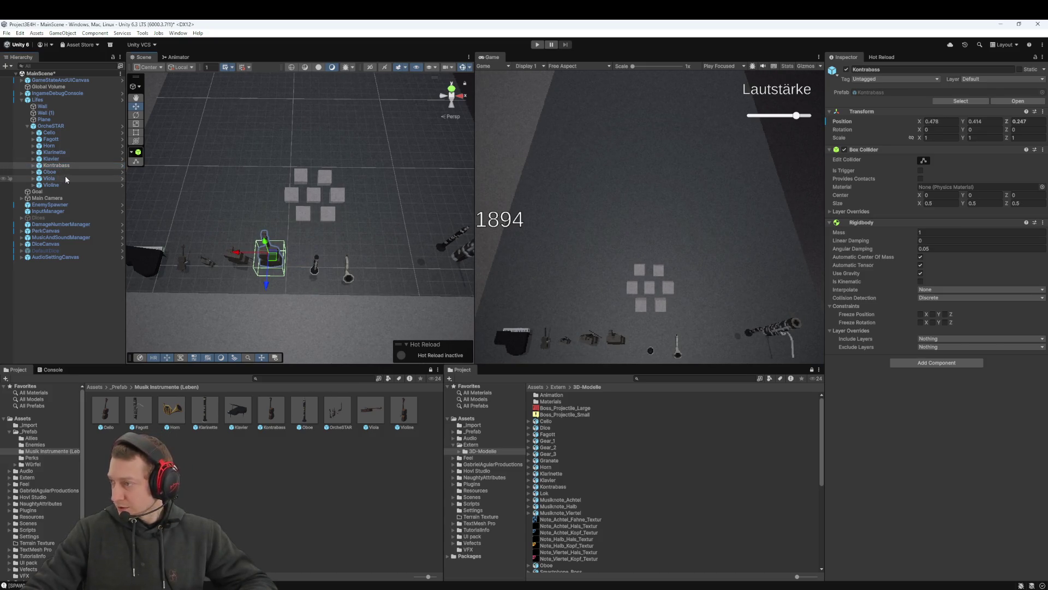
left_click(49, 145)
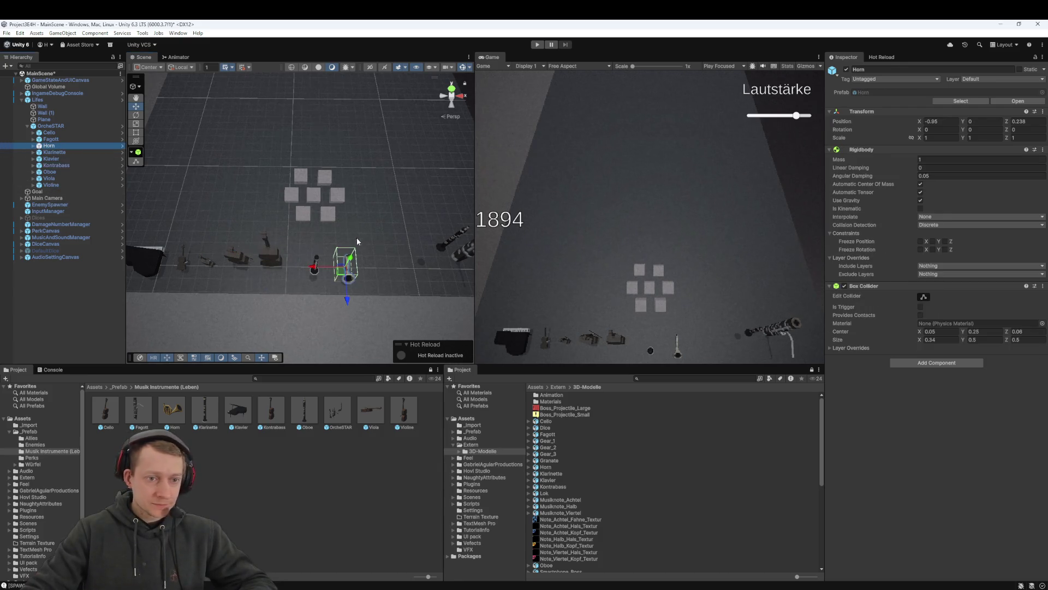
mouse_move(325, 270)
left_mouse_down()
mouse_move(272, 267)
mouse_move(281, 268)
left_mouse_up()
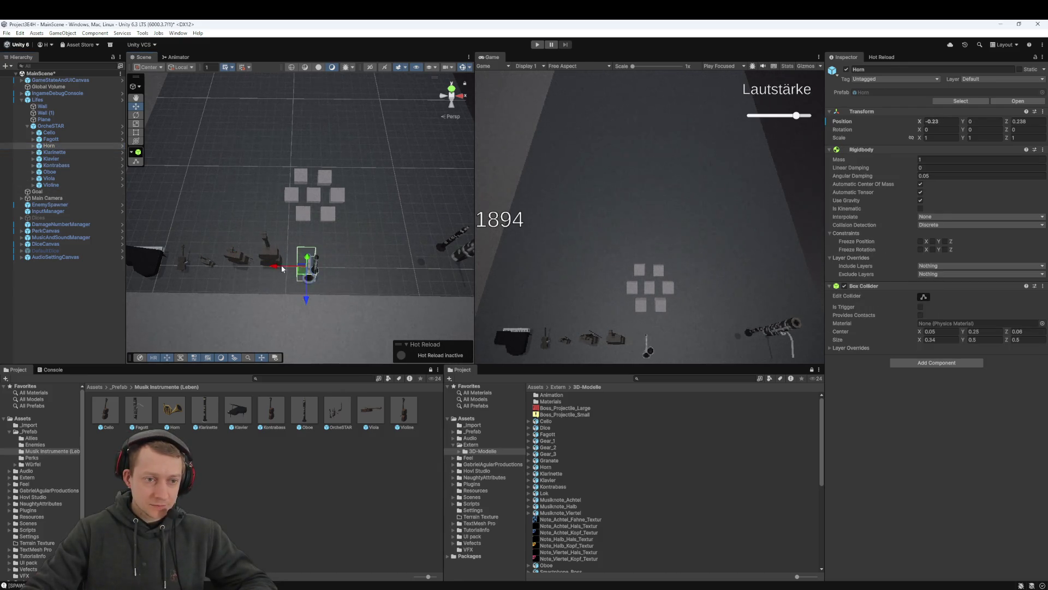
left_click_drag(306, 302, 305, 293)
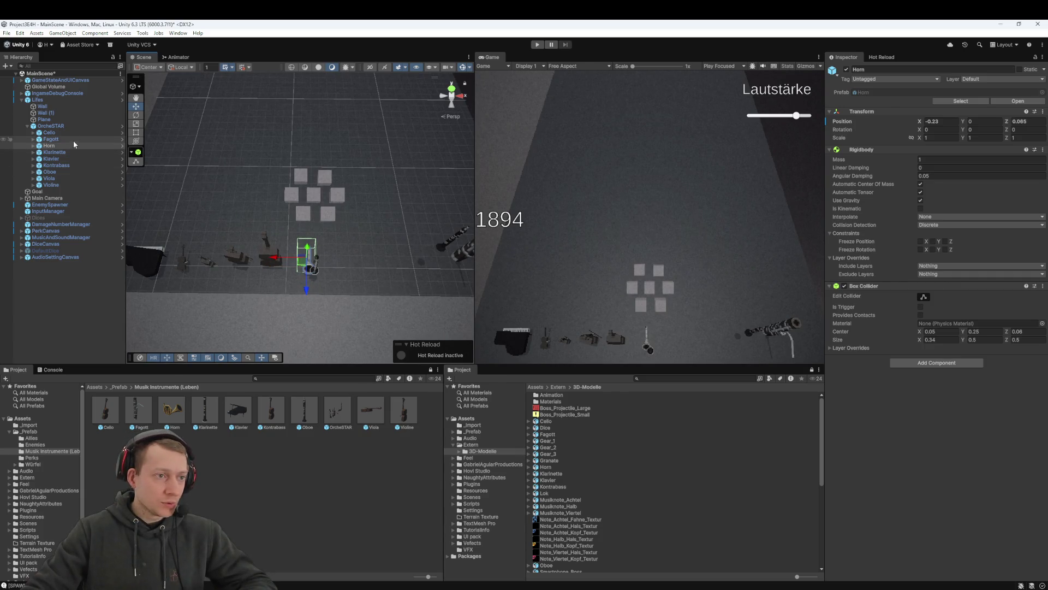
Reposition the Fagott, Klarinette and Oboe along the row, bringing the Oboe back into line
left_click(50, 171)
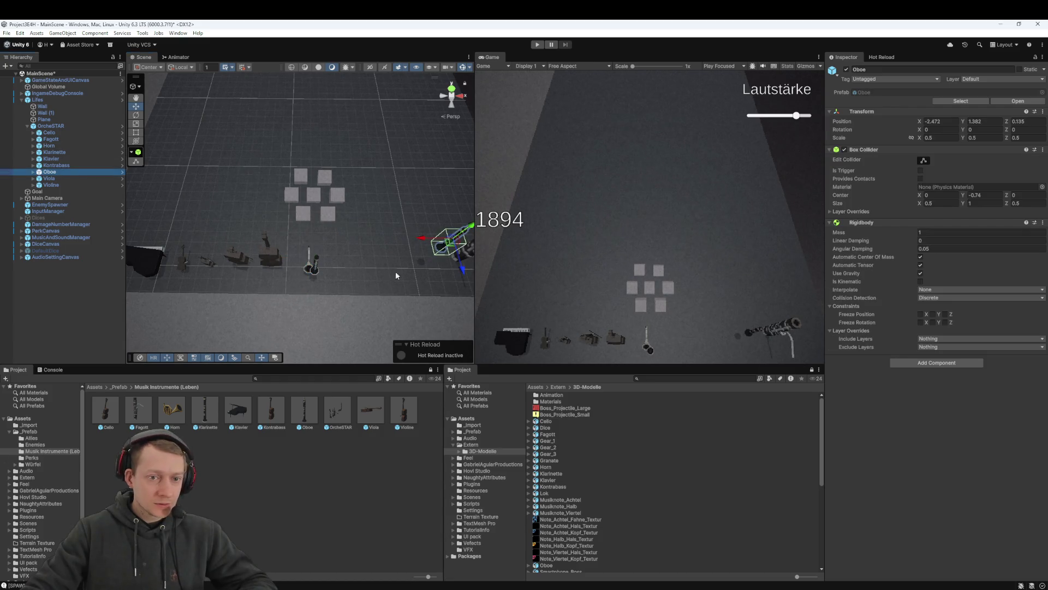
left_click(57, 139)
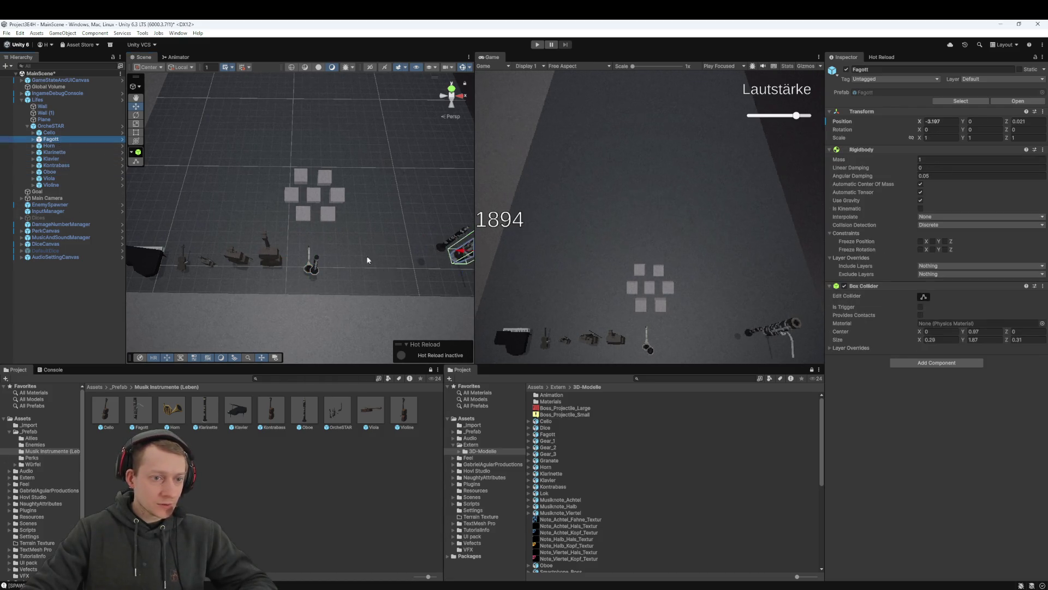
left_click_drag(453, 254, 321, 258)
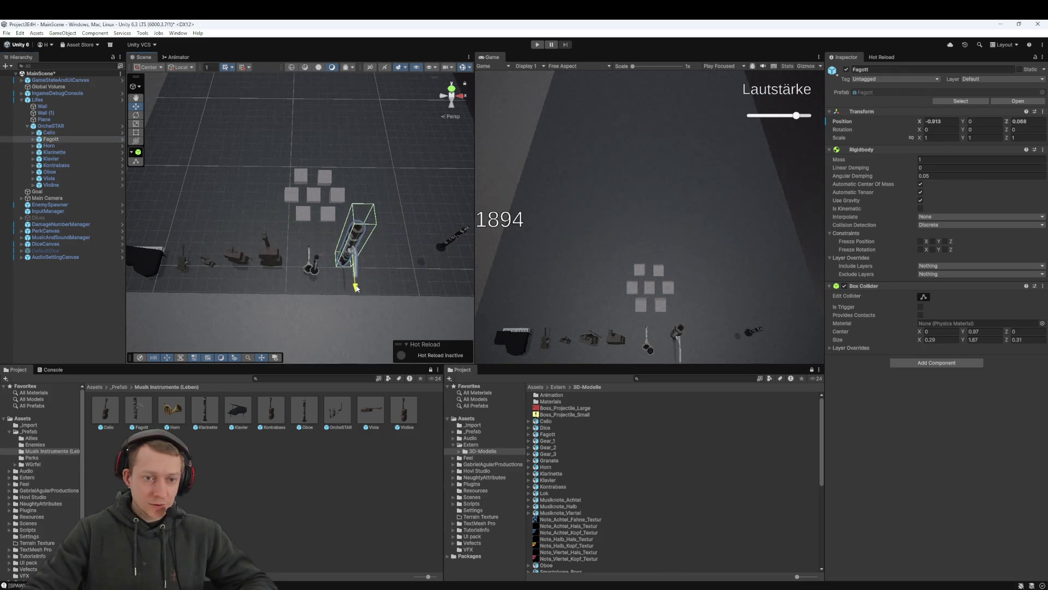
left_click(64, 154)
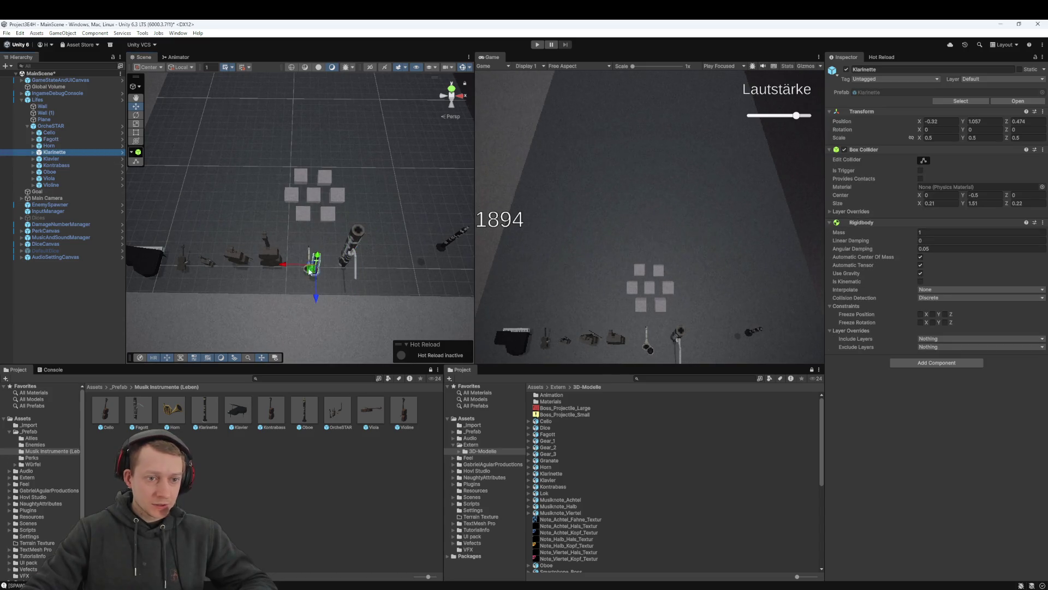
left_click_drag(290, 269, 375, 268)
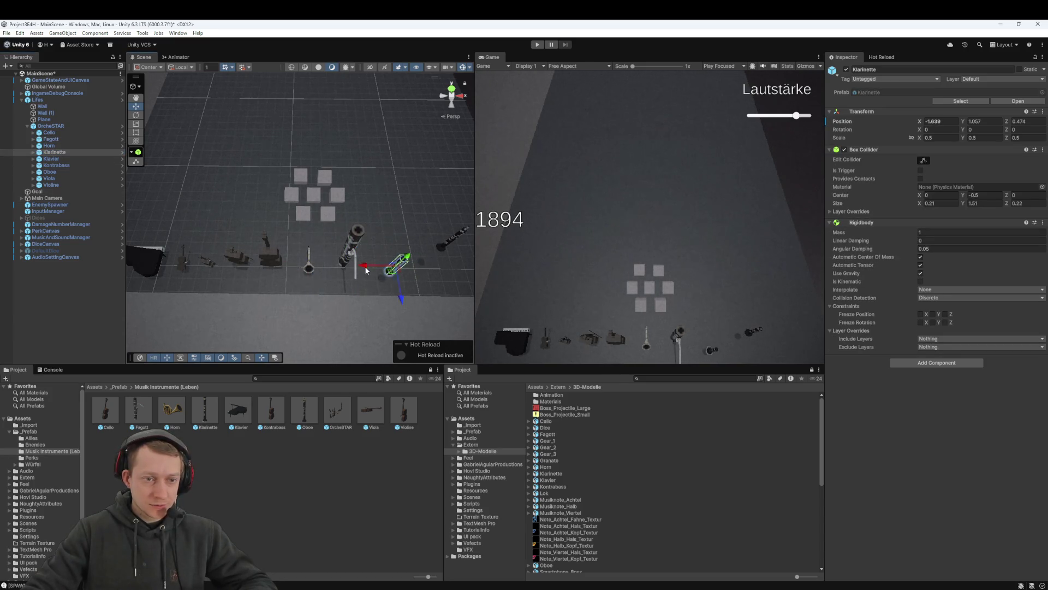
left_click(49, 172)
left_click_drag(460, 267, 461, 279)
left_click_drag(424, 249, 429, 249)
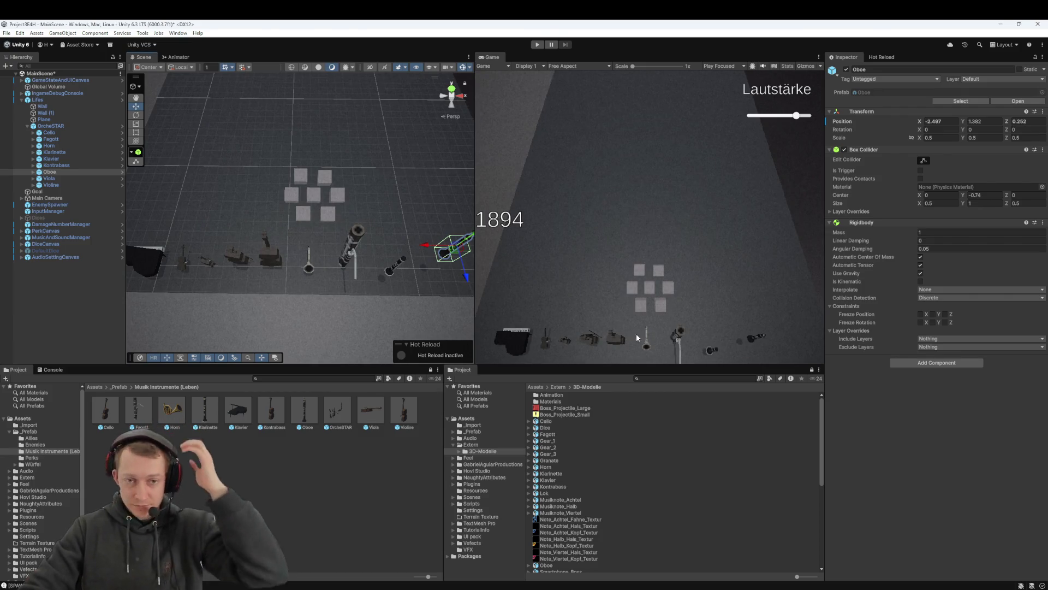
left_click_drag(467, 273, 466, 265)
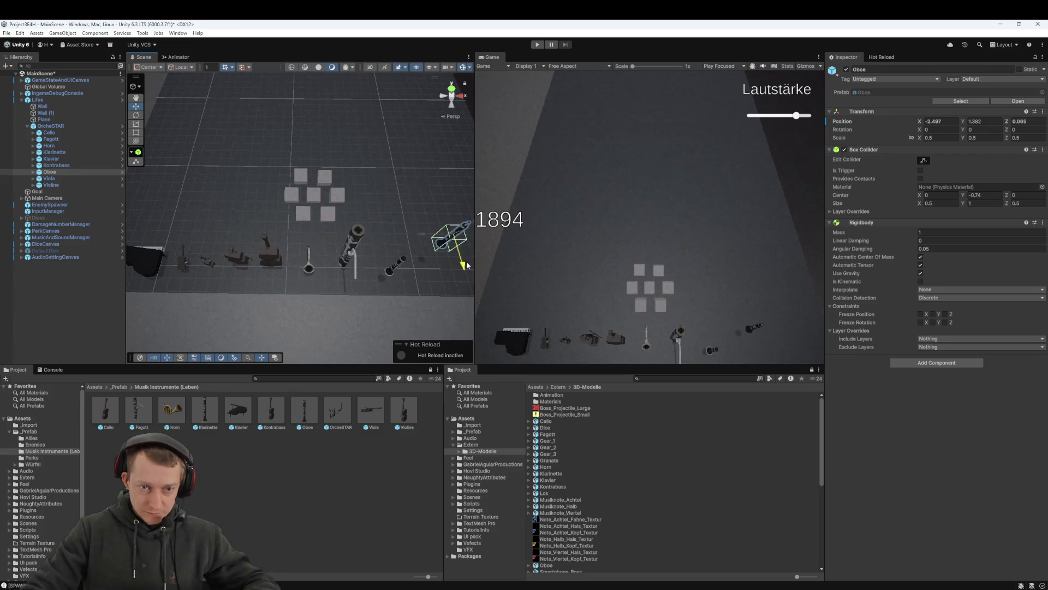
Select the whole Klarinette object and move it further along the row
left_click(73, 178)
left_click(58, 134)
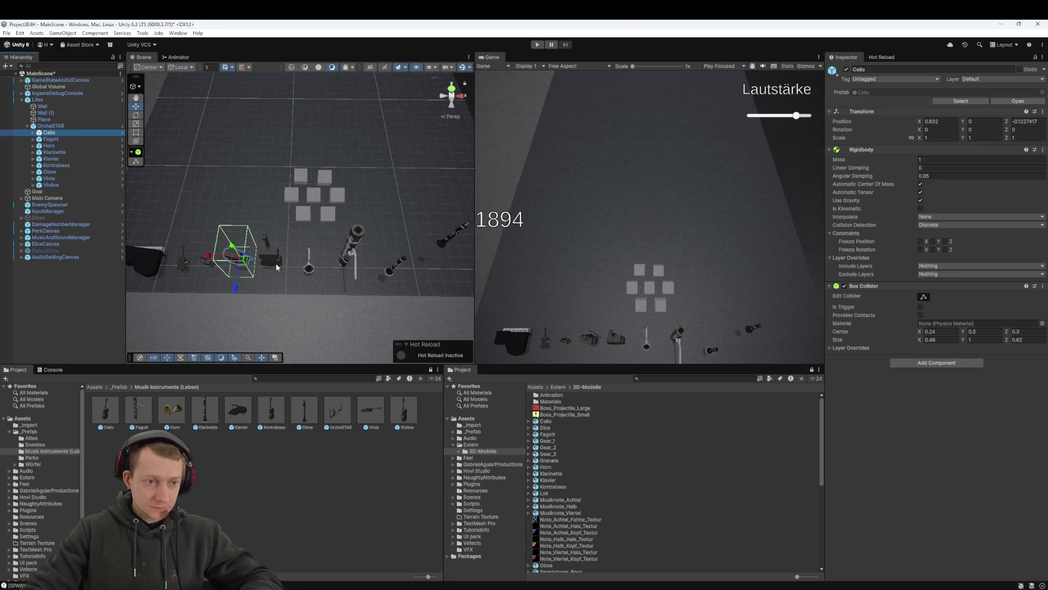
left_click(396, 266)
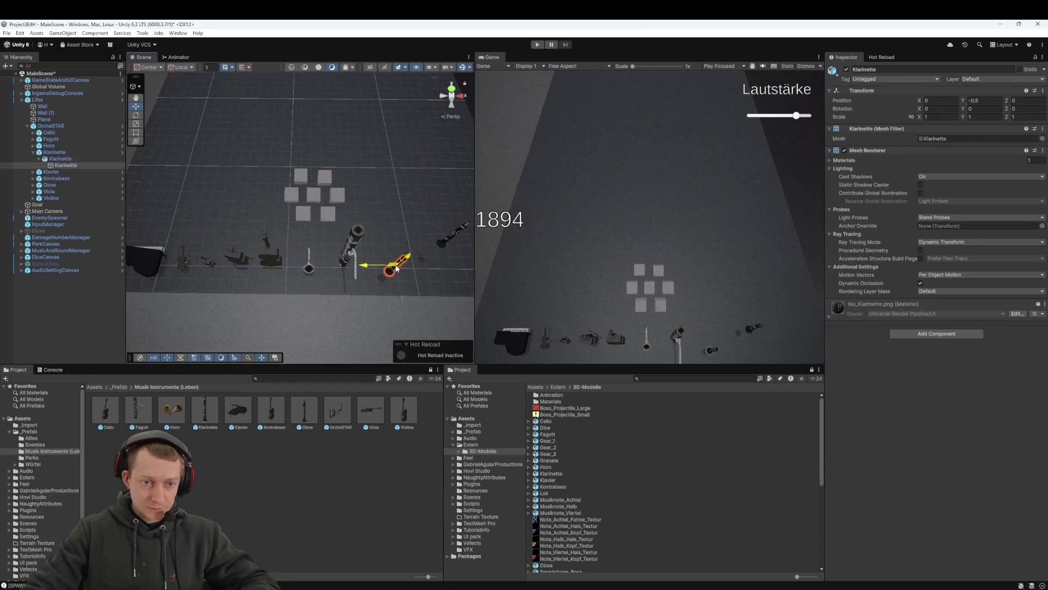
left_click(381, 264)
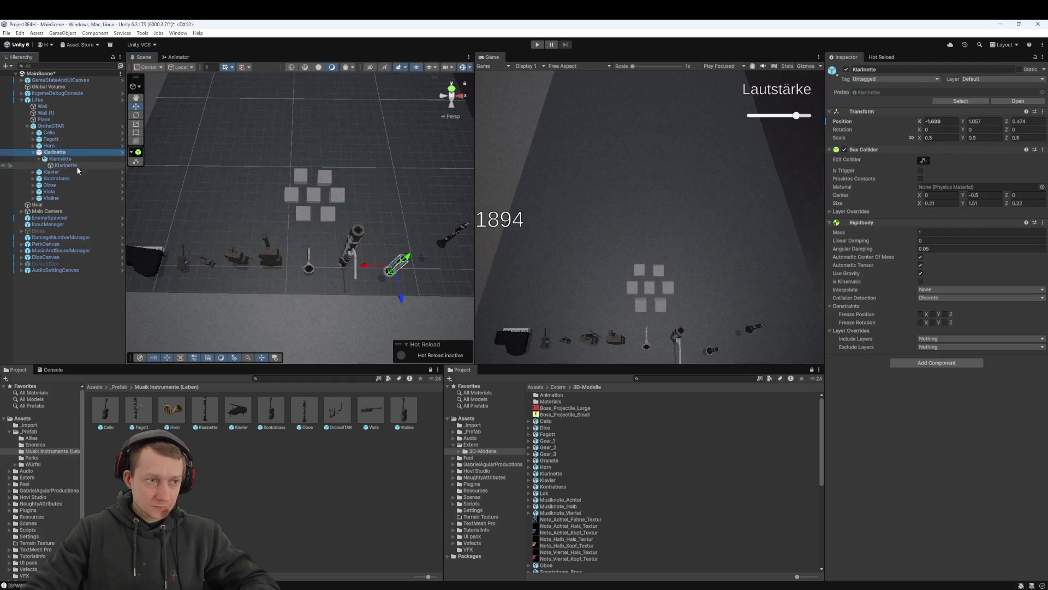
left_click_drag(370, 269, 391, 271)
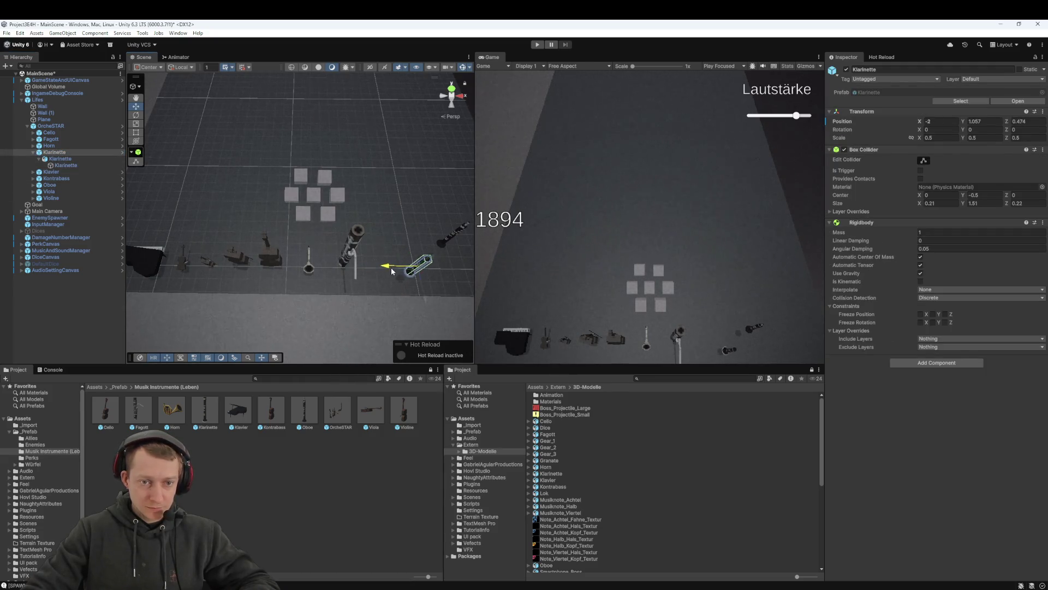
left_click(33, 152)
Rotate the Klavier about 22.6 degrees around Y and nudge it into place
left_click(49, 133)
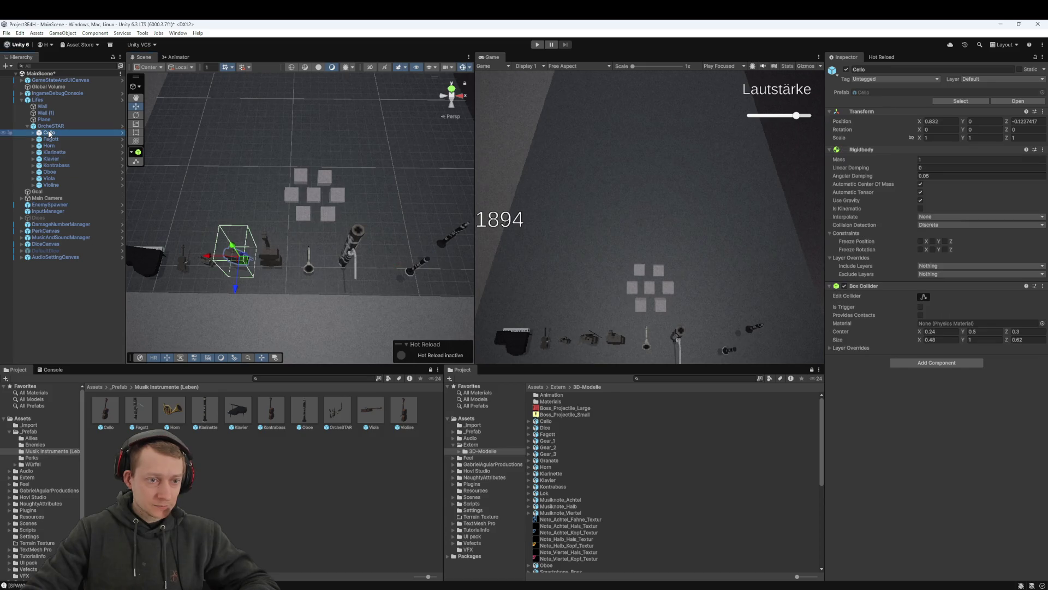
left_click(50, 185)
left_click(51, 159)
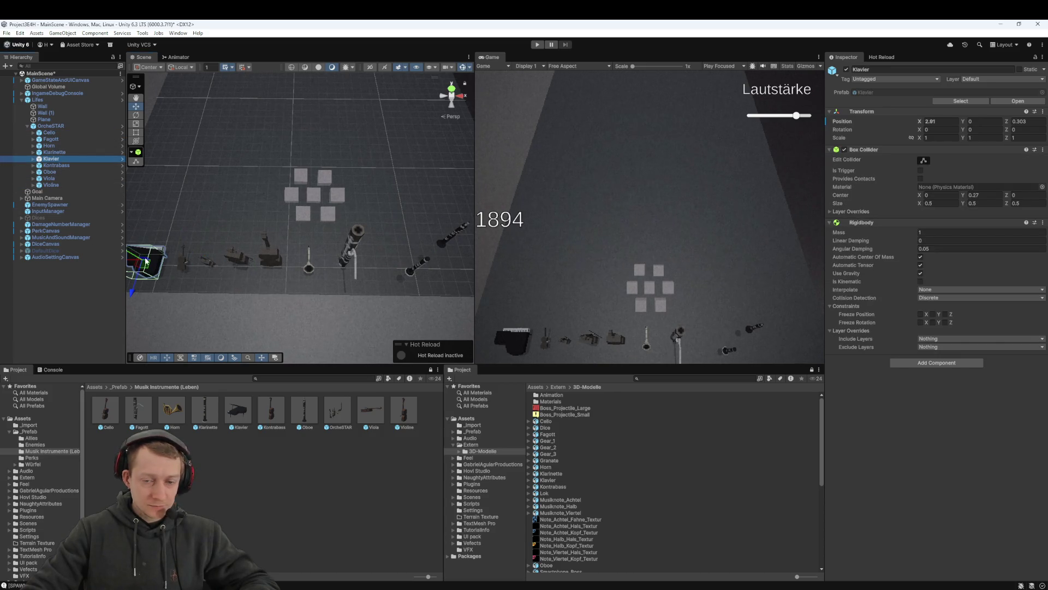
left_click_drag(133, 269, 194, 252)
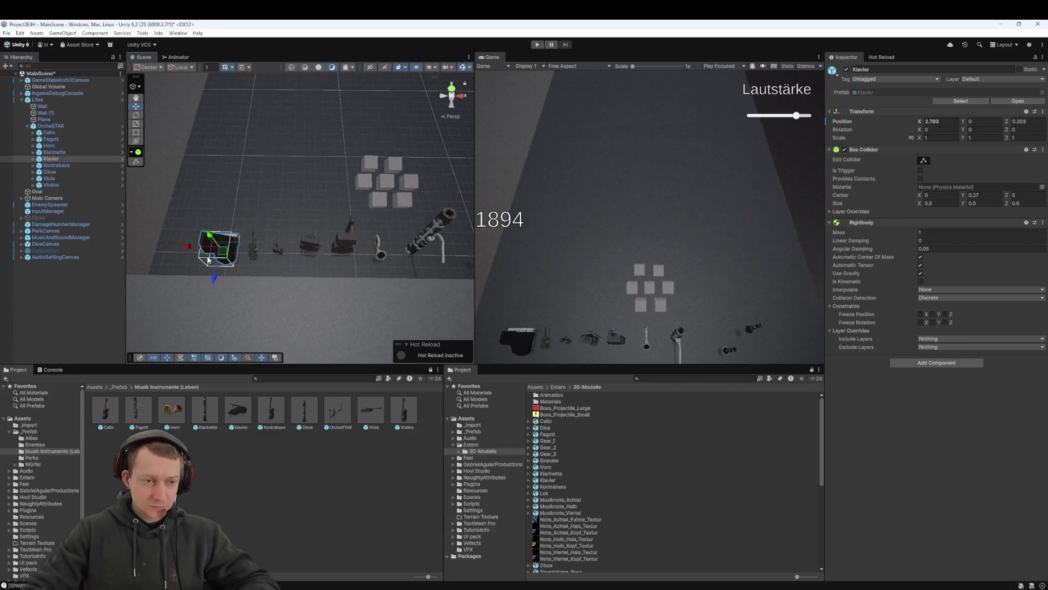
key("e")
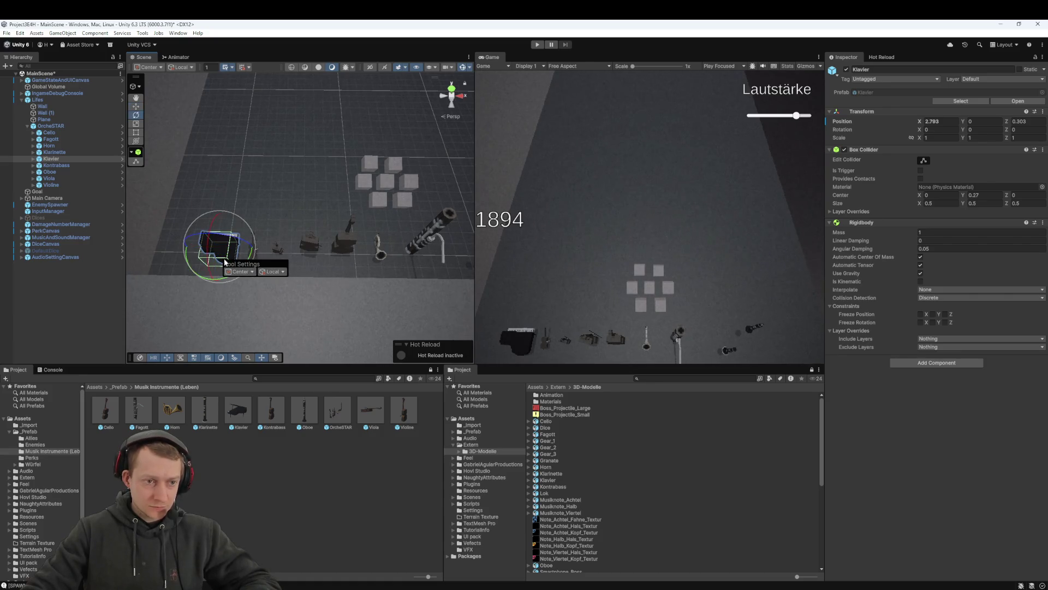
left_click(236, 301)
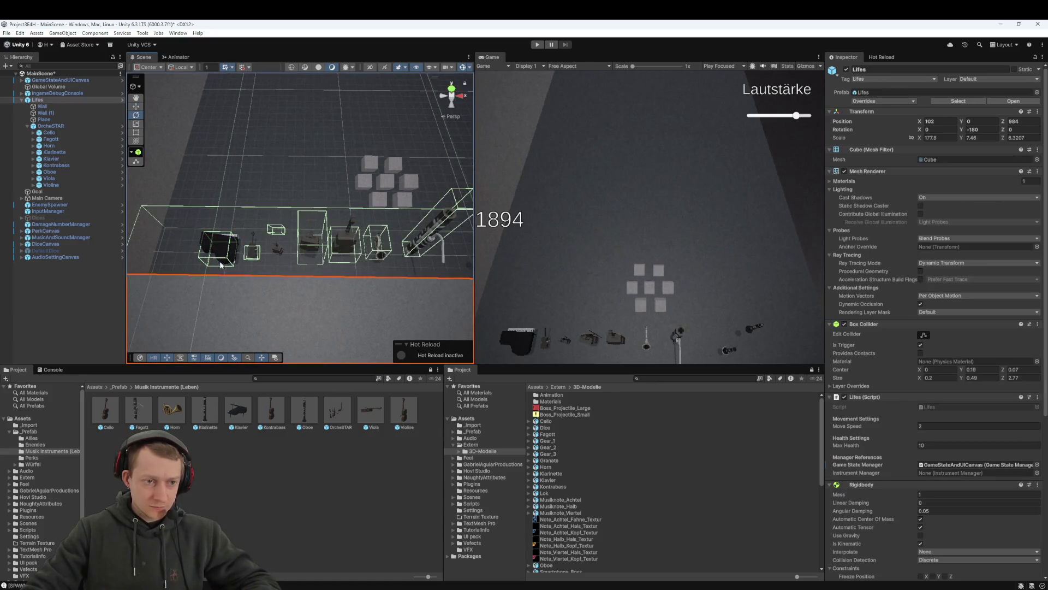
left_click(55, 159)
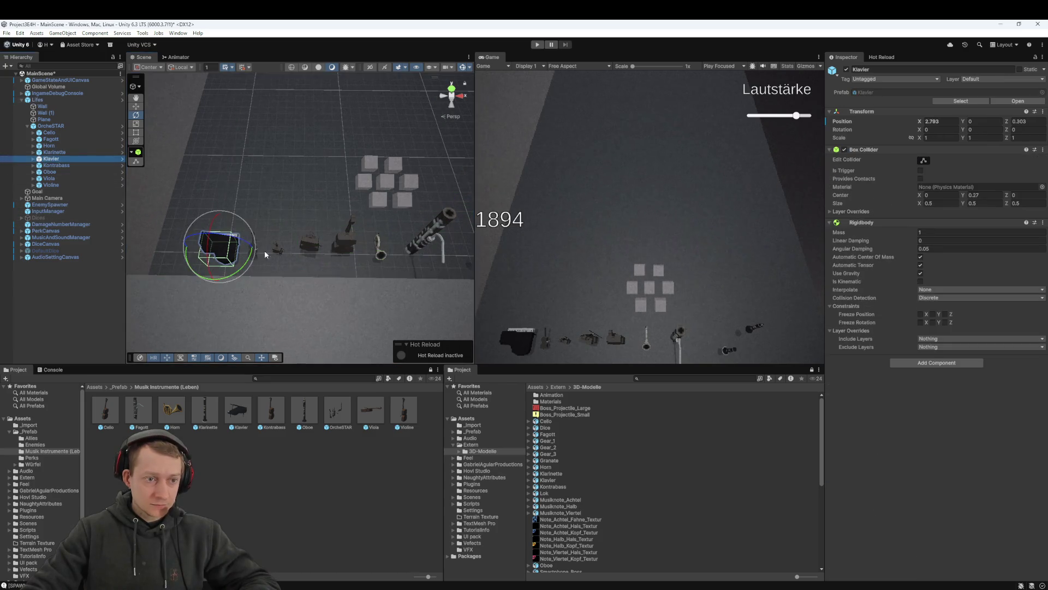
left_click_drag(240, 271, 221, 288)
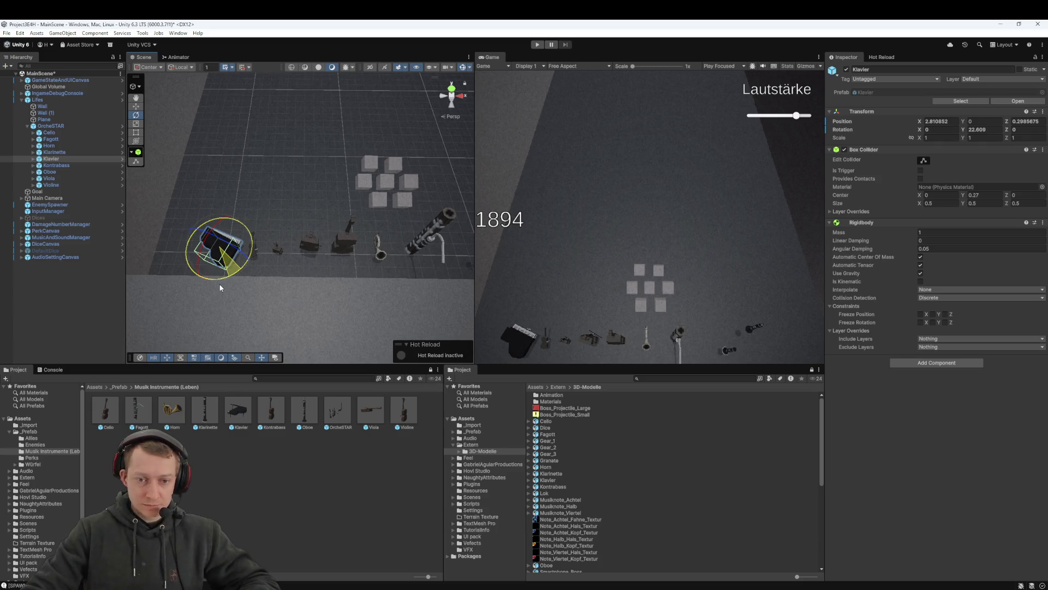
key("w")
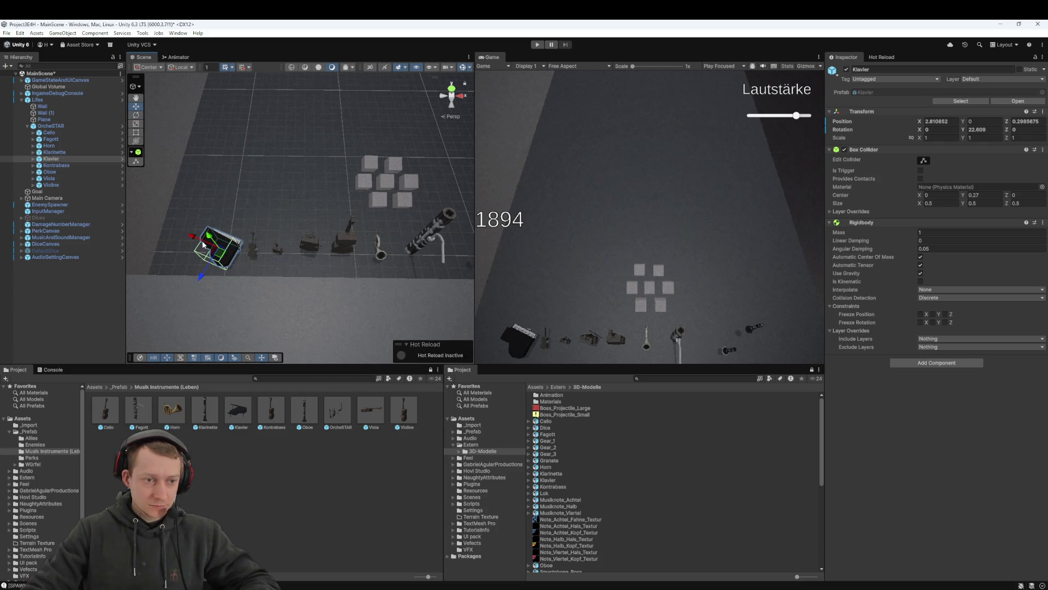
left_click_drag(203, 244, 200, 242)
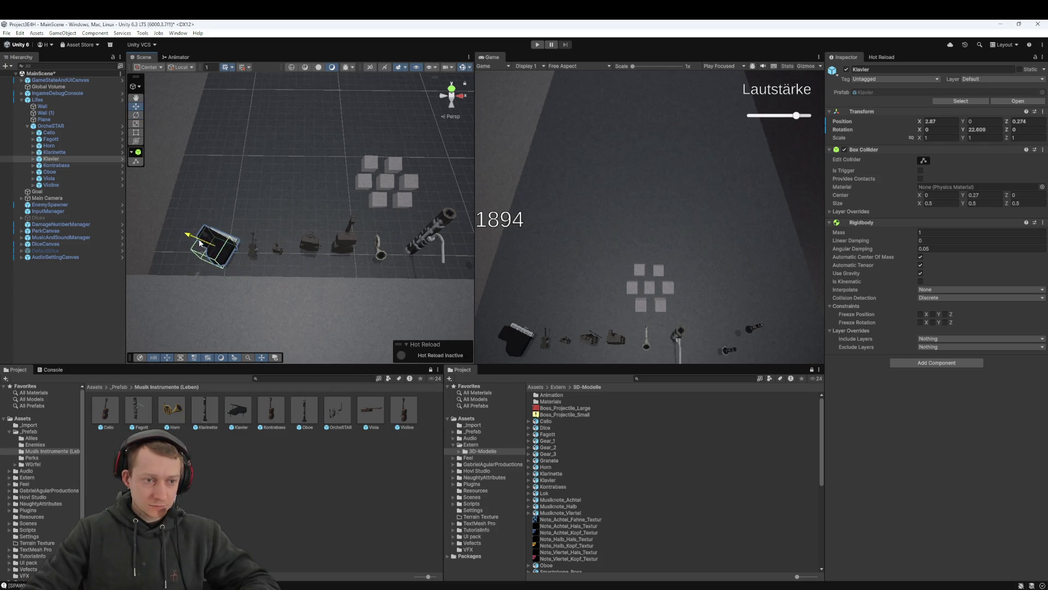
Shift the Violine, Cello, Kontrabass and Horn along the row, placing the Horn at X -0.507
left_click(71, 178)
left_click(69, 184)
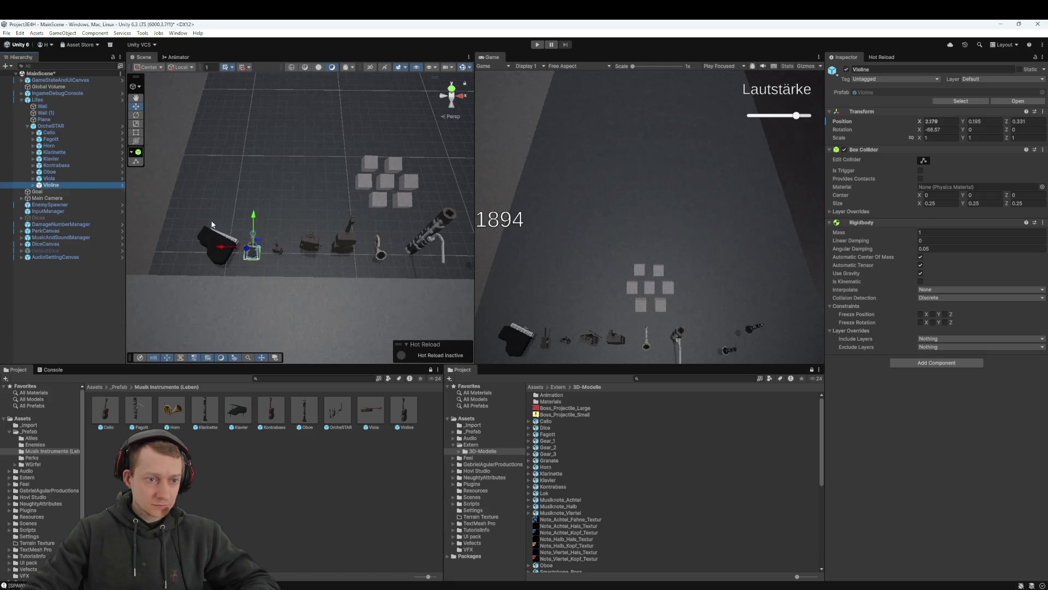
left_click_drag(243, 252, 262, 240)
left_click(70, 179)
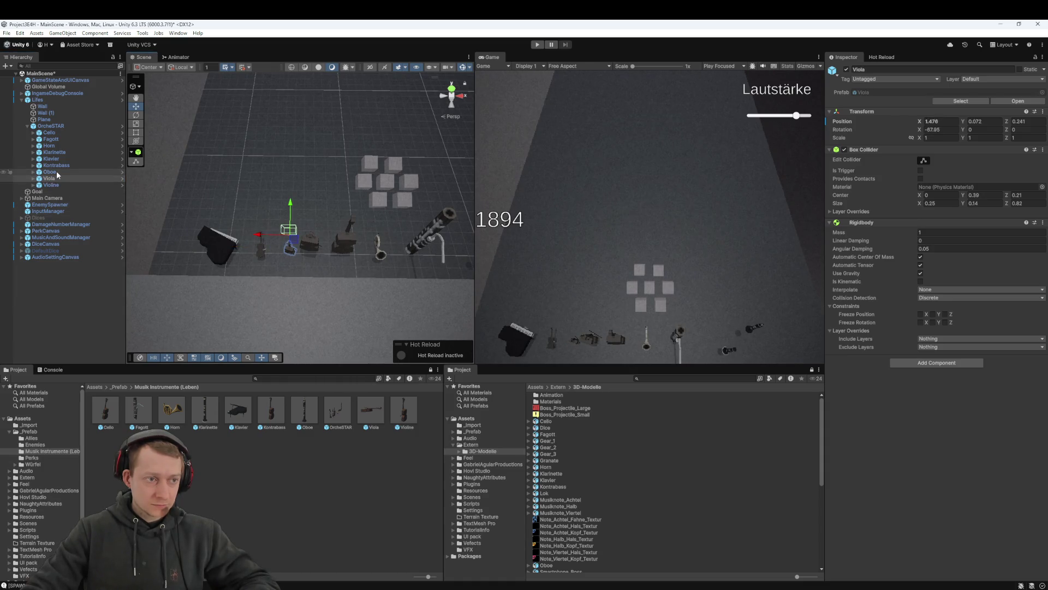
left_click(55, 134)
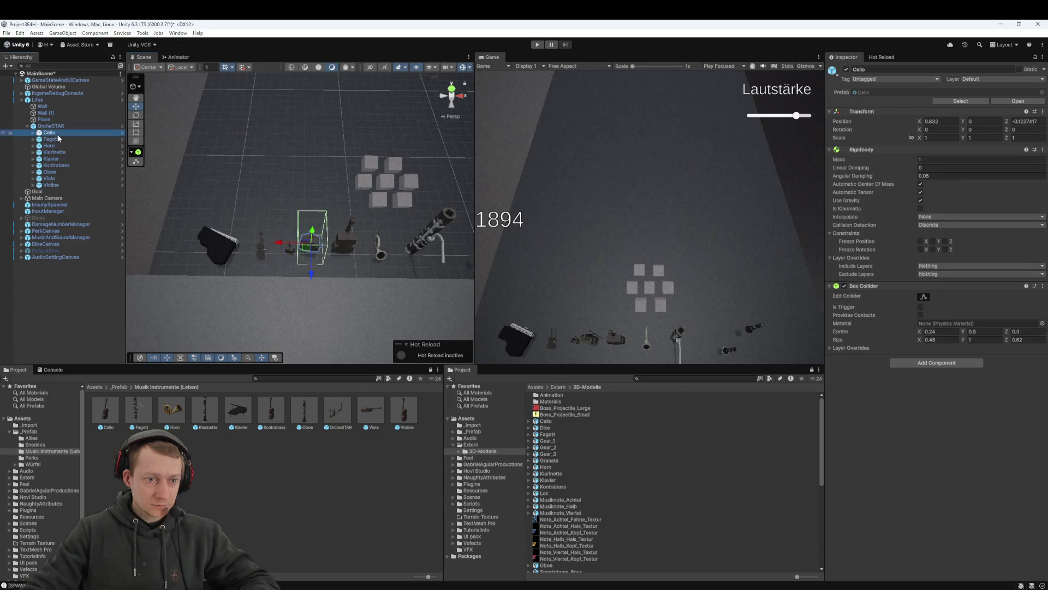
left_click_drag(303, 244, 324, 280)
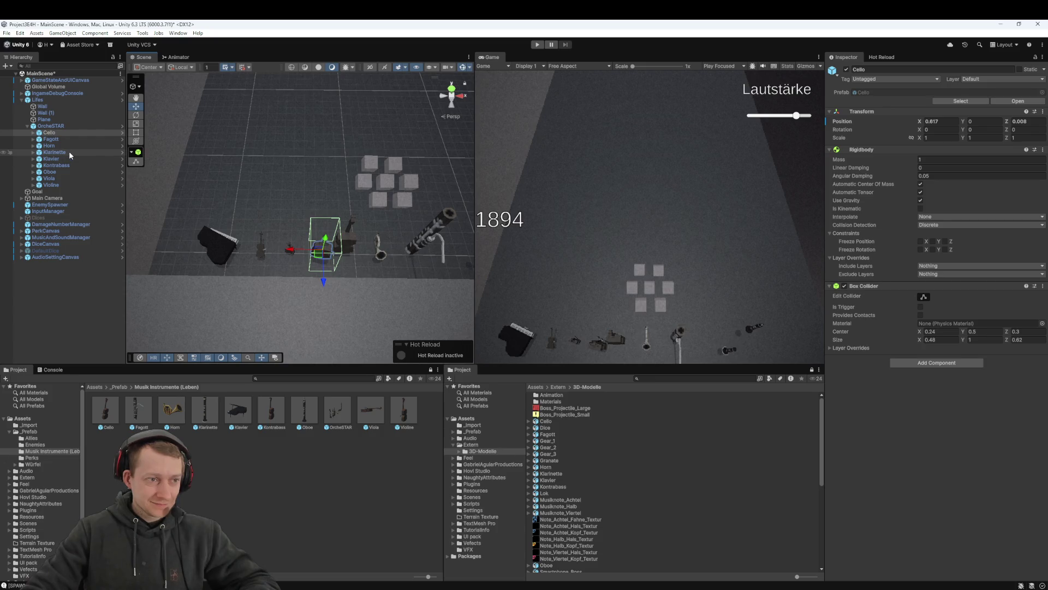
left_click(63, 166)
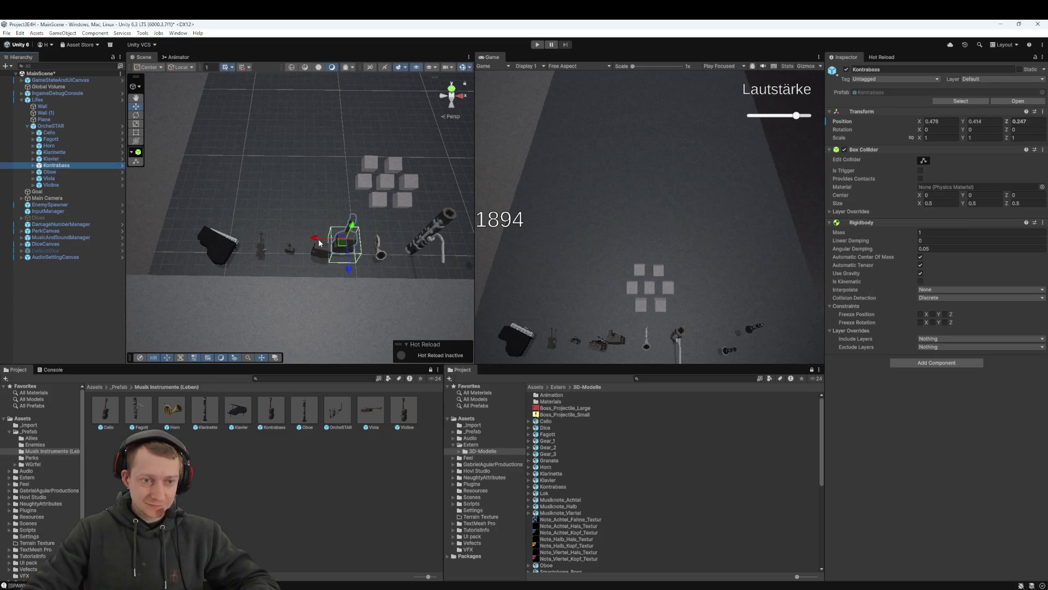
left_click_drag(323, 240, 371, 281)
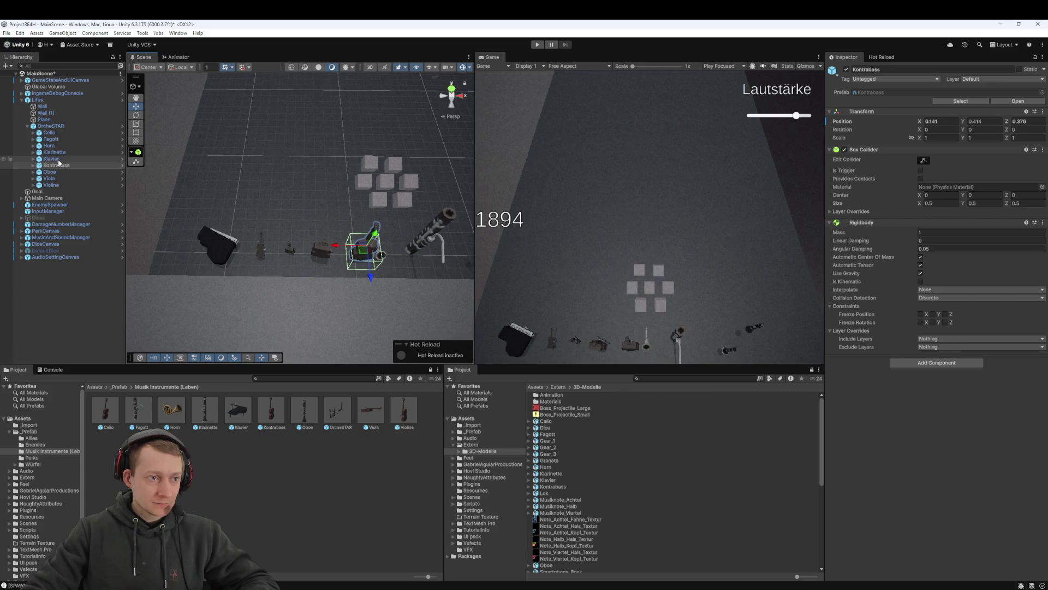
left_click(49, 145)
mouse_move(340, 242)
left_mouse_down()
mouse_move(362, 260)
mouse_move(366, 247)
left_mouse_up()
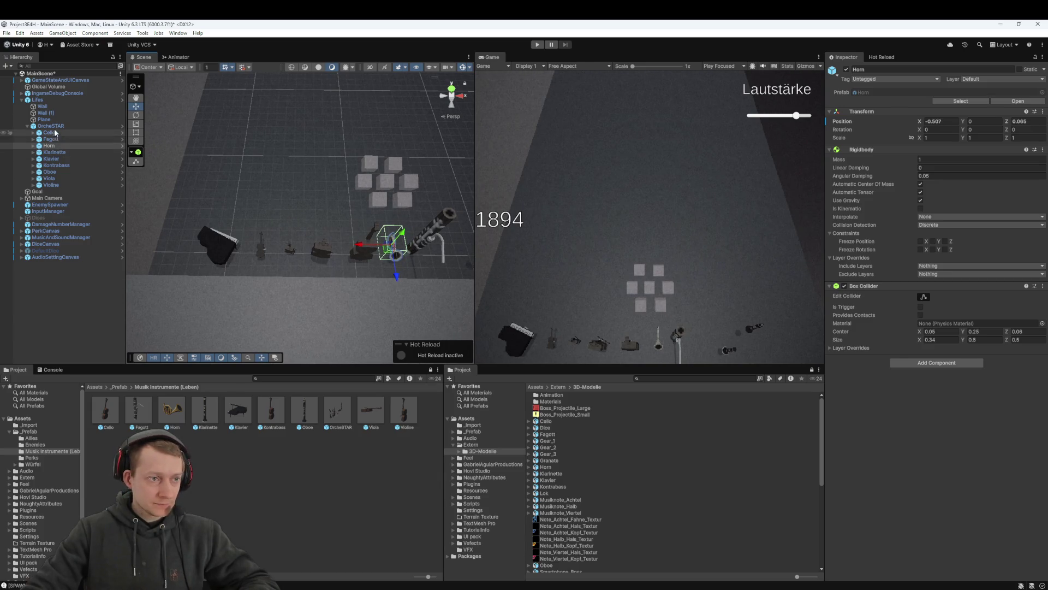
left_click(58, 172)
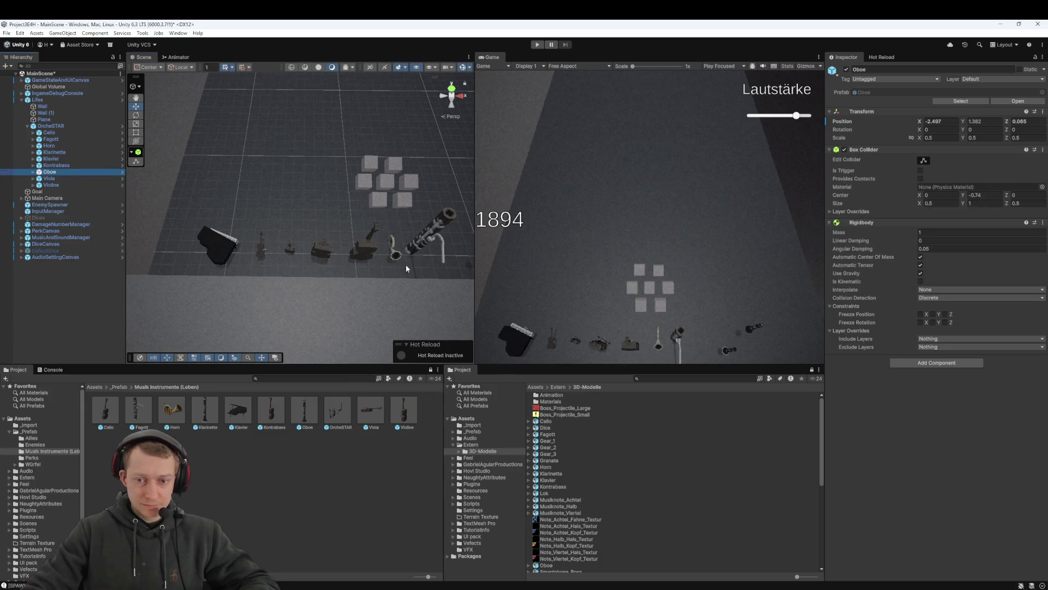
Move the Fagott along the row and nudge it slightly back in depth
key("f")
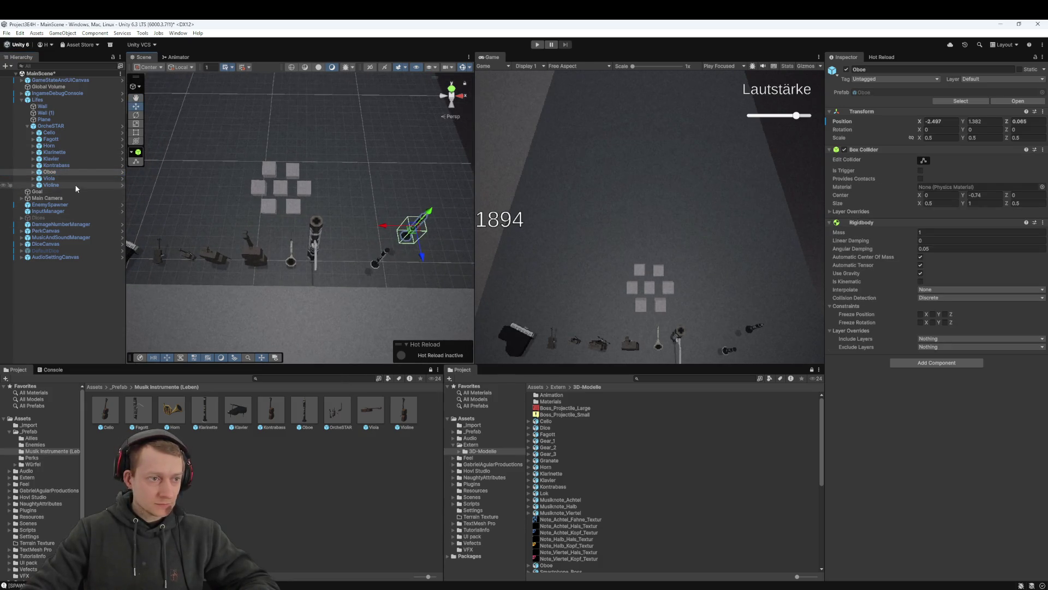
left_click(61, 140)
left_click_drag(288, 254, 306, 251)
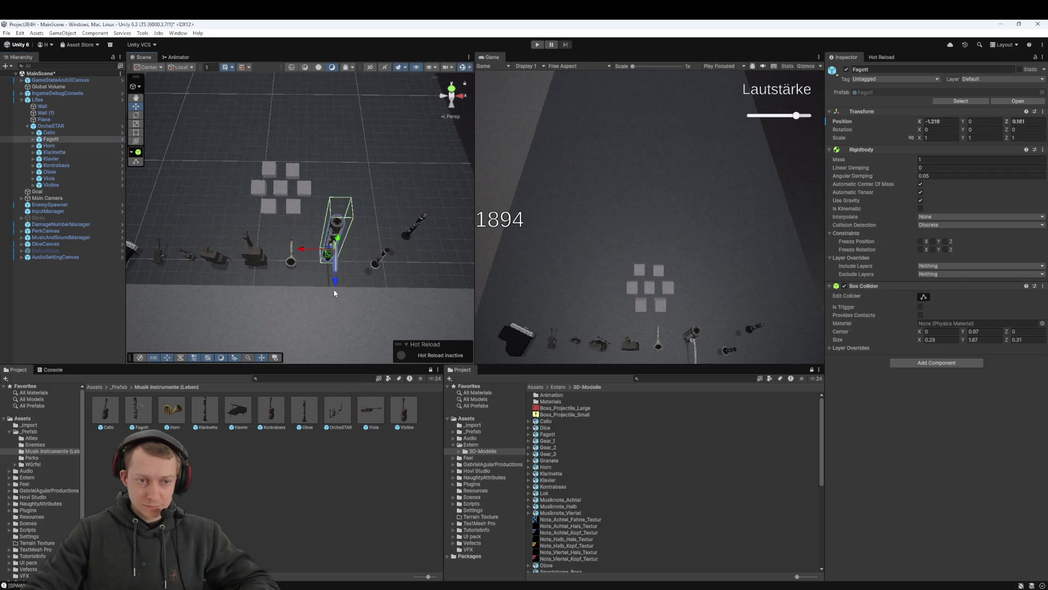
left_click_drag(336, 288, 337, 284)
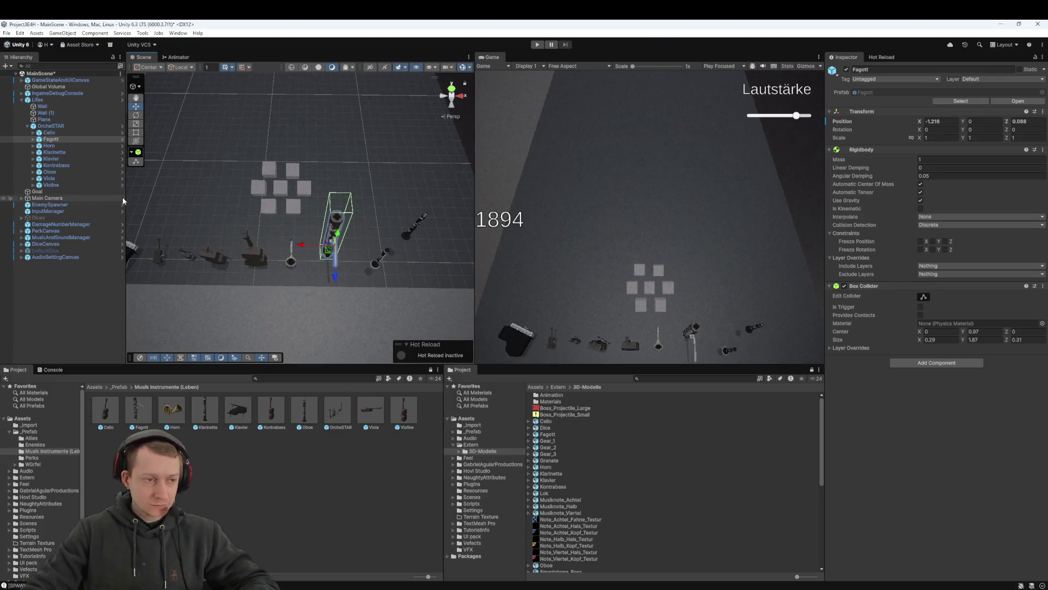
Offset the Klarinette along Z and push the Oboe to Z 0.311 with a slight X nudge
left_click(59, 153)
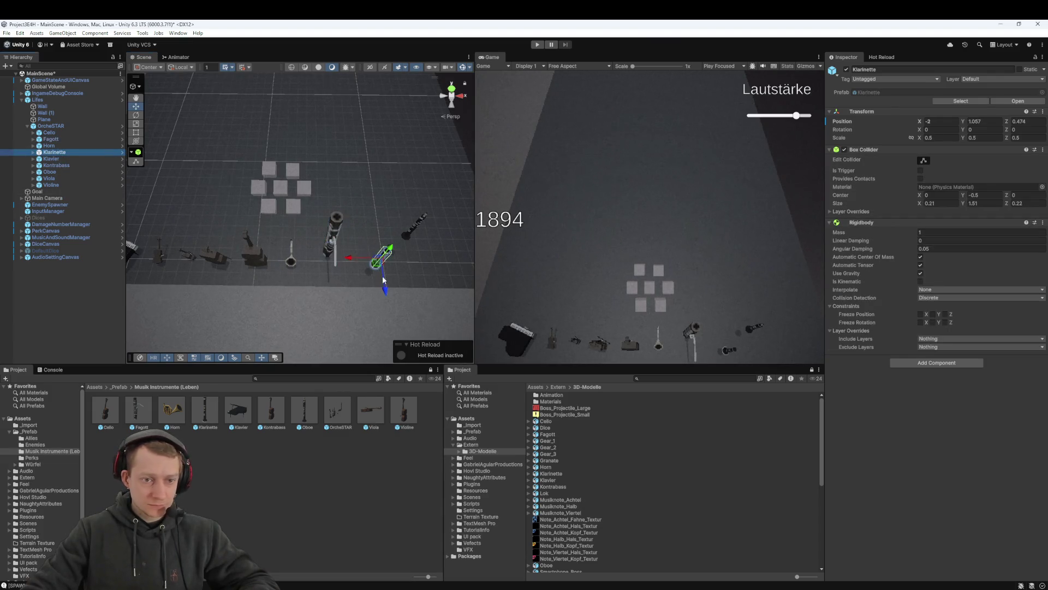
left_click_drag(382, 292, 389, 276)
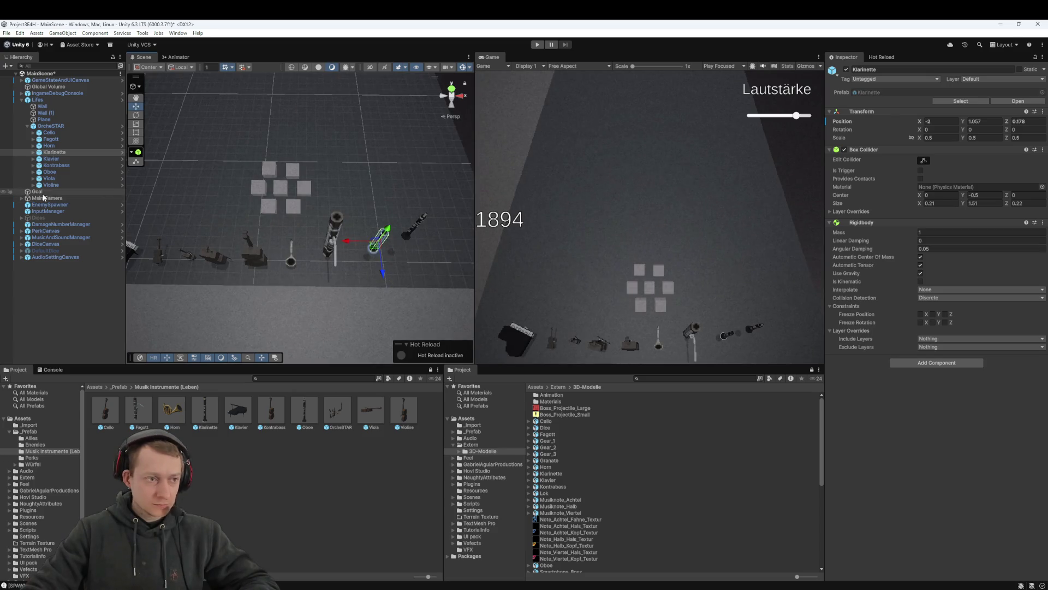
left_click(62, 140)
left_click(66, 152)
key("Down")
key("Down")
key("Down")
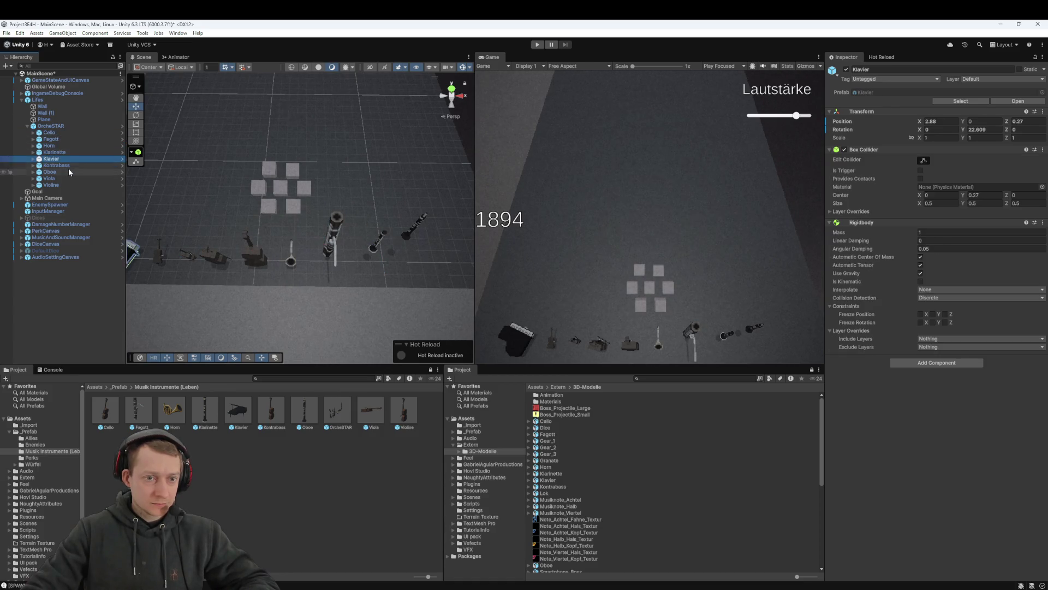
left_click_drag(422, 254, 425, 274)
mouse_move(383, 245)
left_mouse_down()
mouse_move(428, 257)
mouse_move(391, 236)
mouse_move(432, 256)
mouse_move(381, 223)
left_mouse_up()
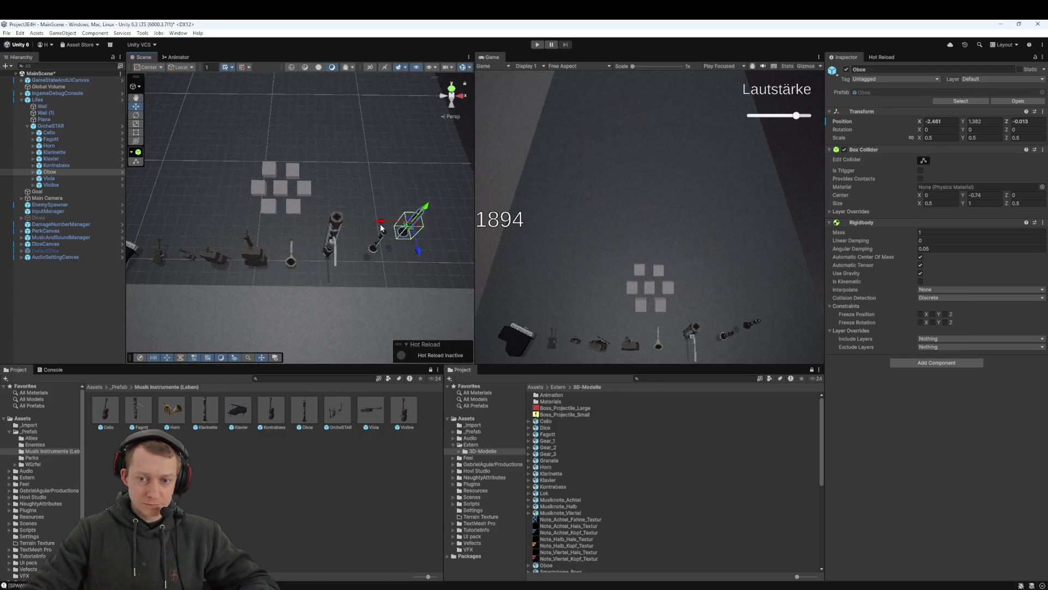
Shift the Kontrabass and Horn slightly along Z, placing the Horn at Z 0.134
left_click(65, 178)
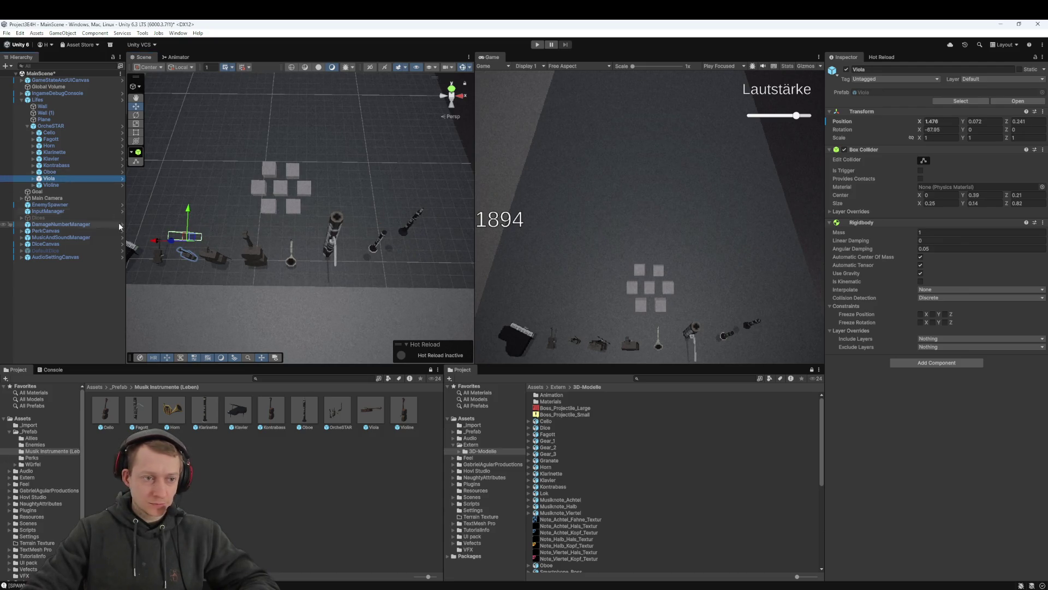
left_click(78, 166)
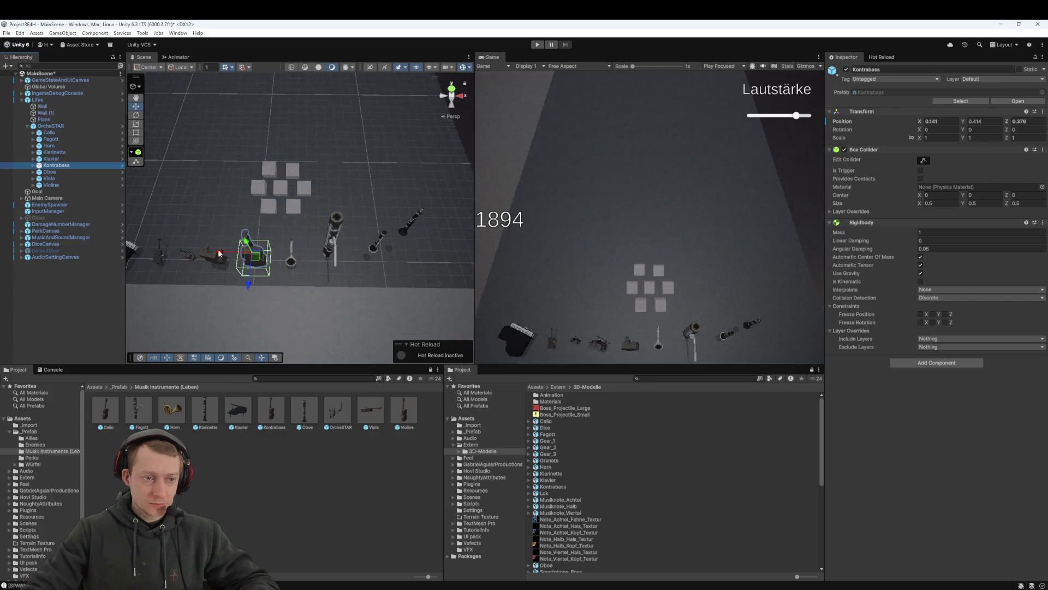
left_click_drag(249, 286, 251, 290)
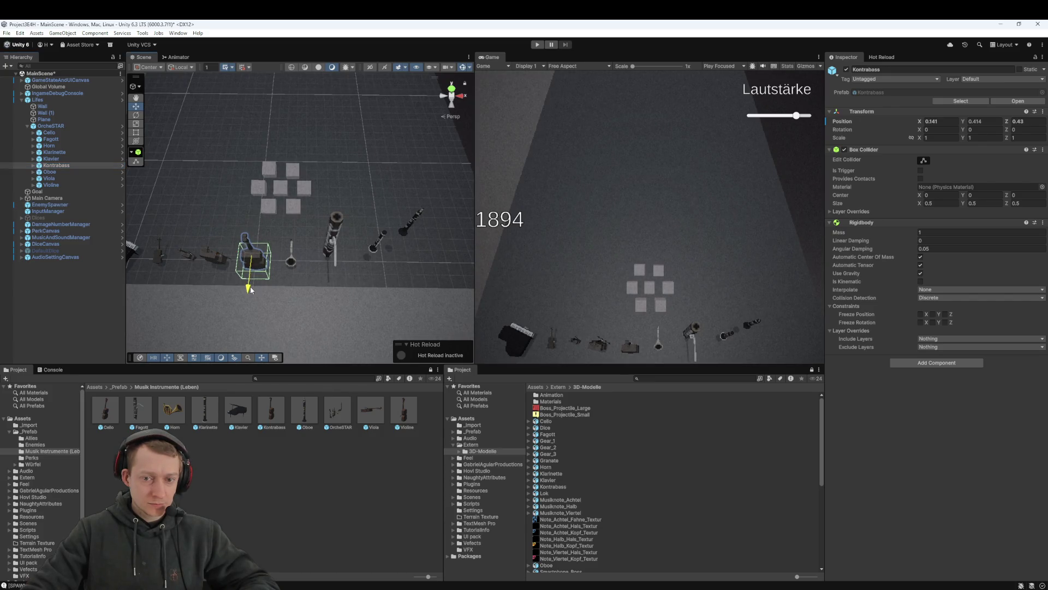
left_click(49, 145)
left_click_drag(294, 285, 289, 288)
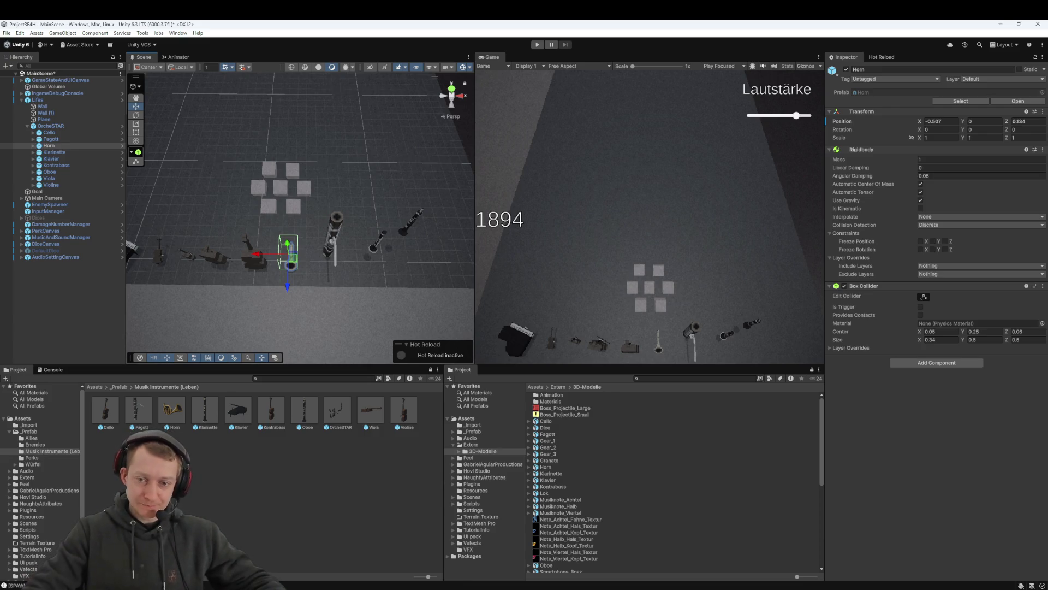
Push the Cello slightly forward along Z
left_click(52, 140)
left_click(49, 133)
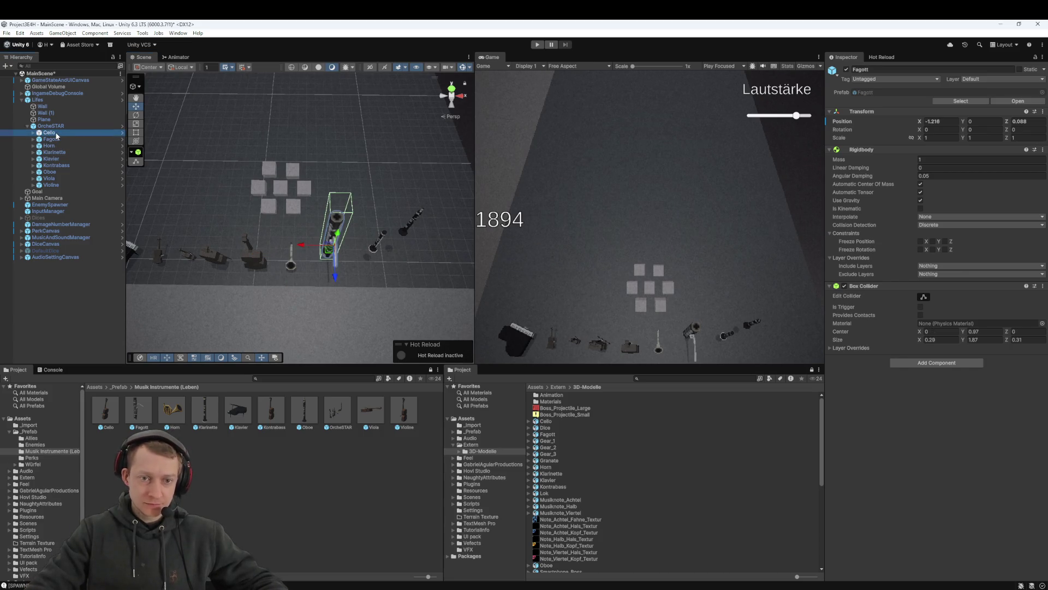
left_click_drag(212, 290, 211, 294)
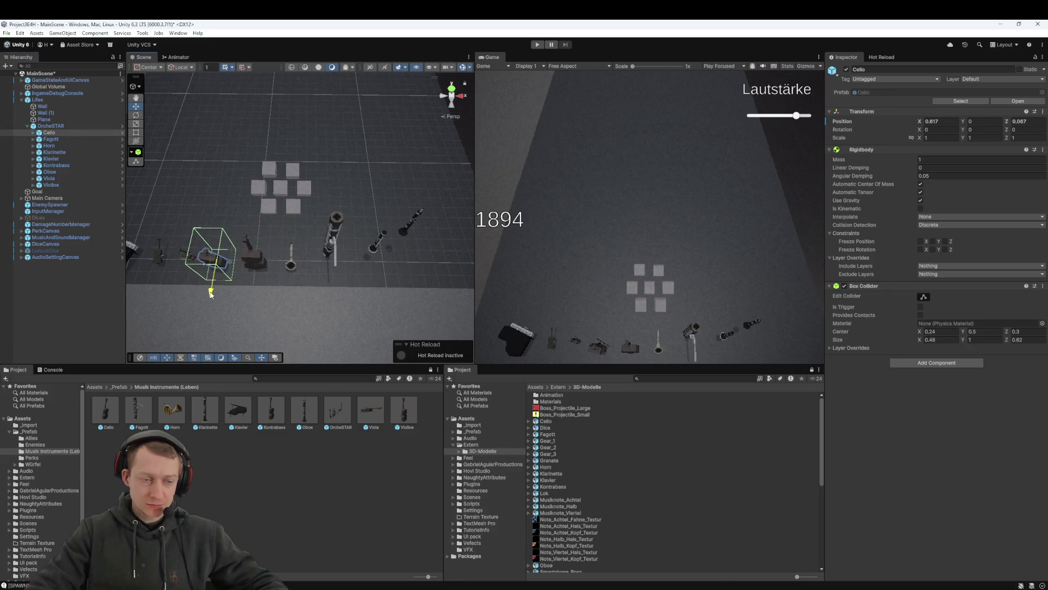
Check the instrument positions, then lower the Violine and move it forward
left_click(56, 146)
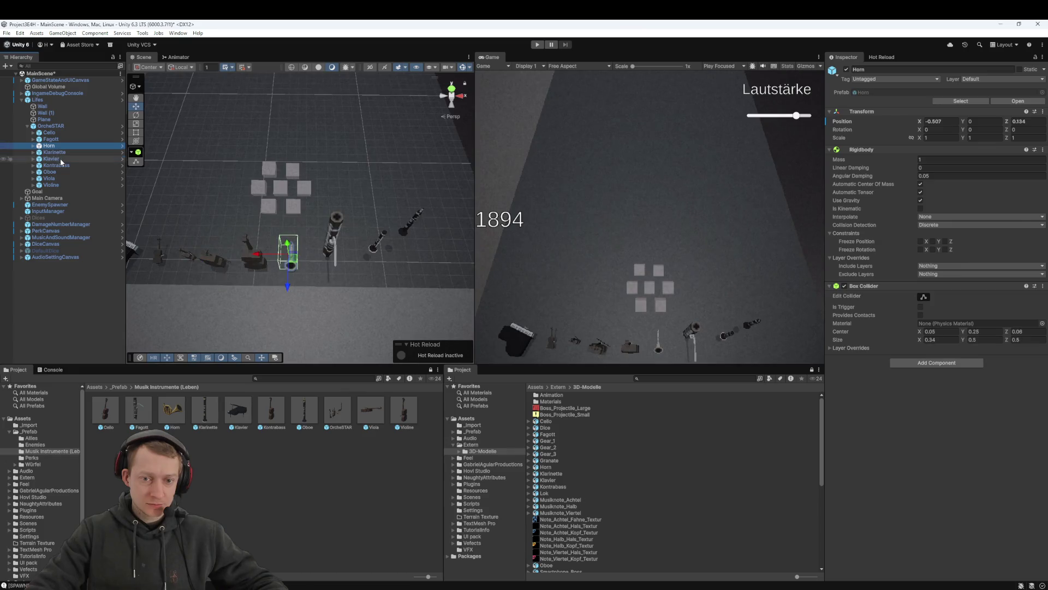
left_click(61, 159)
left_click(60, 166)
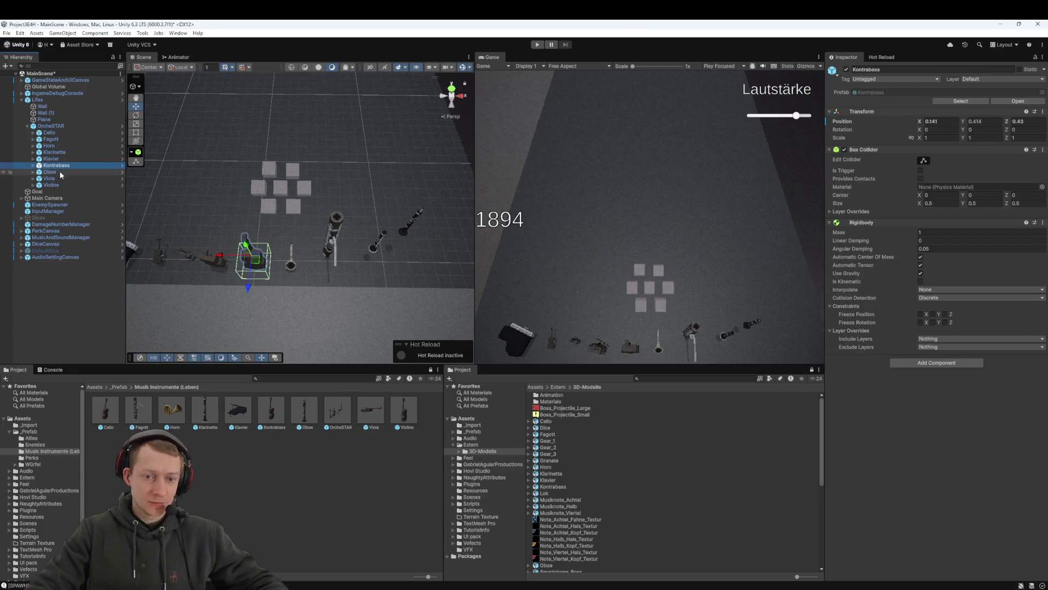
left_click(60, 173)
left_click(60, 179)
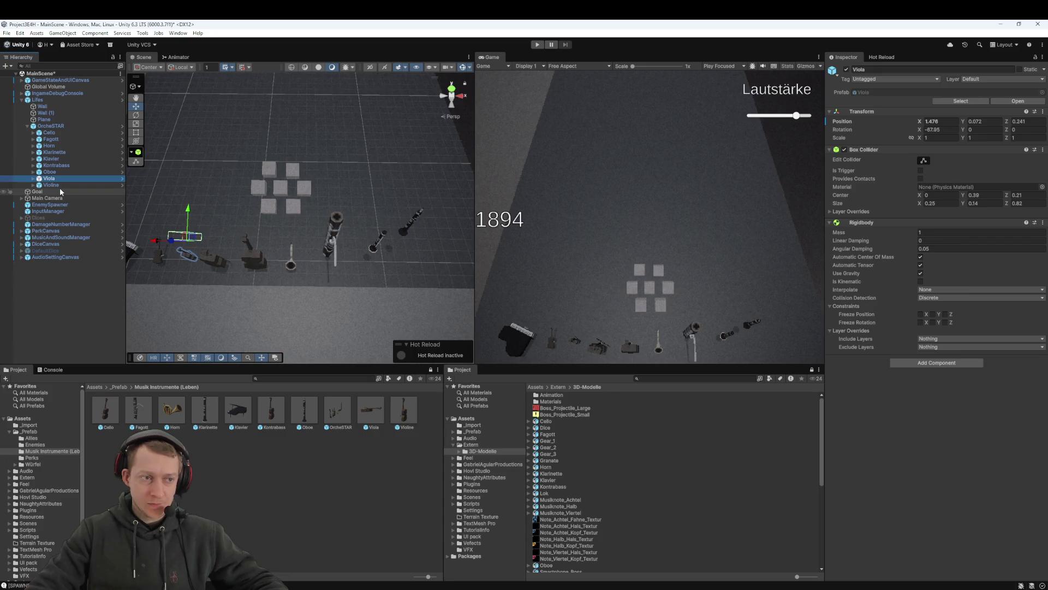
left_click(63, 185)
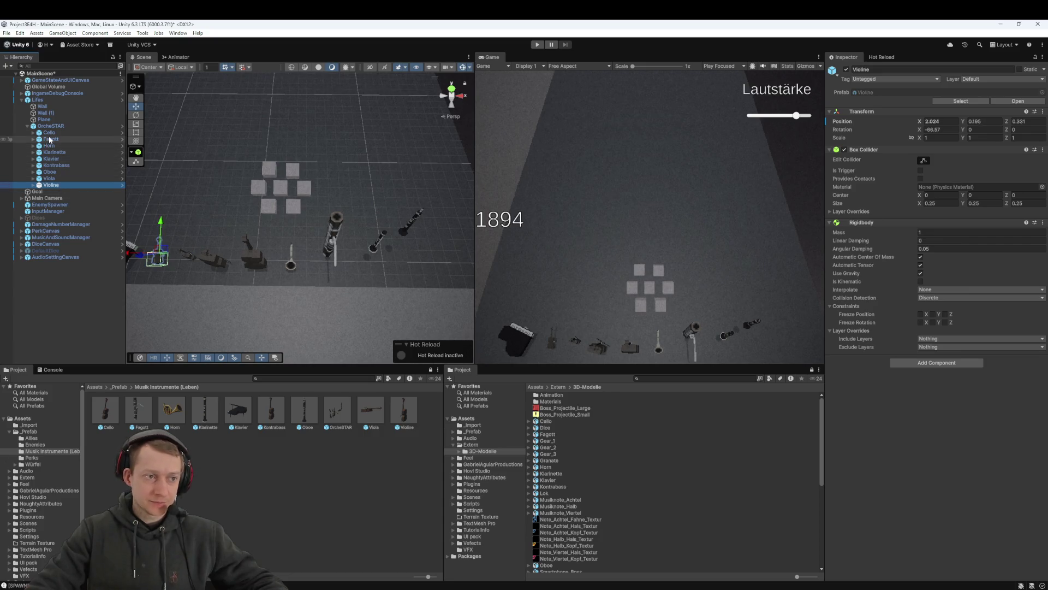
left_click(48, 134)
left_click(61, 139)
left_click(58, 151)
left_click(58, 158)
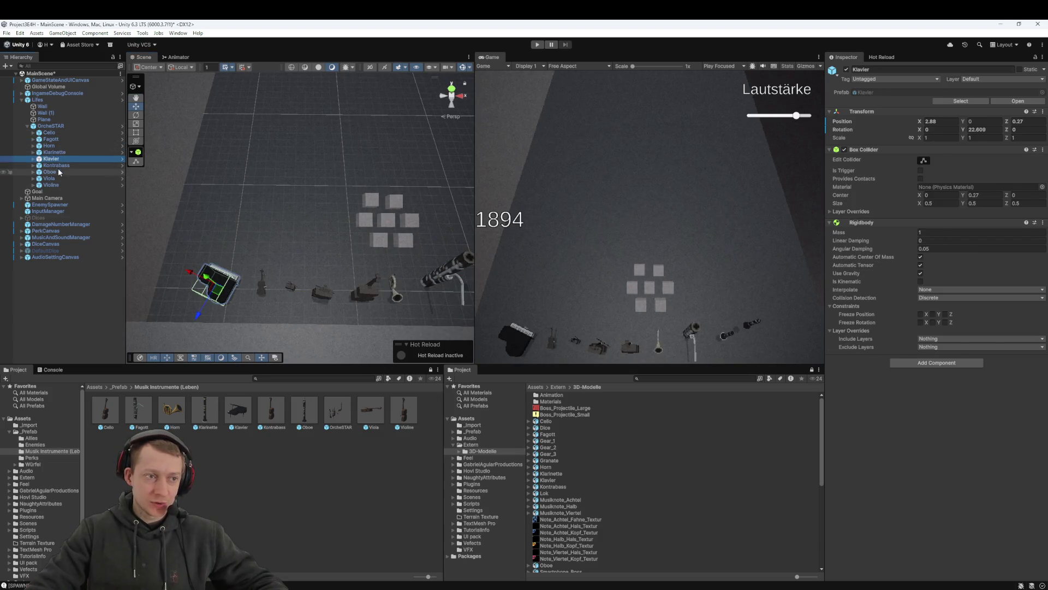
left_click(57, 166)
left_click(58, 172)
left_click(59, 178)
left_click(58, 184)
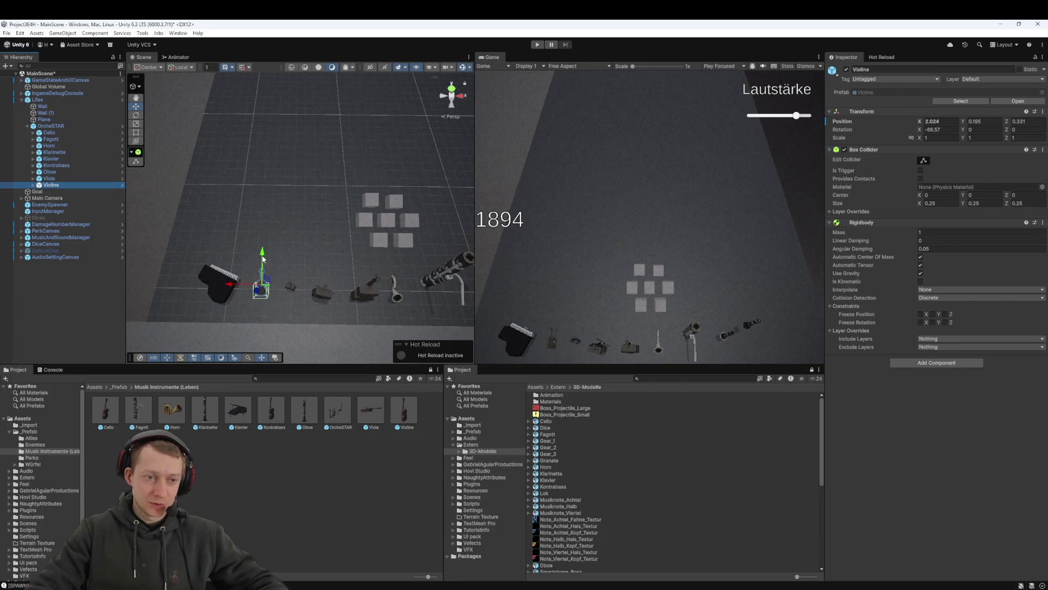
mouse_move(264, 254)
left_mouse_down()
mouse_move(261, 264)
mouse_move(250, 251)
mouse_move(225, 252)
left_mouse_up()
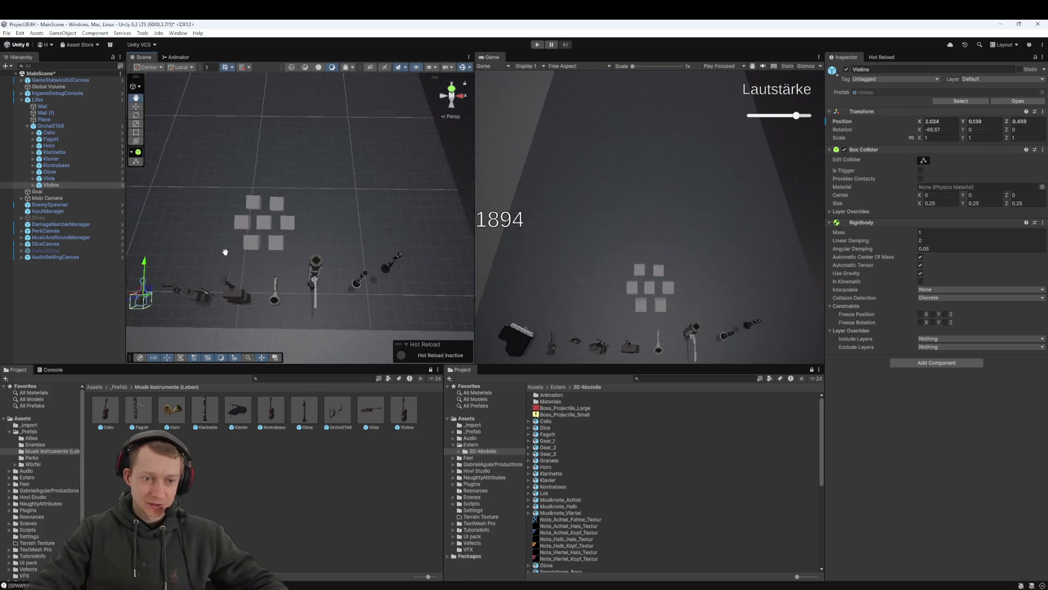
Shift the whole OrcheSTAR group slightly along X and start a Play-mode test
left_click(70, 125)
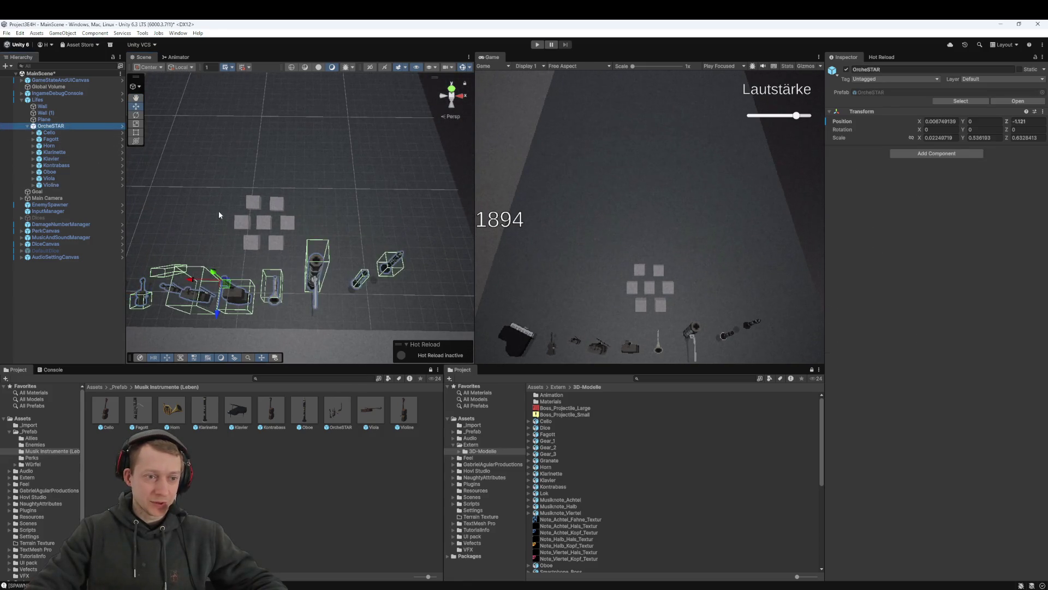
key("f")
left_click_drag(315, 269, 353, 269)
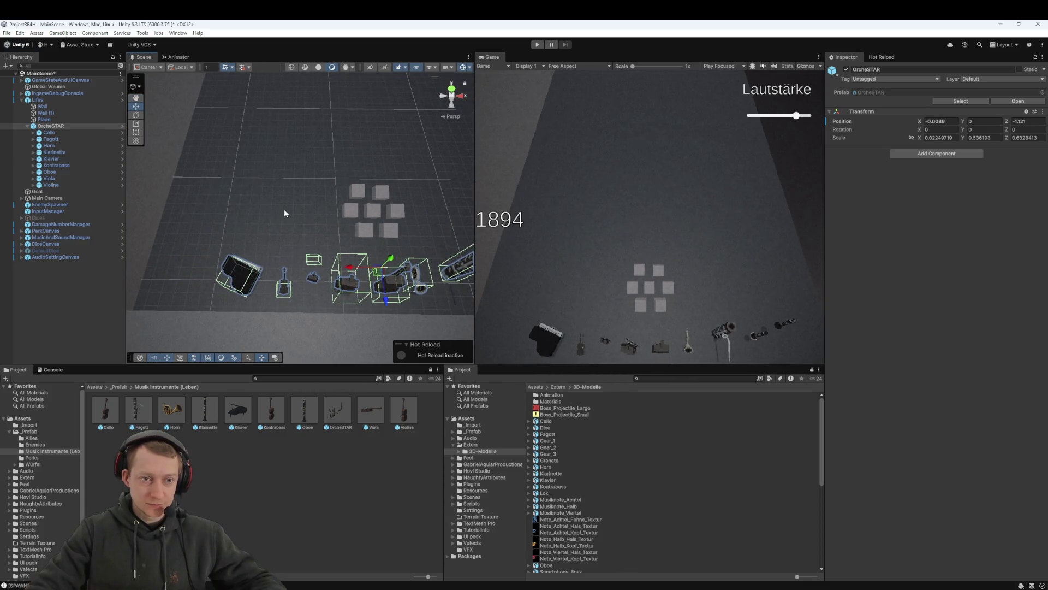
left_click_drag(284, 213, 230, 217)
left_click_drag(283, 254, 297, 242)
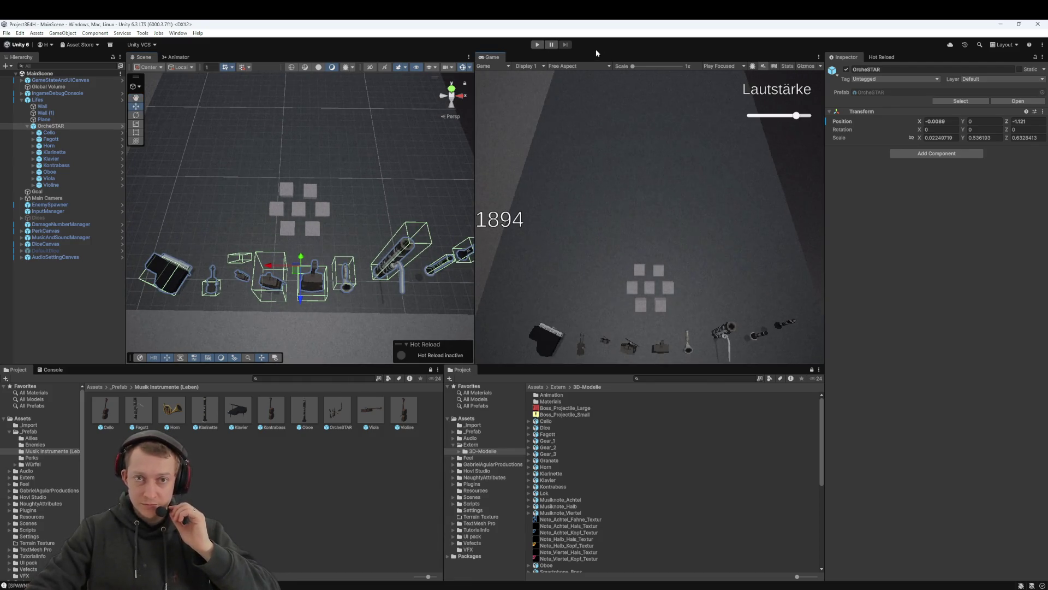
left_click(539, 46)
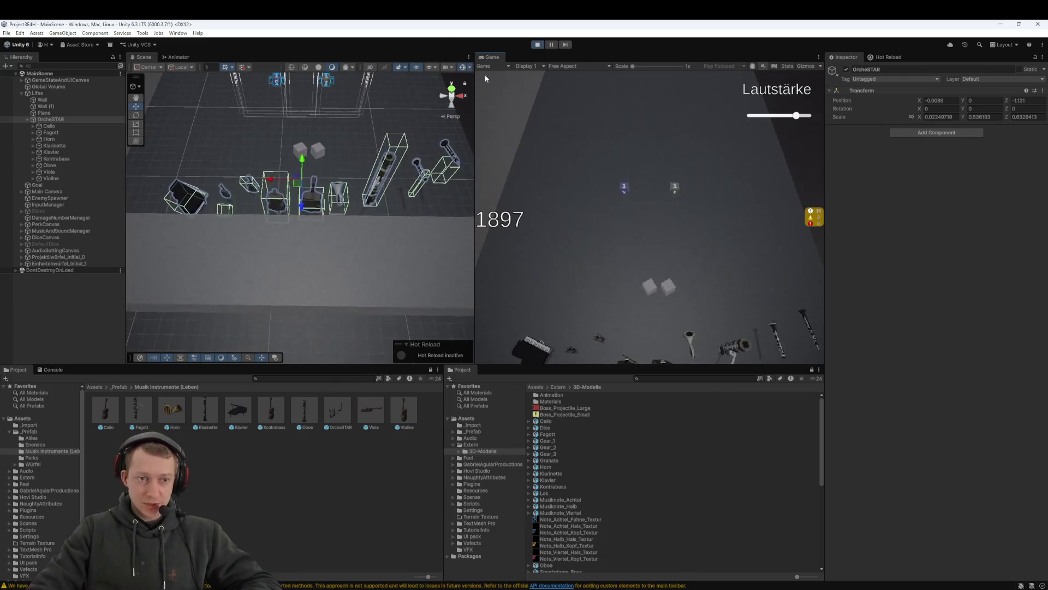
Move the OrcheSTAR group along Z to -1.27, then retest the layout in Play mode
left_click(537, 44)
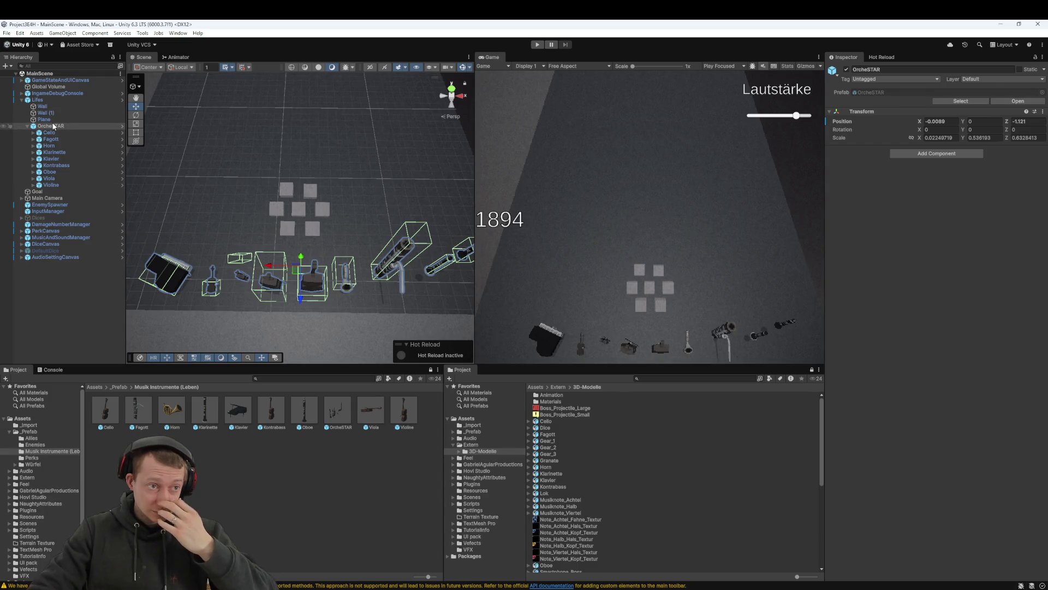
left_click_drag(300, 297, 300, 287)
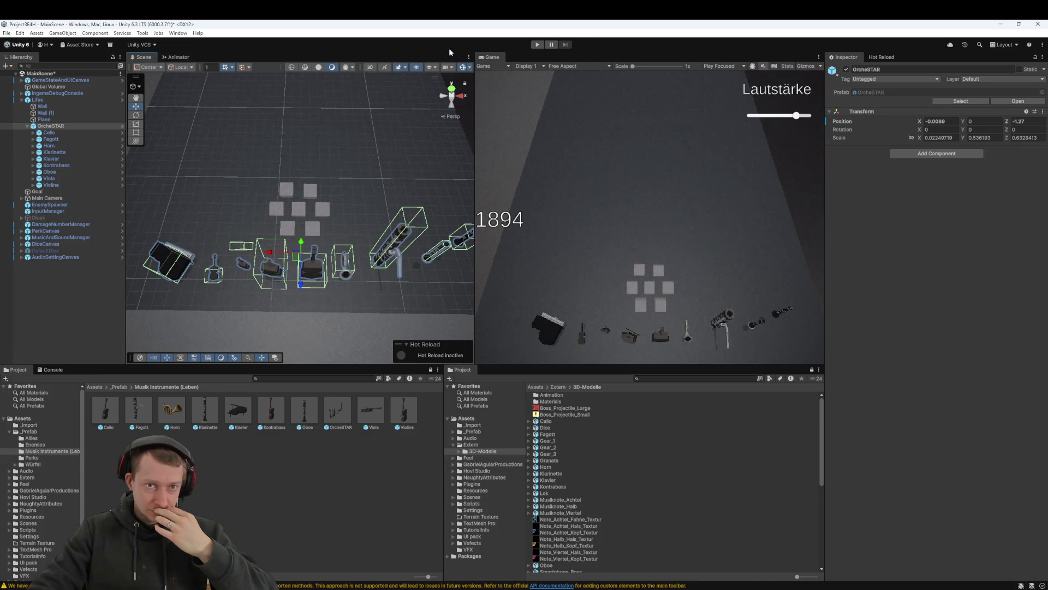
left_click(537, 45)
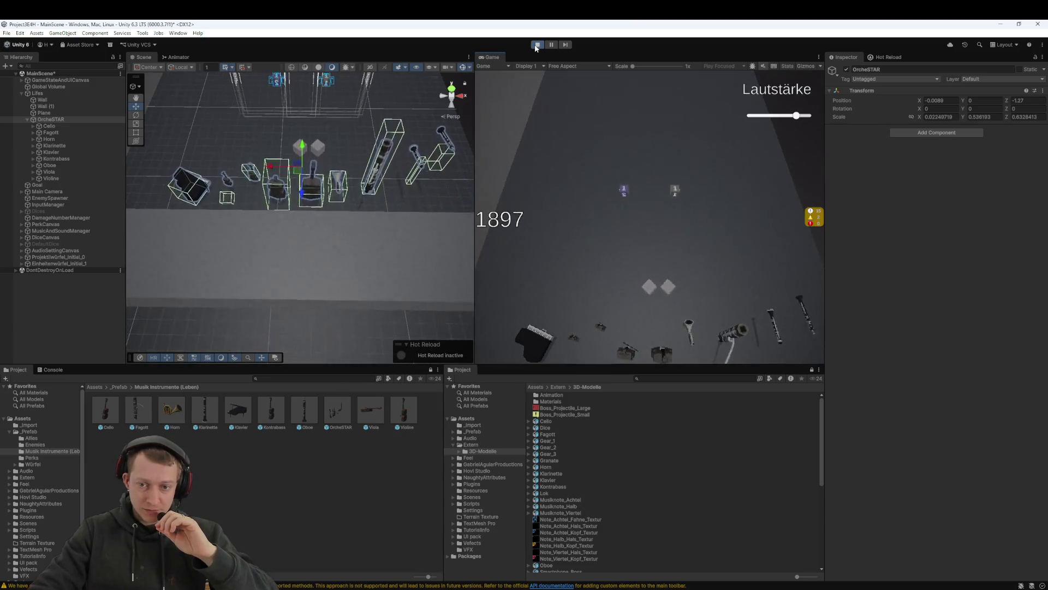
left_click(537, 45)
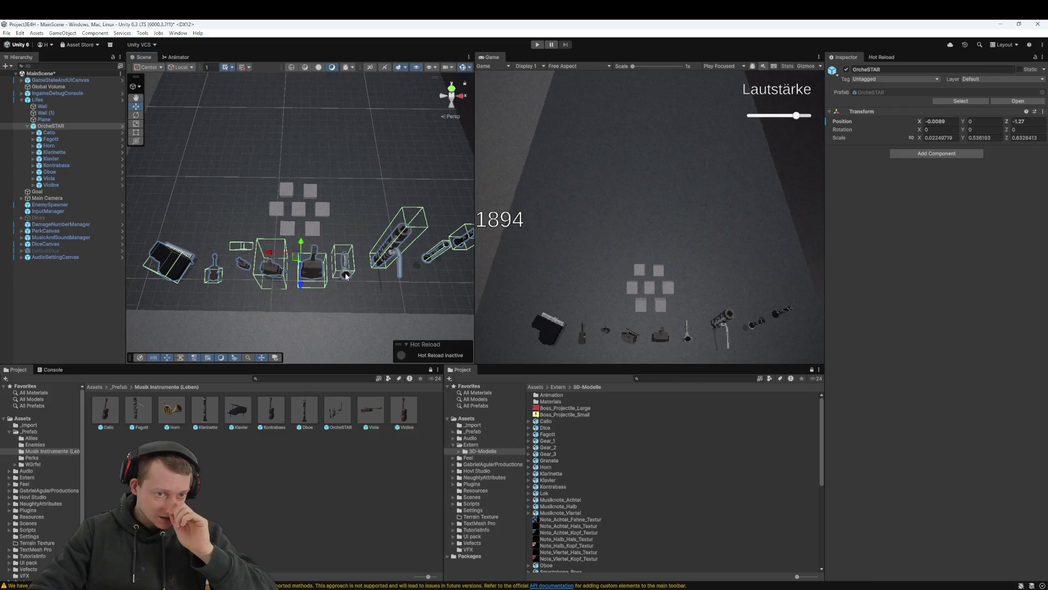
left_click(346, 276)
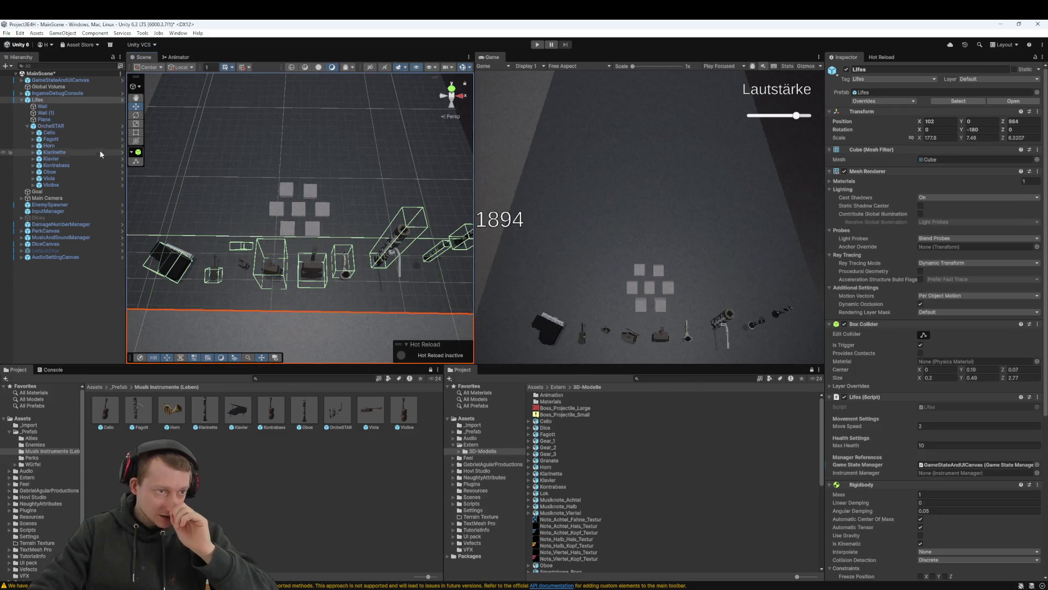
Pull the Horn forward to Z 0.434, lower and advance the Viola, then test in Play mode
left_click(51, 145)
left_click_drag(349, 294, 348, 314)
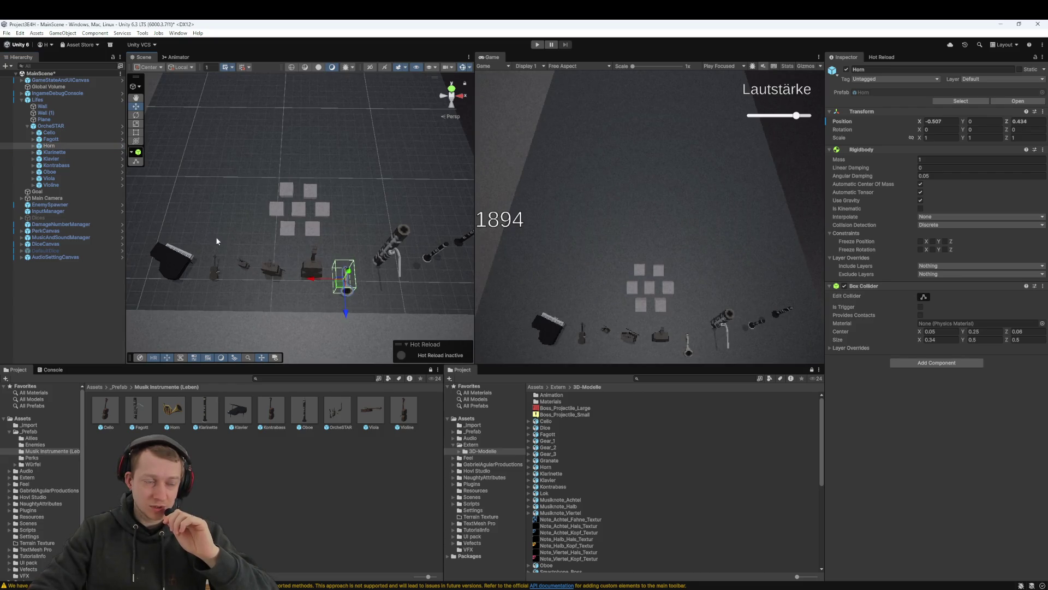
left_click(52, 133)
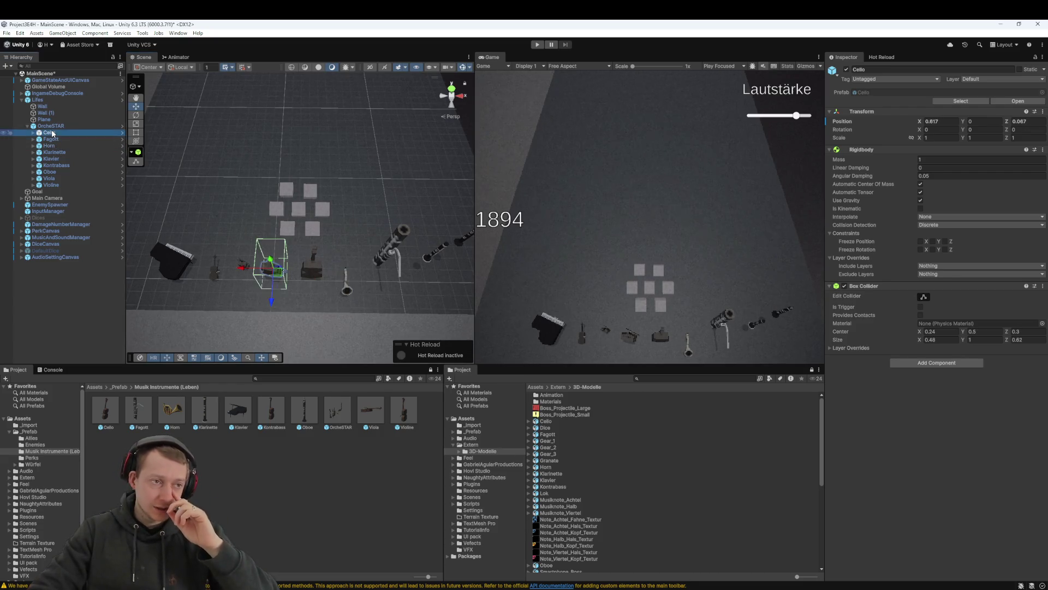
key("Down")
key("Down")
key("Down")
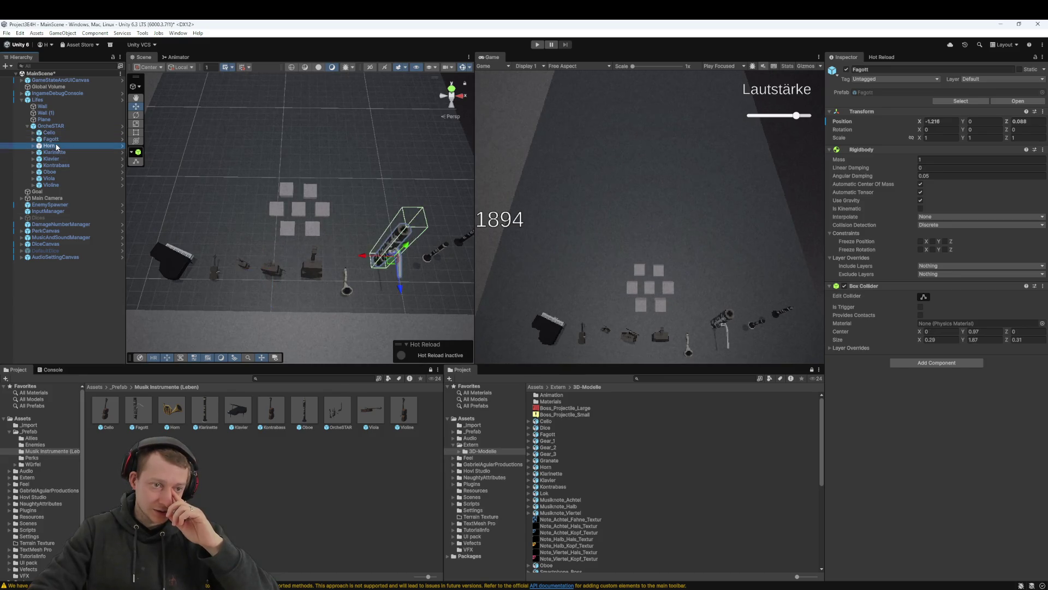
left_click(56, 178)
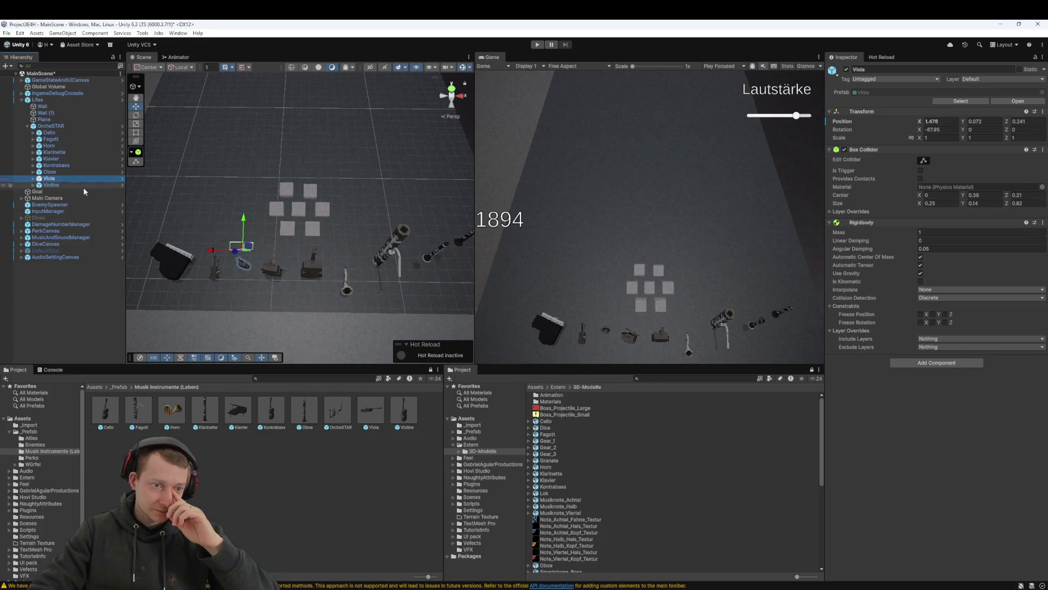
mouse_move(243, 218)
left_mouse_down()
mouse_move(226, 242)
mouse_move(234, 245)
left_mouse_up()
left_click(73, 184)
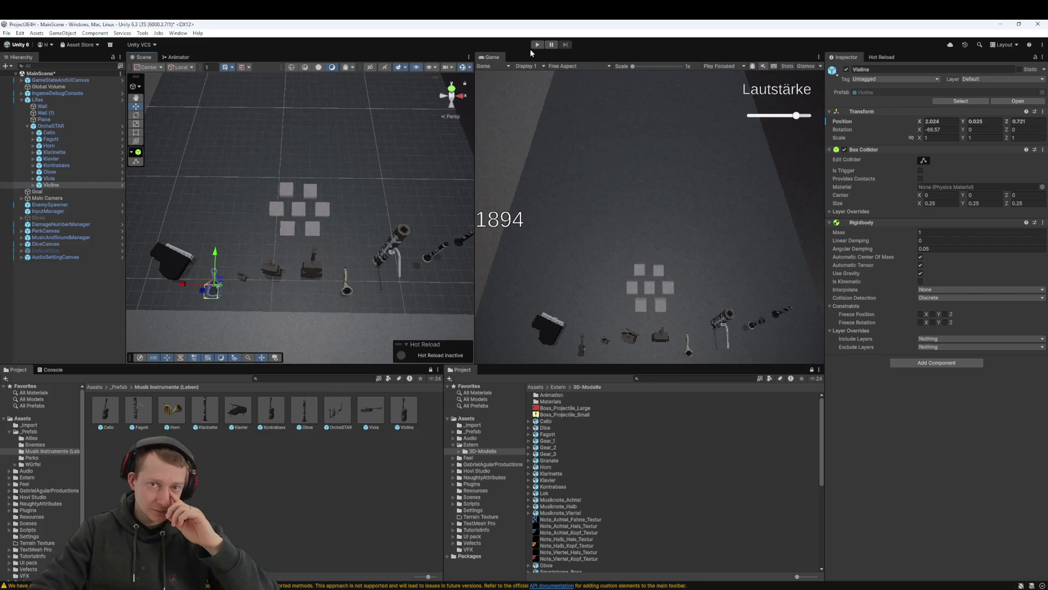
left_click(537, 45)
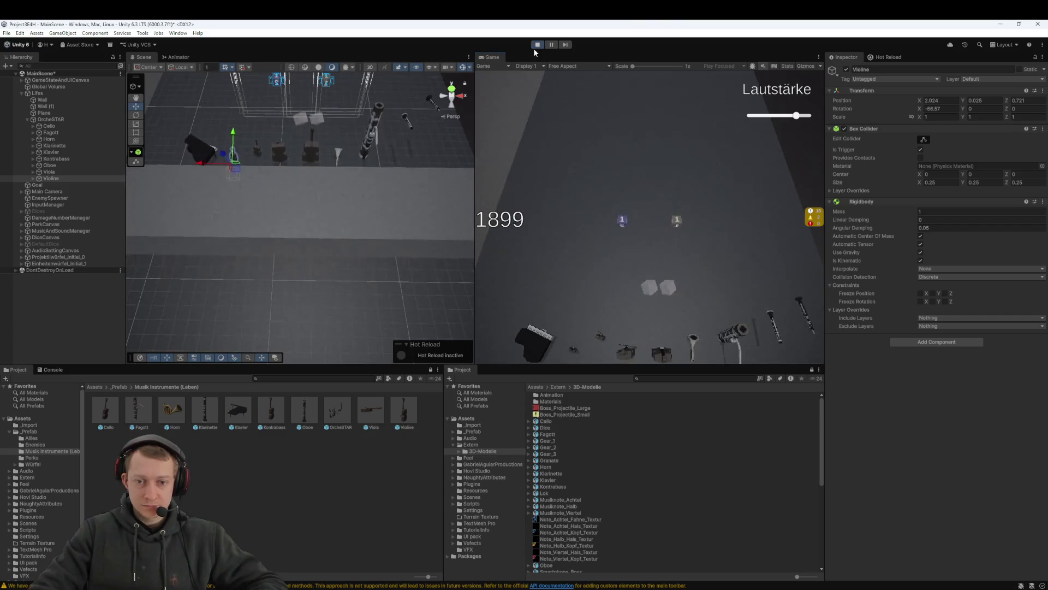
left_click(537, 45)
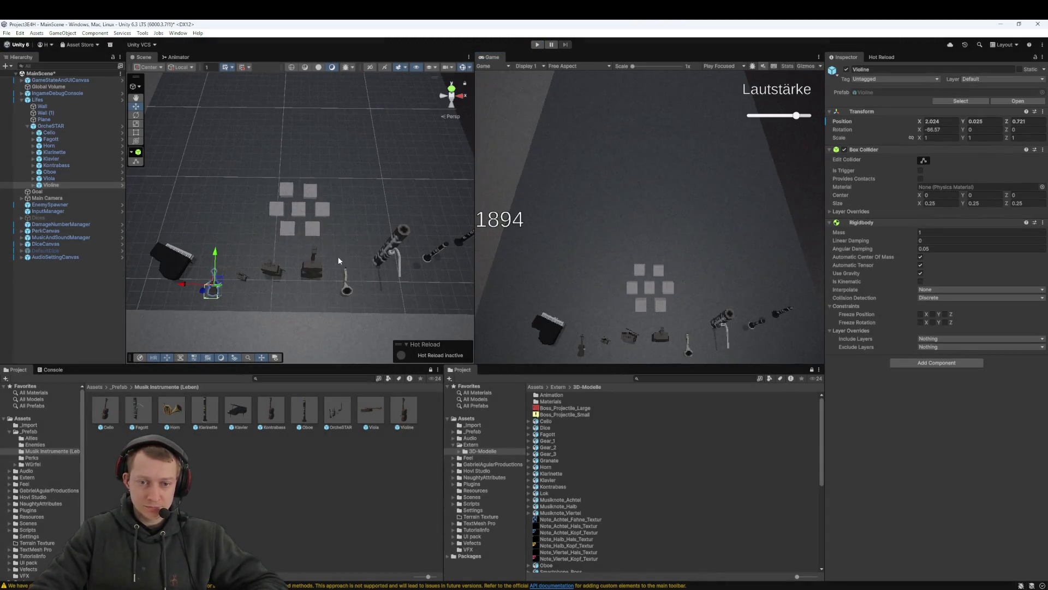
Raise and pull back the Violine, test it, then settle it at Y 0.167, Z 0.393
left_click(51, 178)
left_click(51, 186)
left_click_drag(214, 261, 216, 232)
left_click(537, 45)
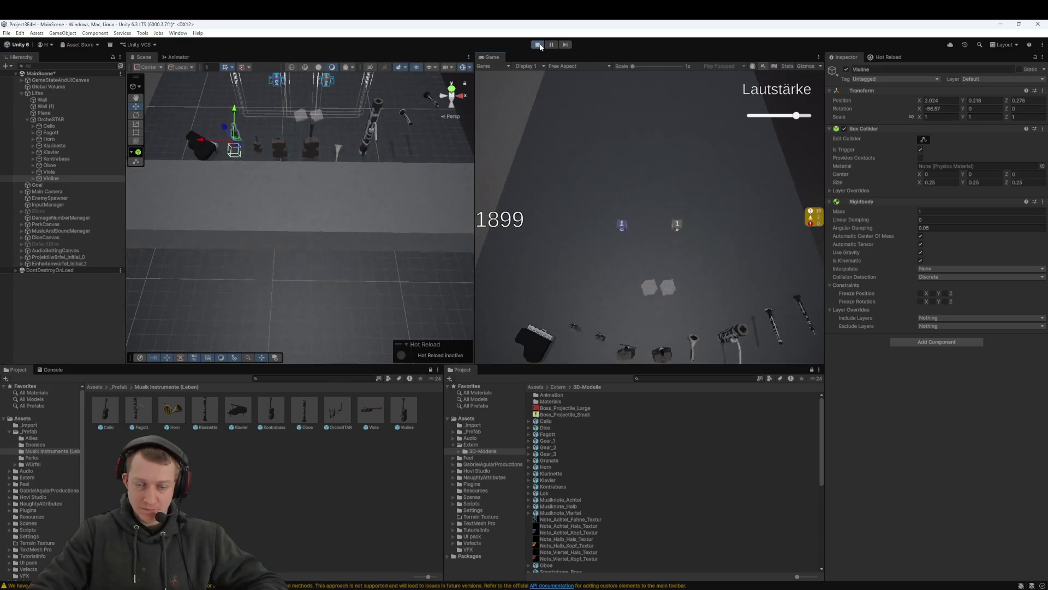
left_click(538, 45)
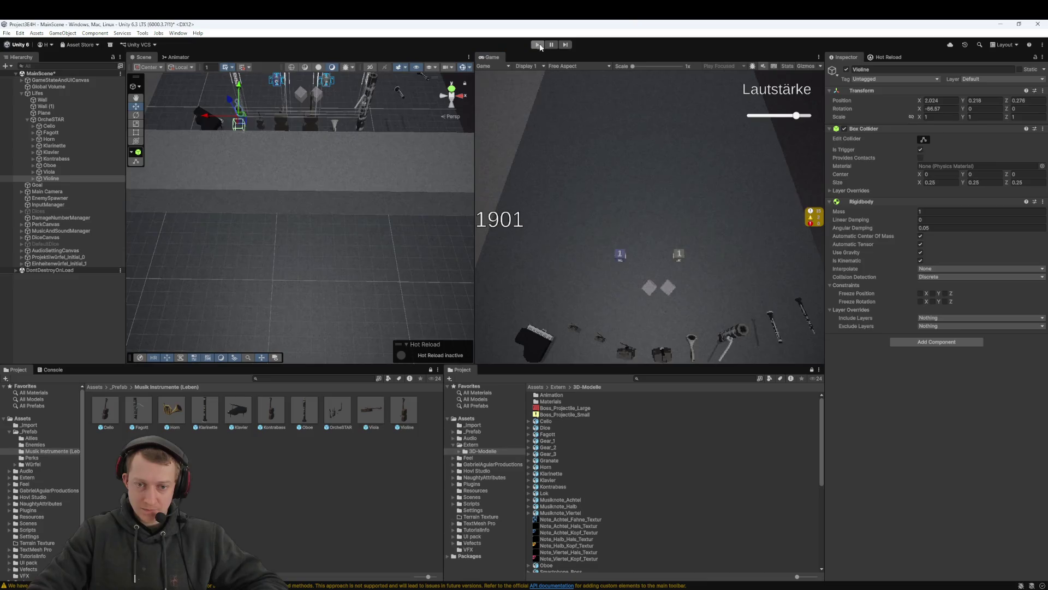
left_click_drag(217, 231, 219, 238)
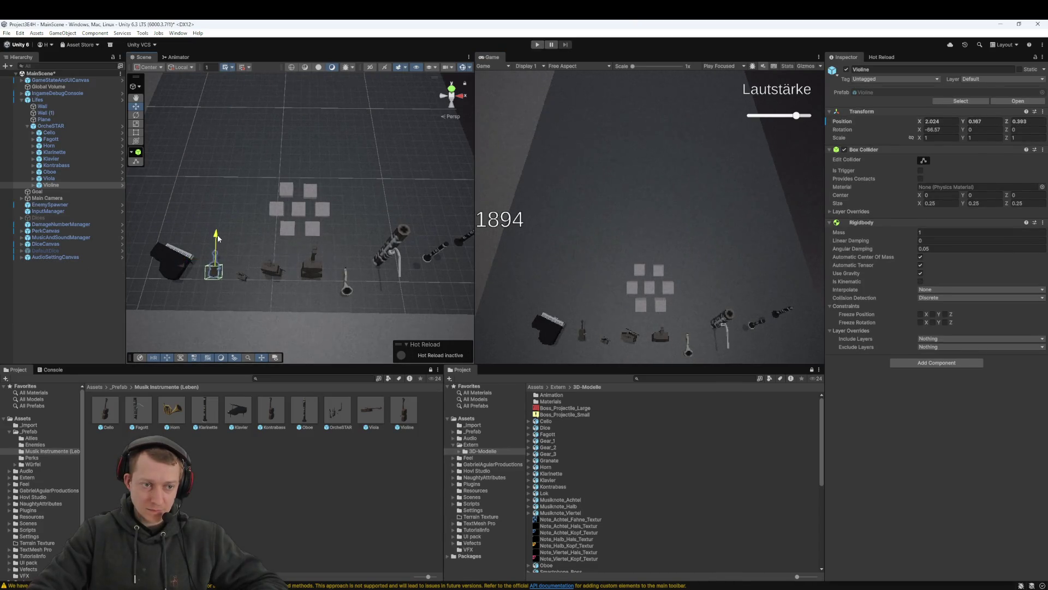
Lower the Viola and move it back slightly, then test in Play mode
left_click(239, 279)
left_click(51, 179)
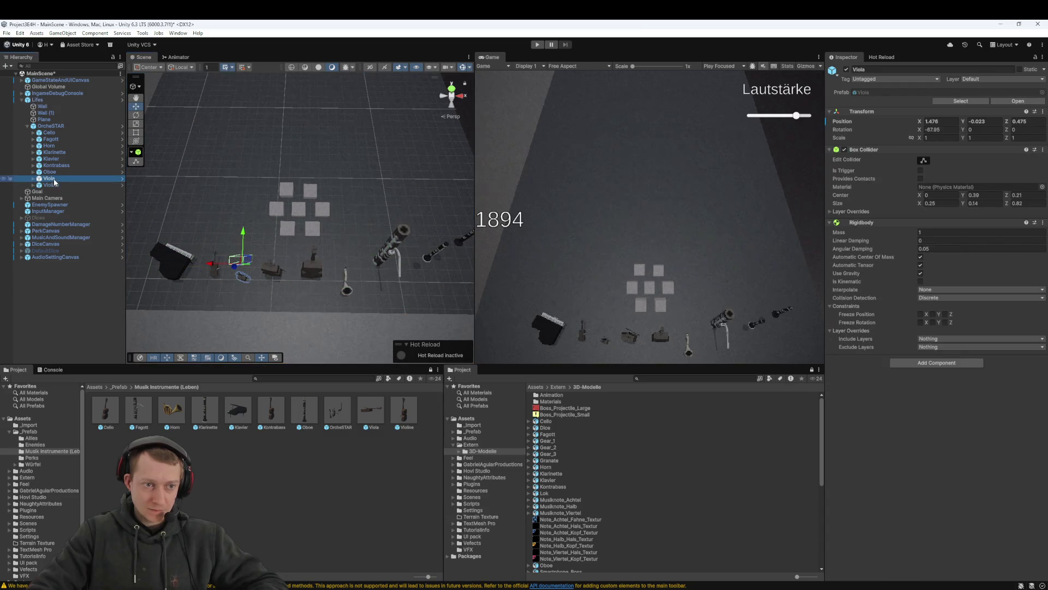
left_click_drag(245, 231, 243, 237)
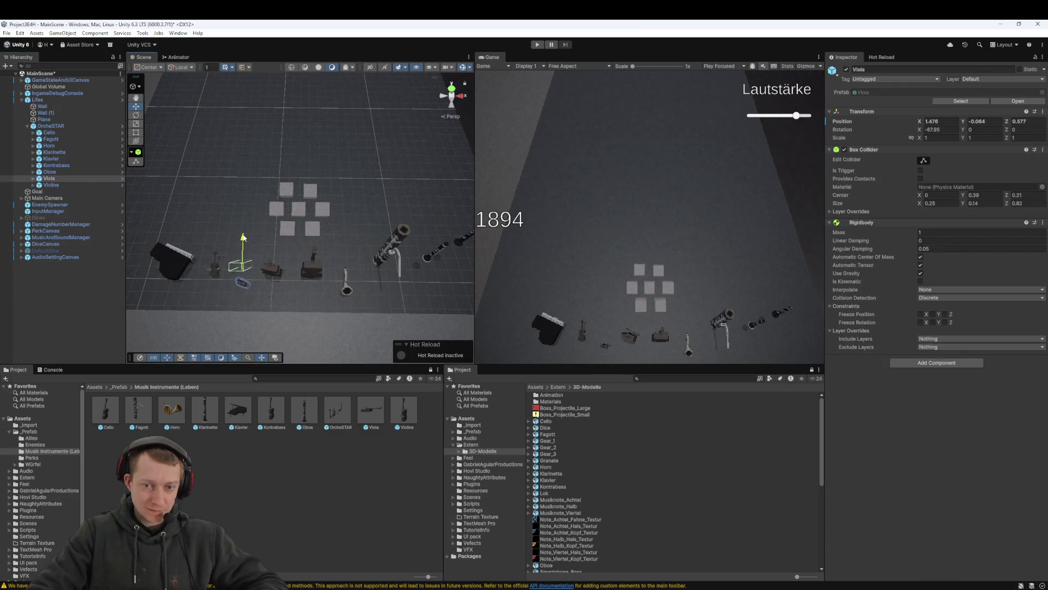
left_click(537, 45)
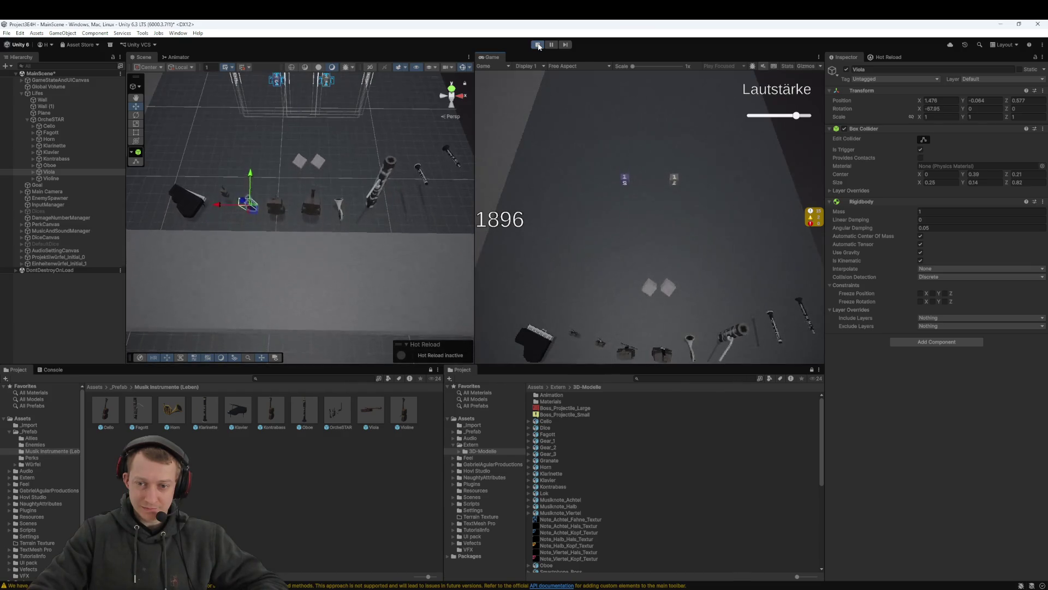
left_click(538, 44)
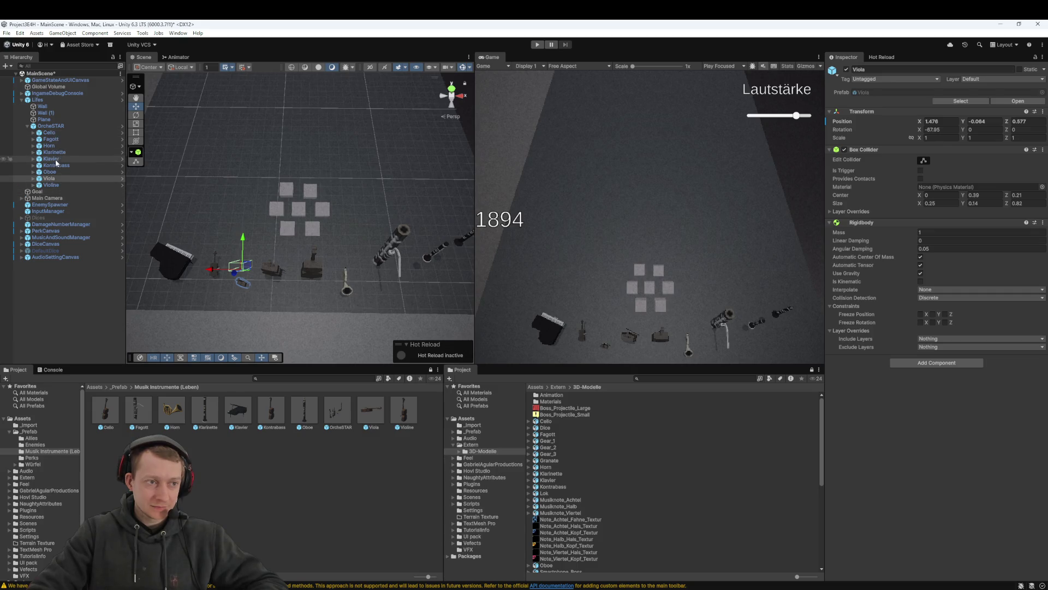
Nudge the Klavier to X 2.791, Z 0.057 and test it in Play mode
left_click(173, 252)
left_click_drag(155, 292, 157, 280)
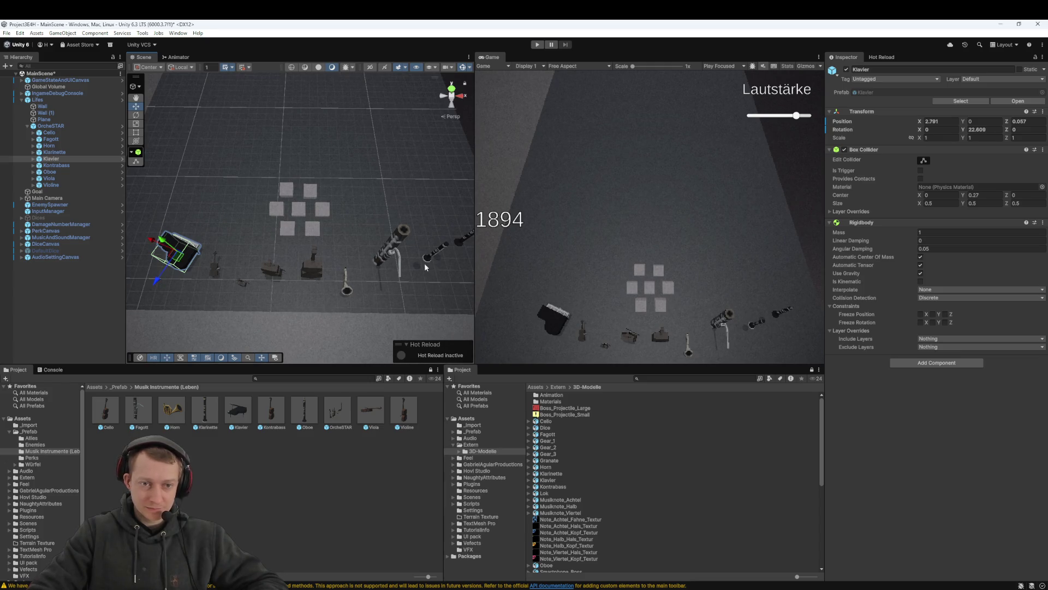
left_click(537, 44)
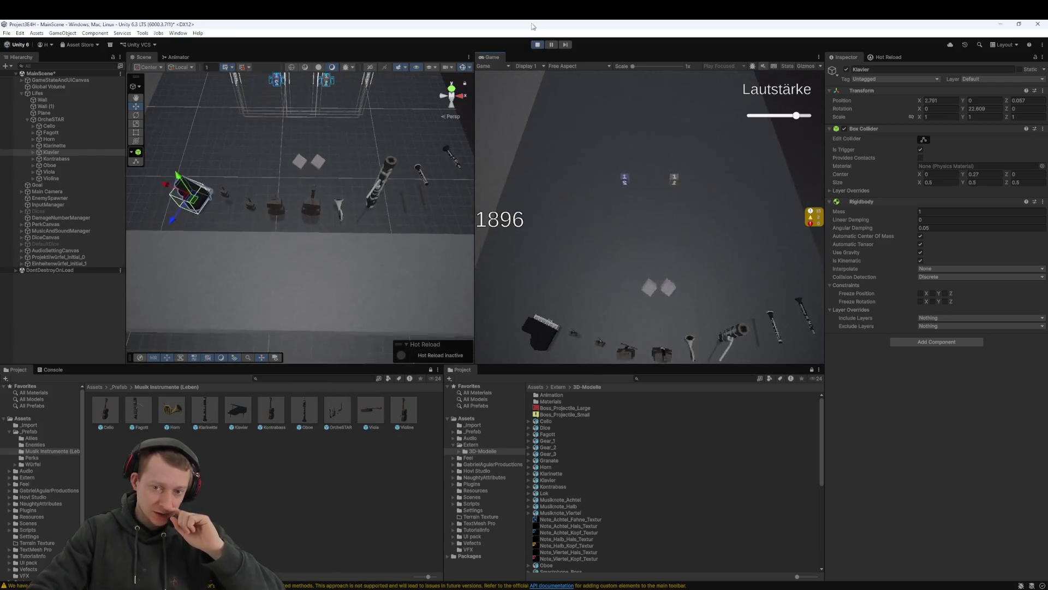
left_click(544, 46)
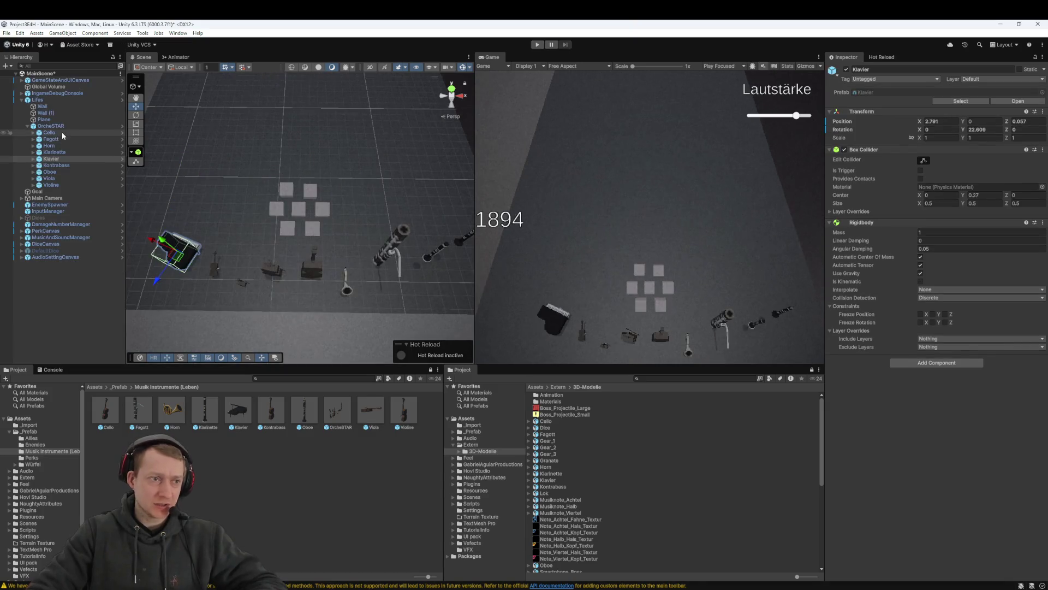
Nudge the OrcheSTAR group sideways and back to Z -1.296
left_click(61, 125)
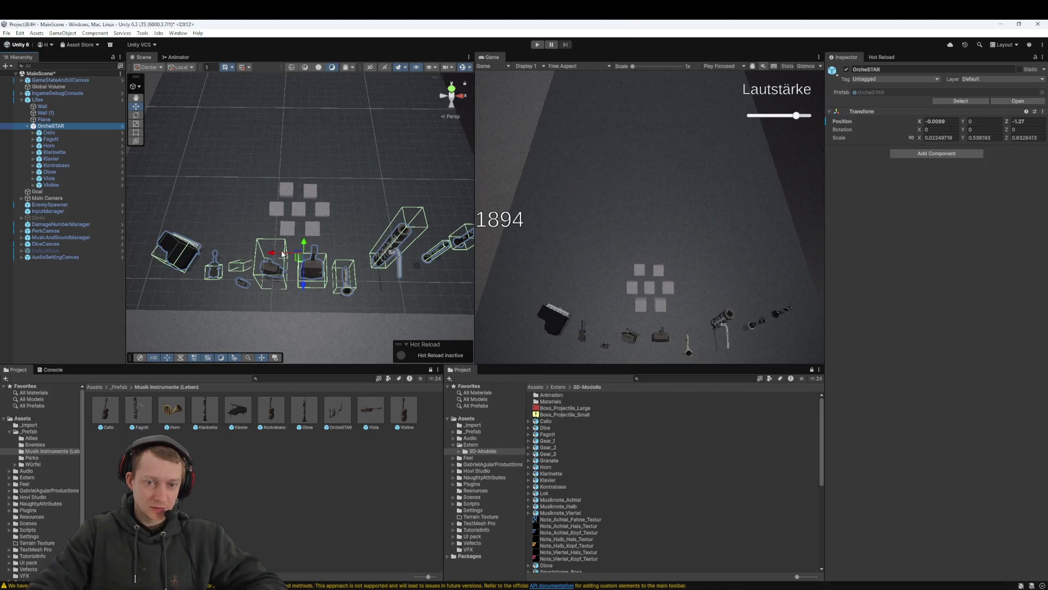
left_click_drag(272, 253, 260, 256)
left_click_drag(287, 287, 289, 288)
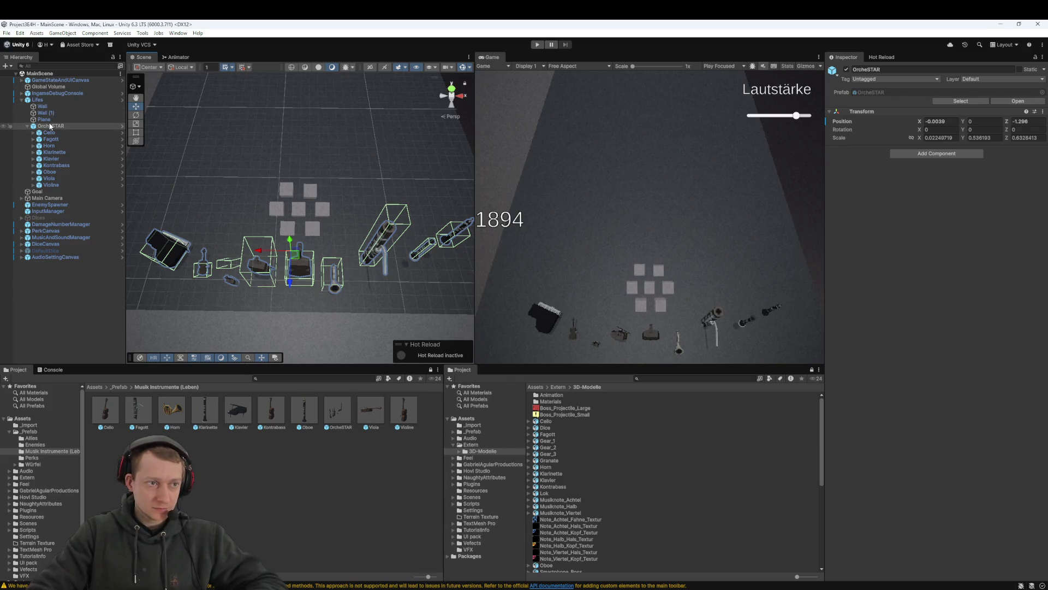
Apply all pending overrides on the Lifes prefab instance
left_click(38, 100)
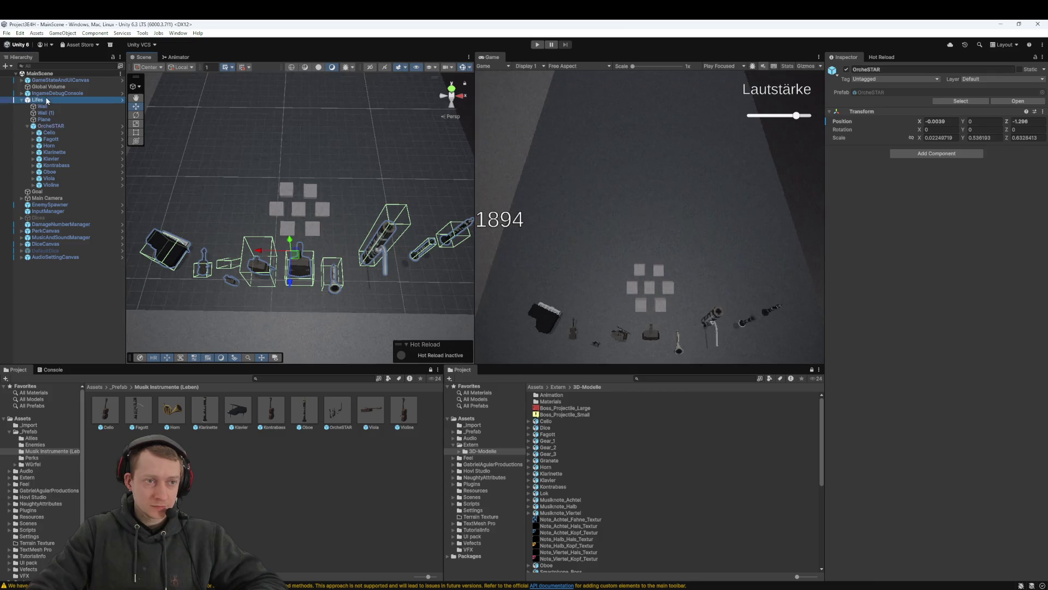
left_click(903, 103)
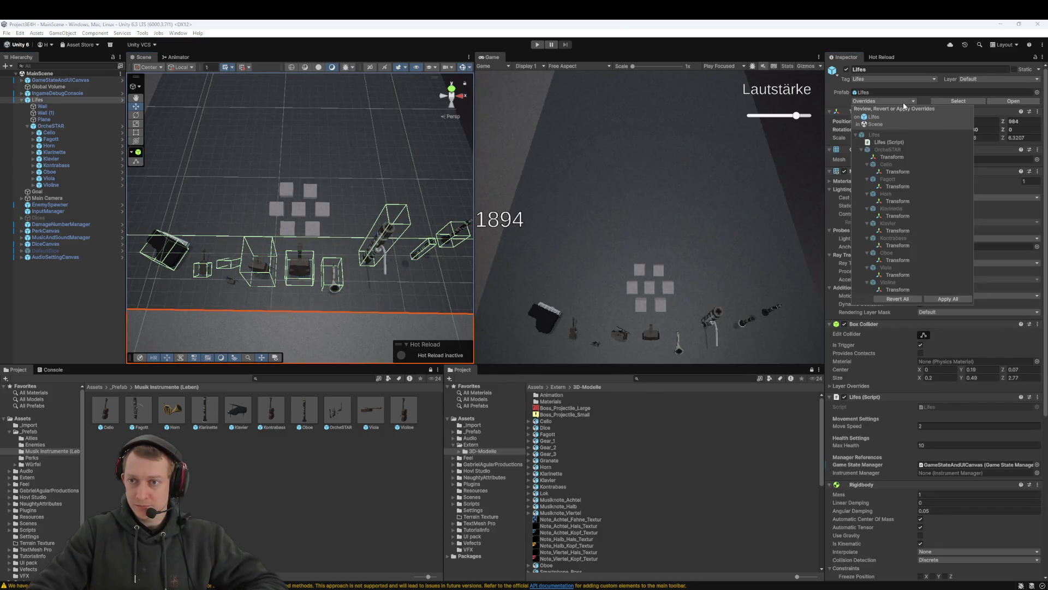
left_click(947, 299)
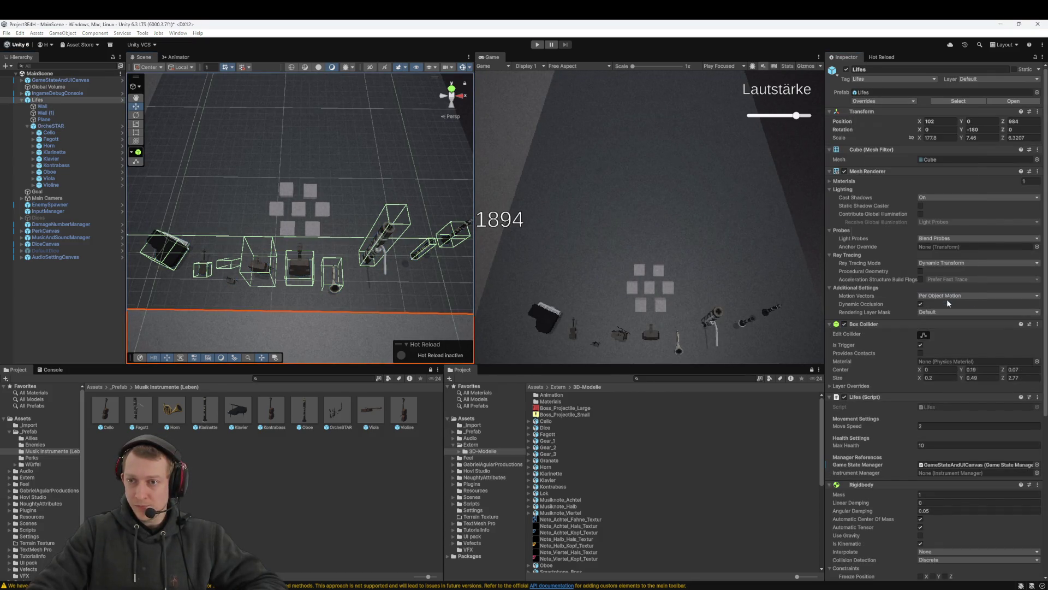
key("alt+Tab")
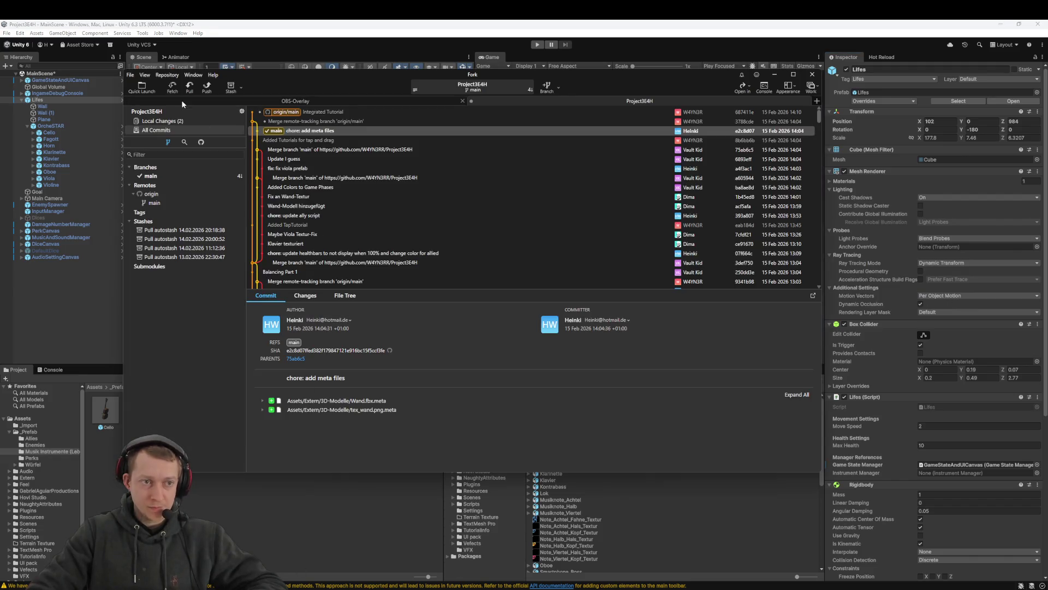
Review Local Changes in Fork, then fetch and pull origin/main, which is up to date
left_click(179, 117)
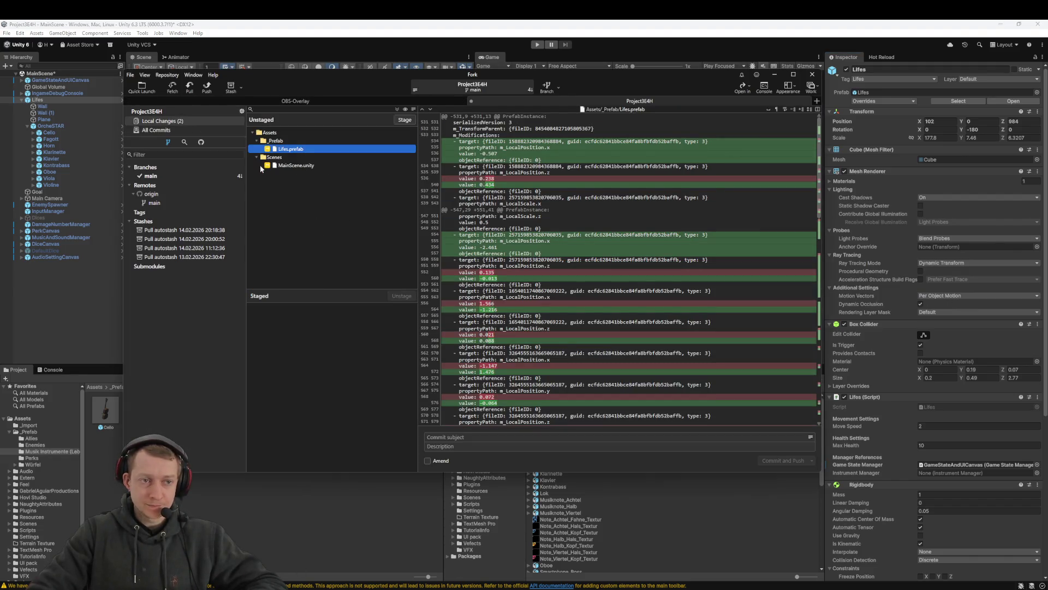
left_click(173, 86)
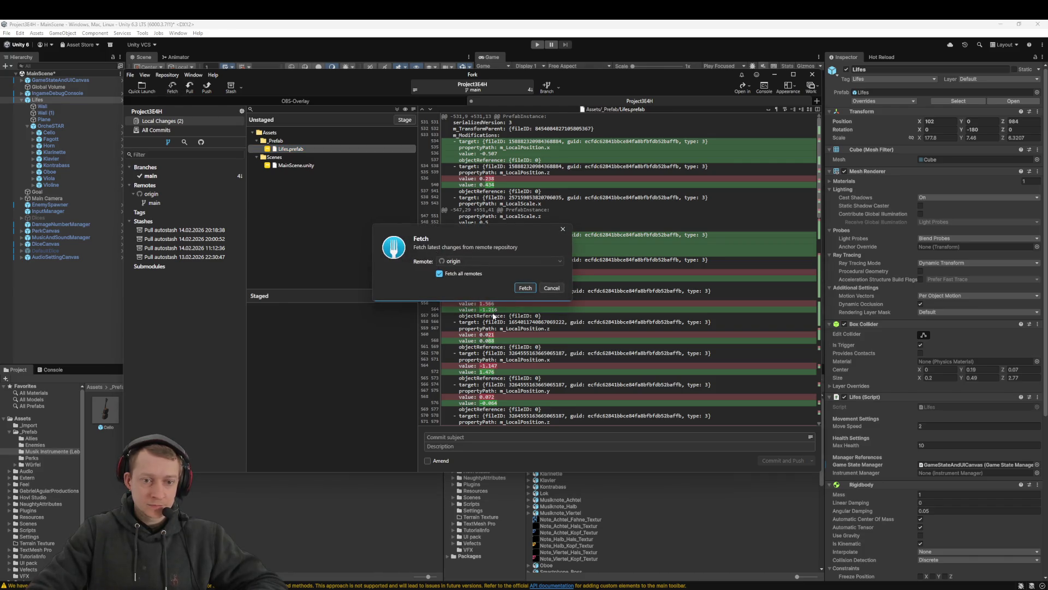
left_click(526, 288)
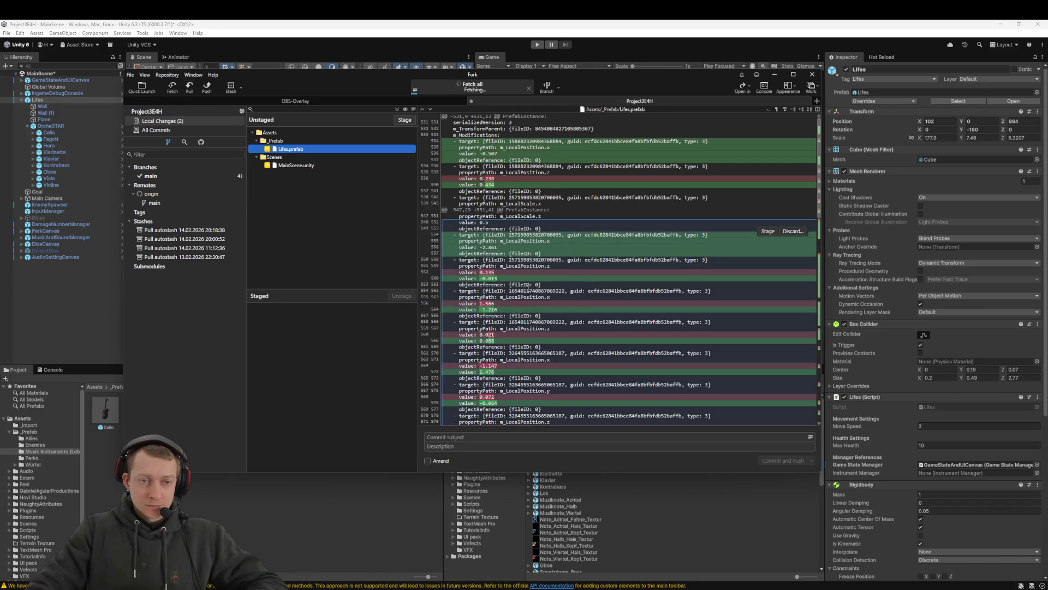
left_click(195, 87)
left_click(539, 301)
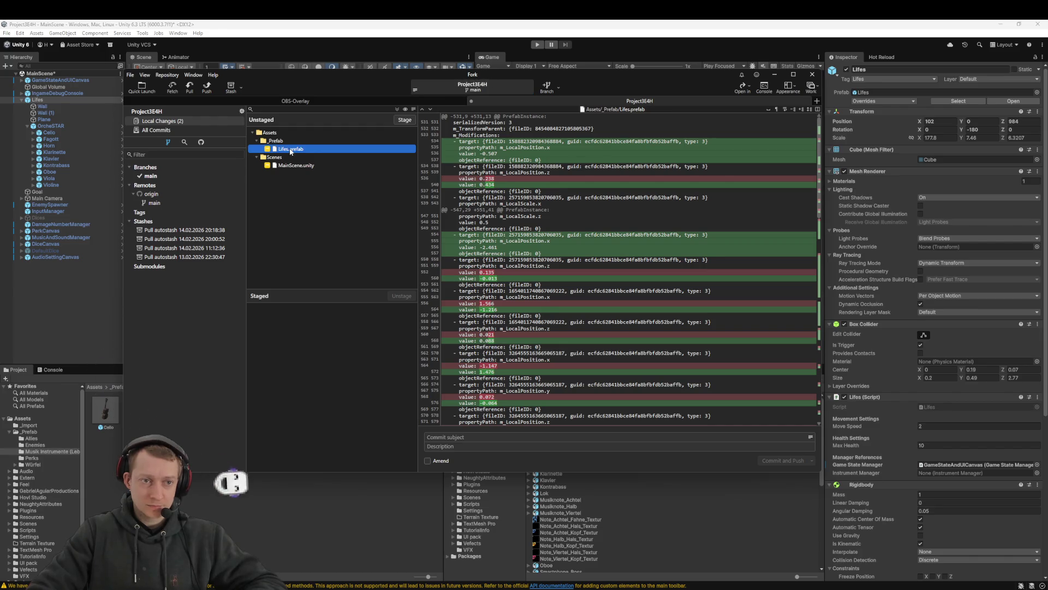
left_click(327, 69)
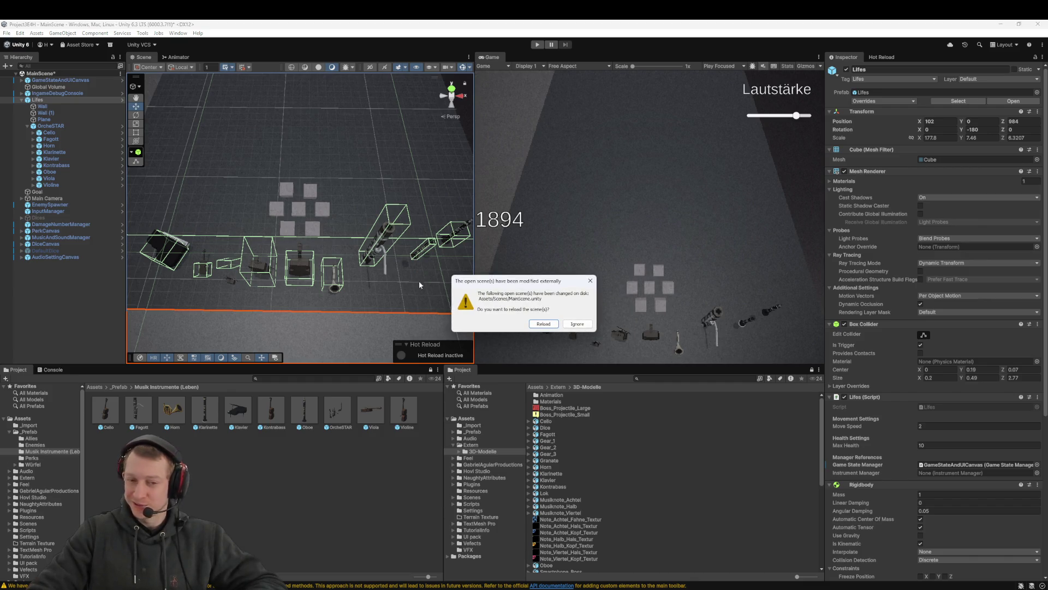
Reload the externally modified MainScene and run a quick Play-mode test
left_click(543, 324)
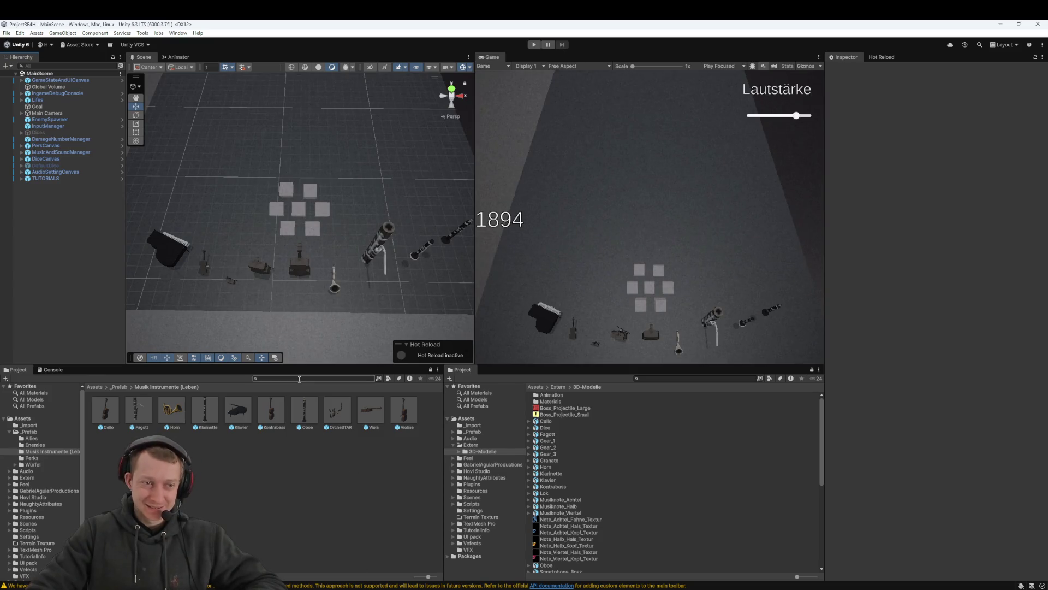
left_click(534, 45)
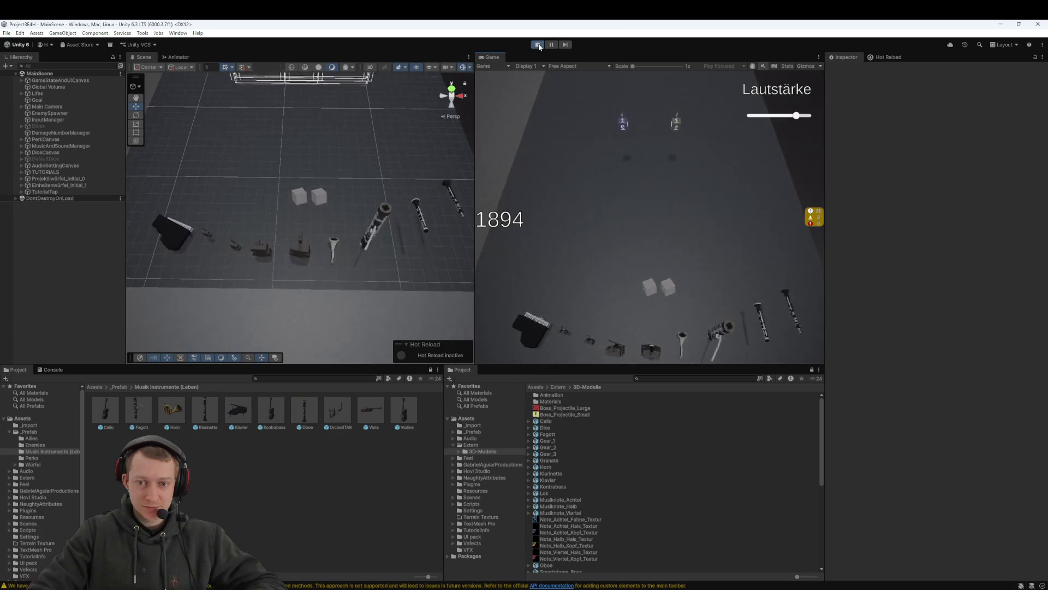
left_click(538, 44)
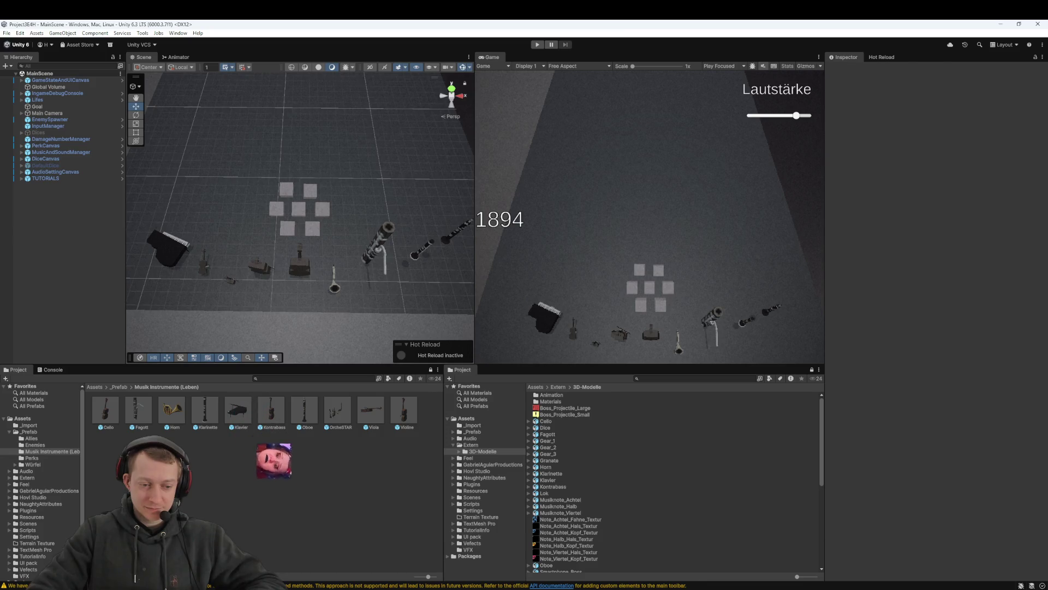
Stage Lifes.prefab and MainScene.unity in Fork
key("alt+Tab")
left_click(299, 166)
key("ctrl+a")
left_click_drag(299, 165, 322, 376)
Commit both files as 'chore: adjust orcheSTAR prefab' and push main to origin
left_click(448, 437)
type("chor")
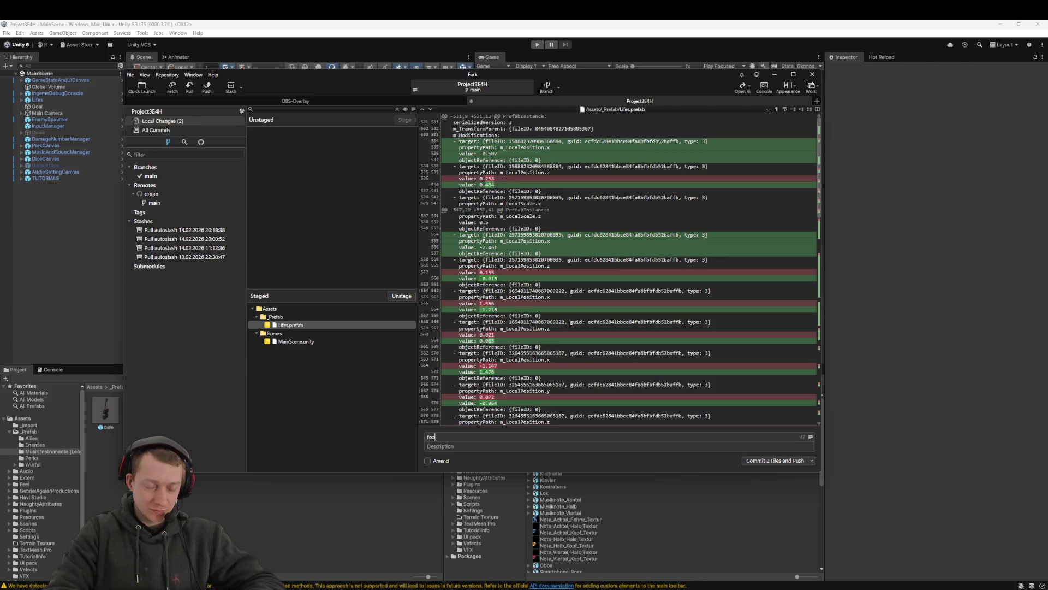
type("e: ")
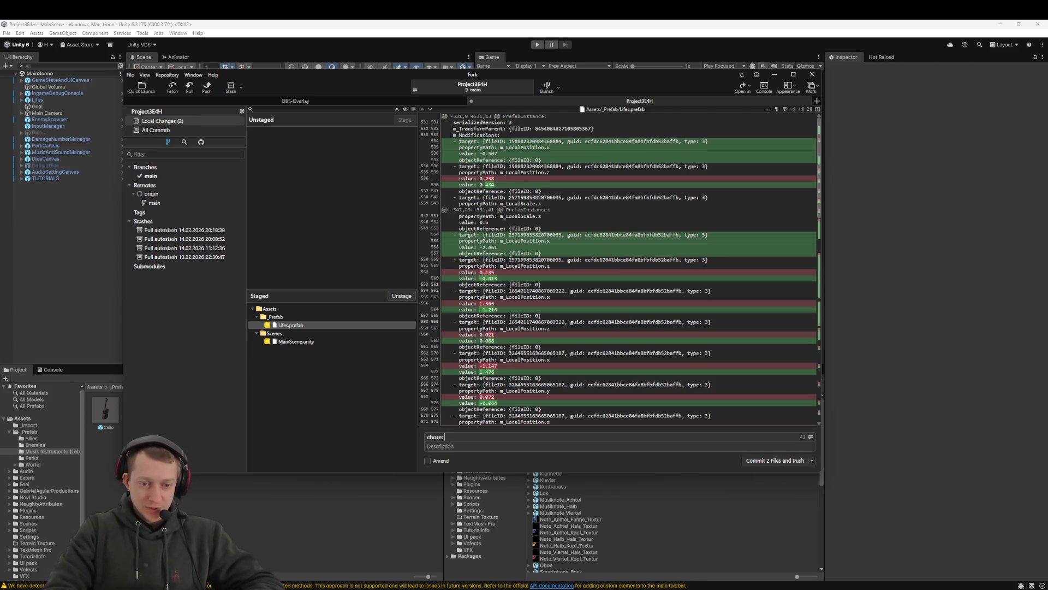
type("adjust ")
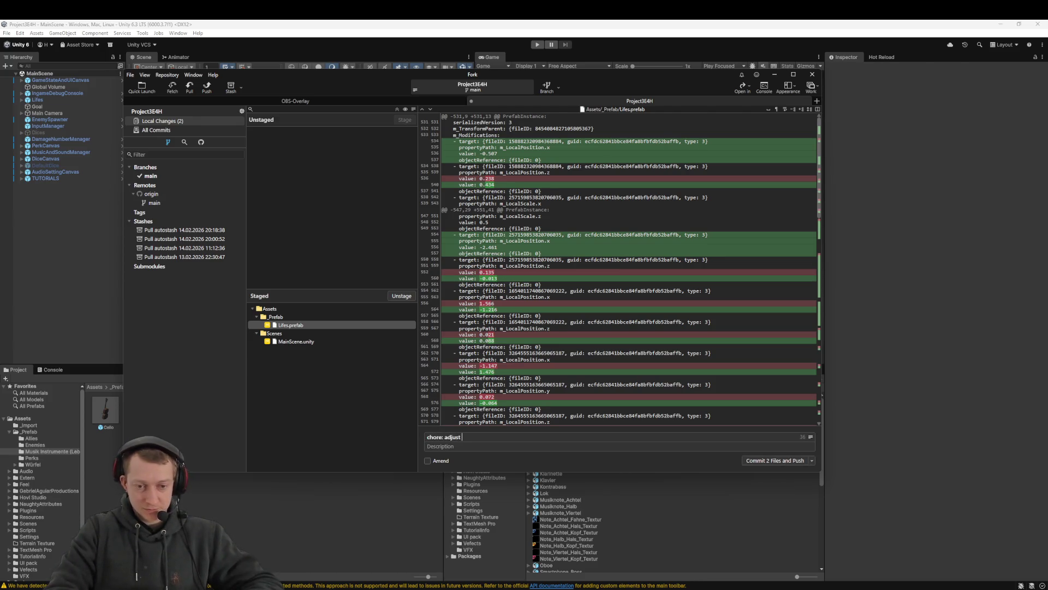
type("orcheSTAR ")
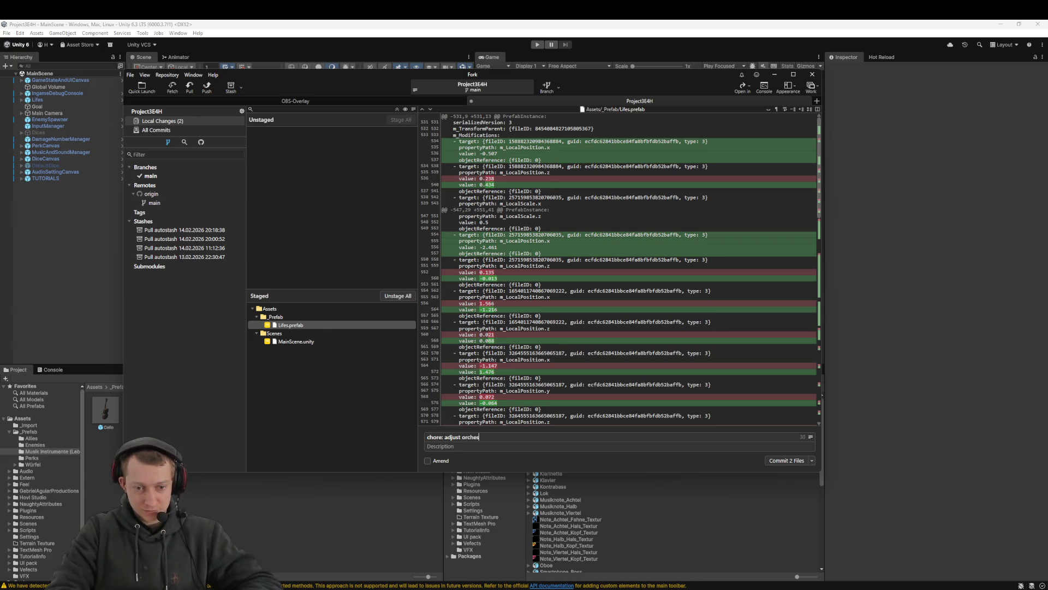
type("refab")
key("ctrl+Return")
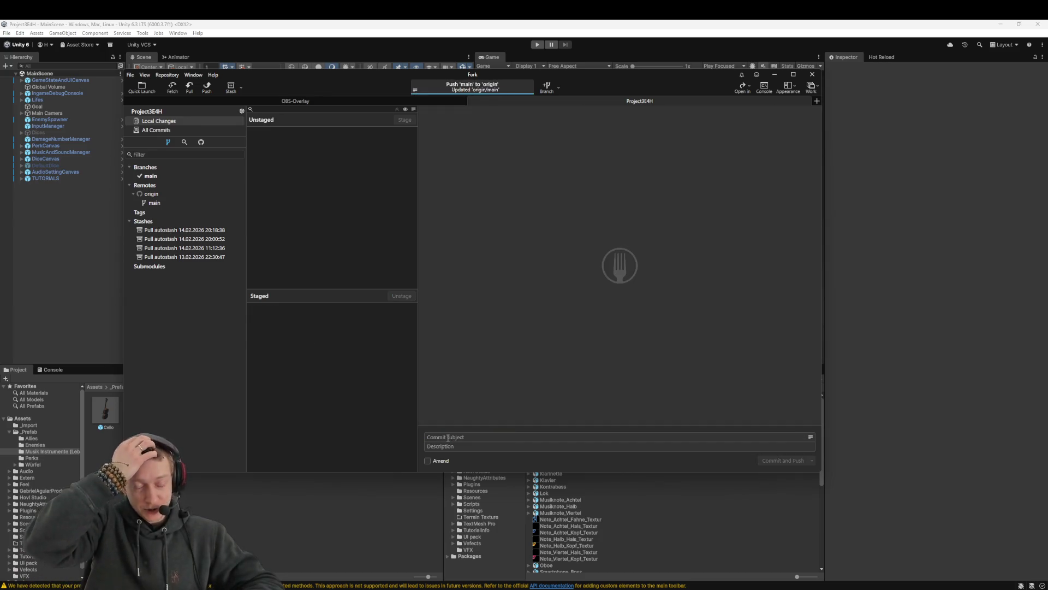
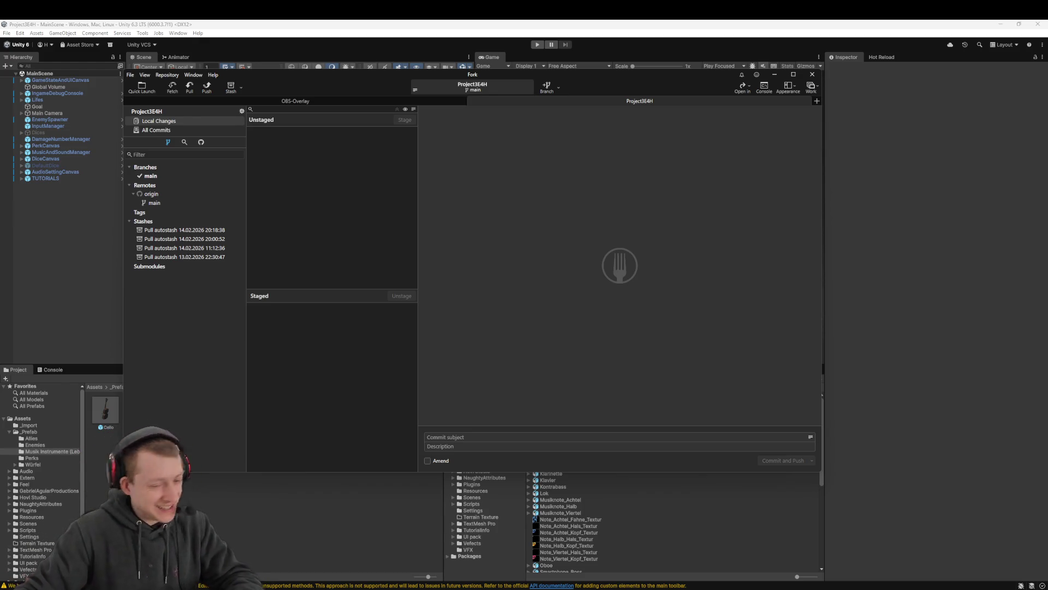
Bring the Unity editor window back to the front from Fork
left_click(694, 24)
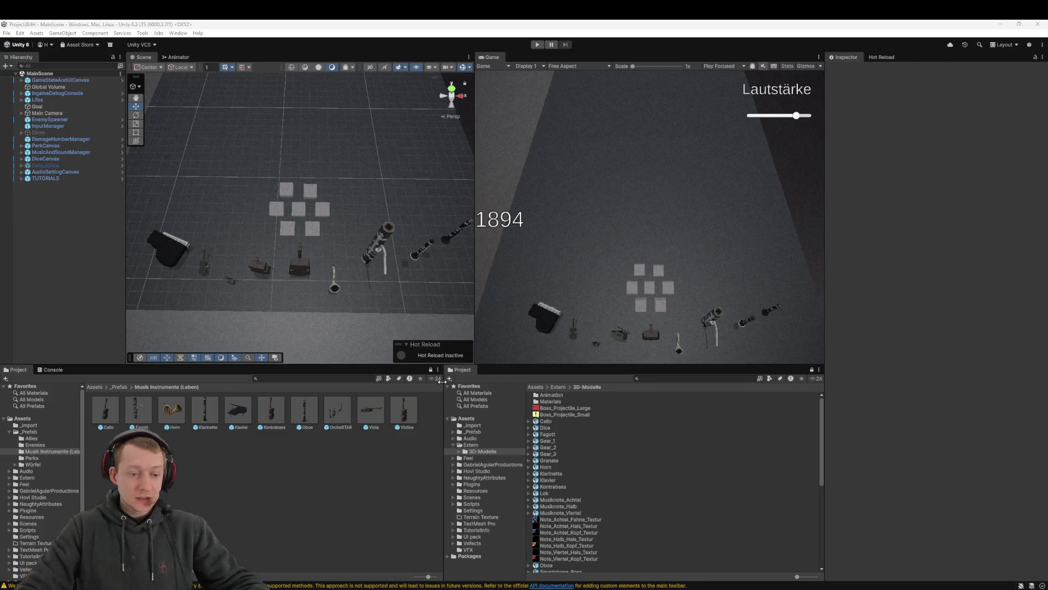
key("alt+Tab")
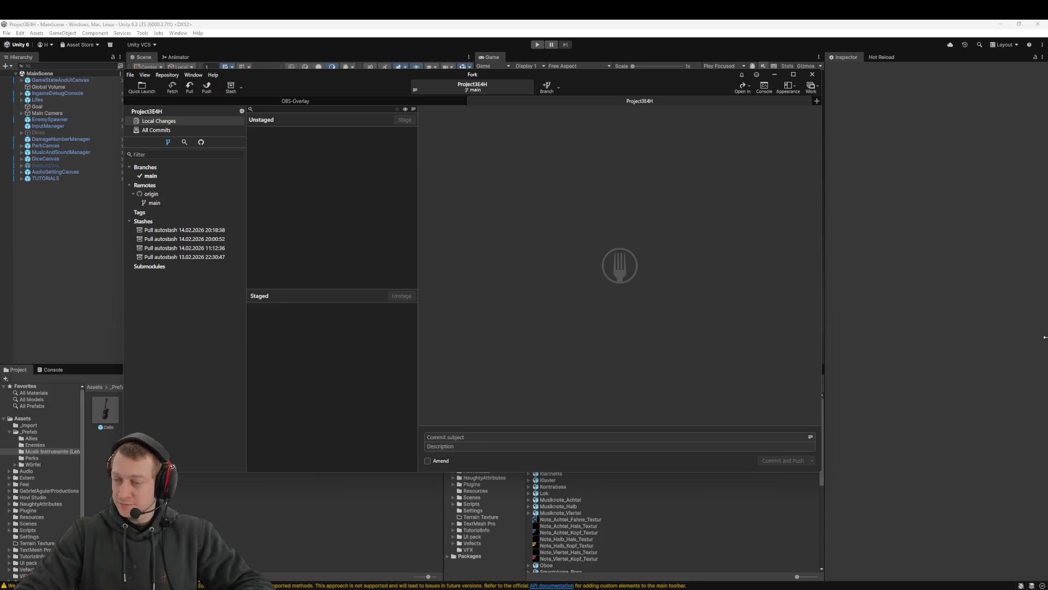
left_click(86, 287)
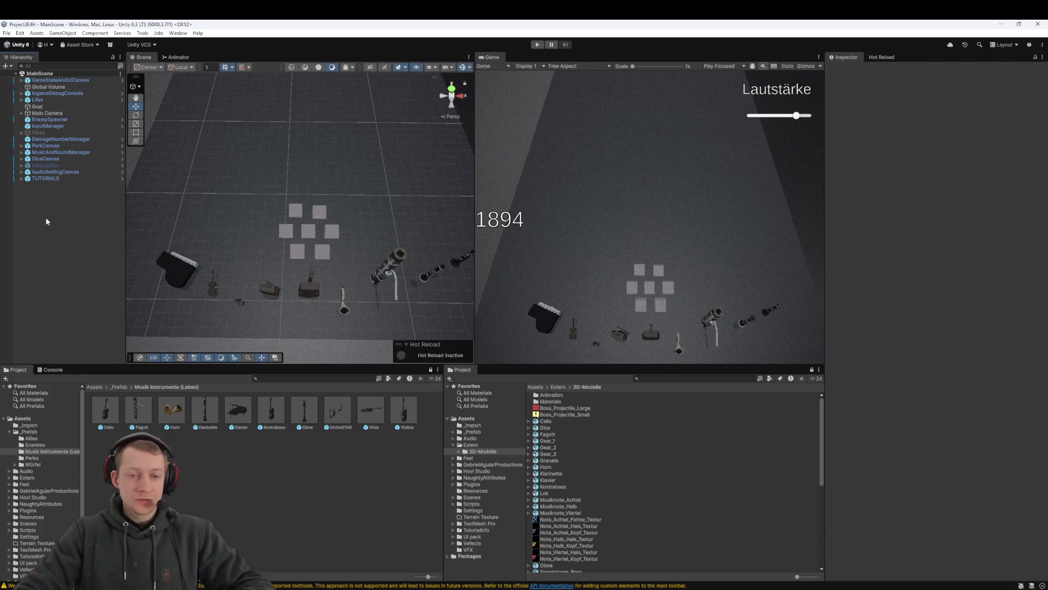
left_click_drag(285, 231, 319, 236)
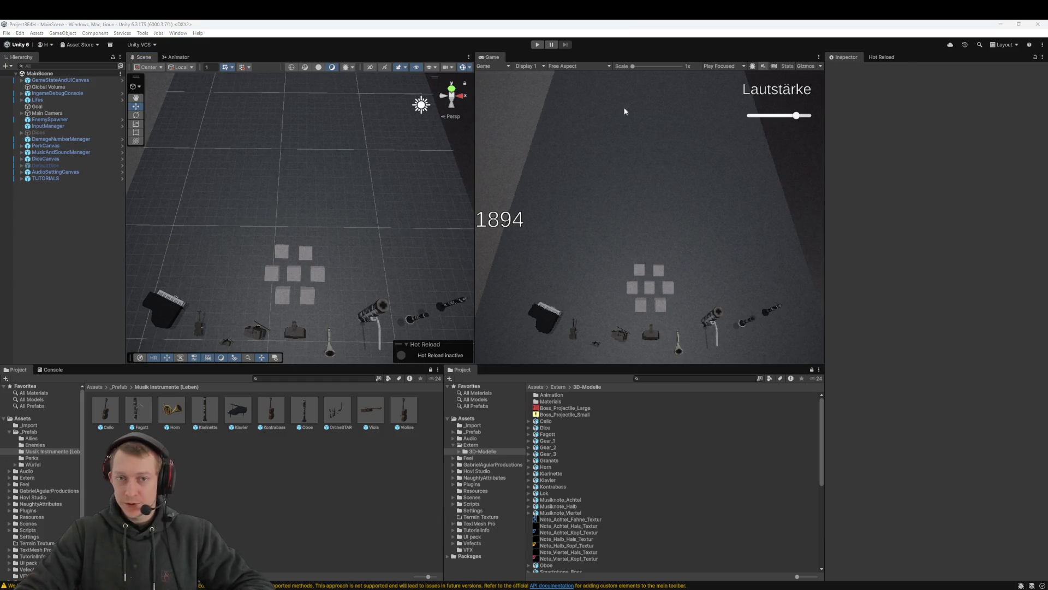
Play the game, tap a die, drag the dice back, then stop and switch to Fork
key("ctrl+p")
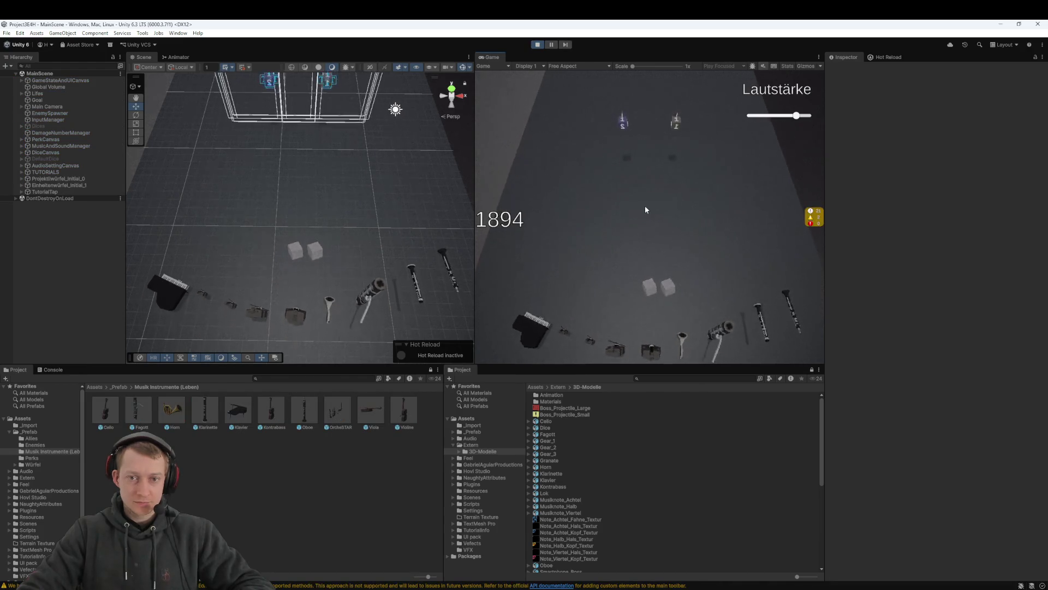
left_click(627, 167)
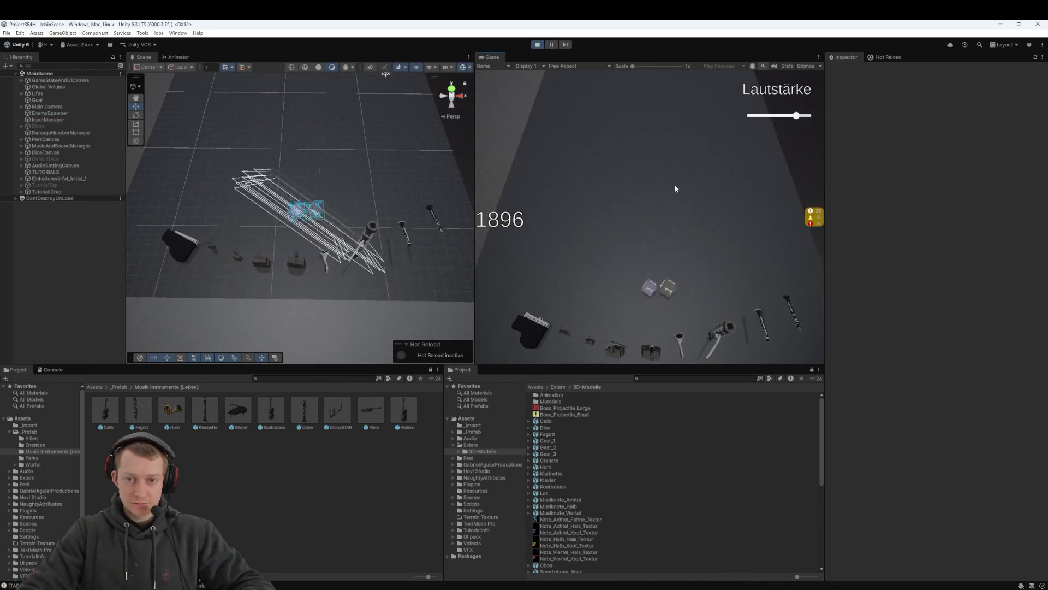
left_click_drag(670, 290, 680, 183)
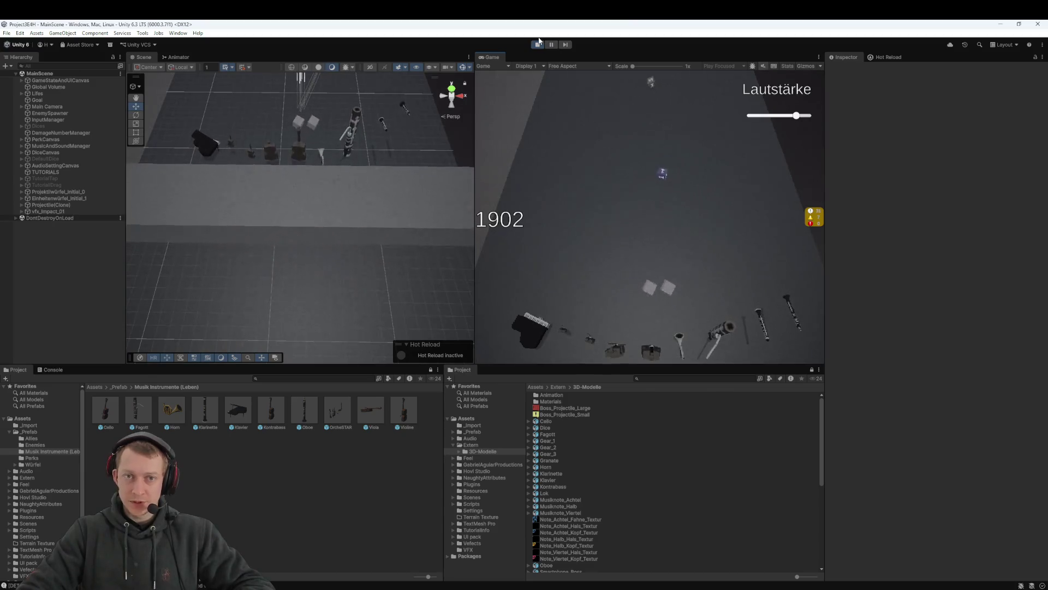
left_click(538, 44)
key("alt+Tab")
Discard the unstaged change to LiberationSans SDF - Fallback.asset
left_click(314, 165)
right_click(322, 168)
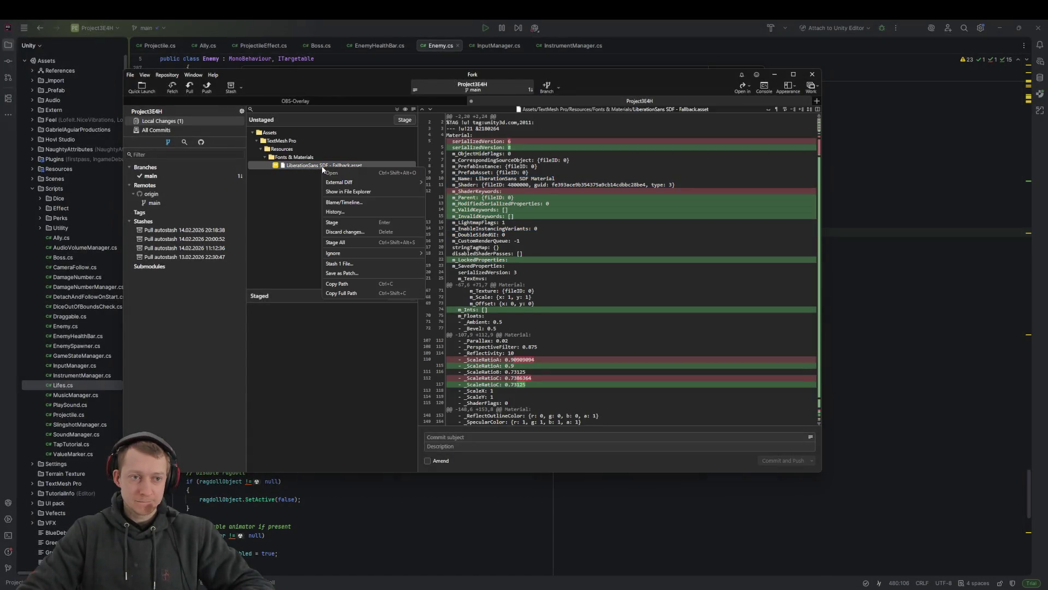
left_click(371, 232)
left_click(533, 278)
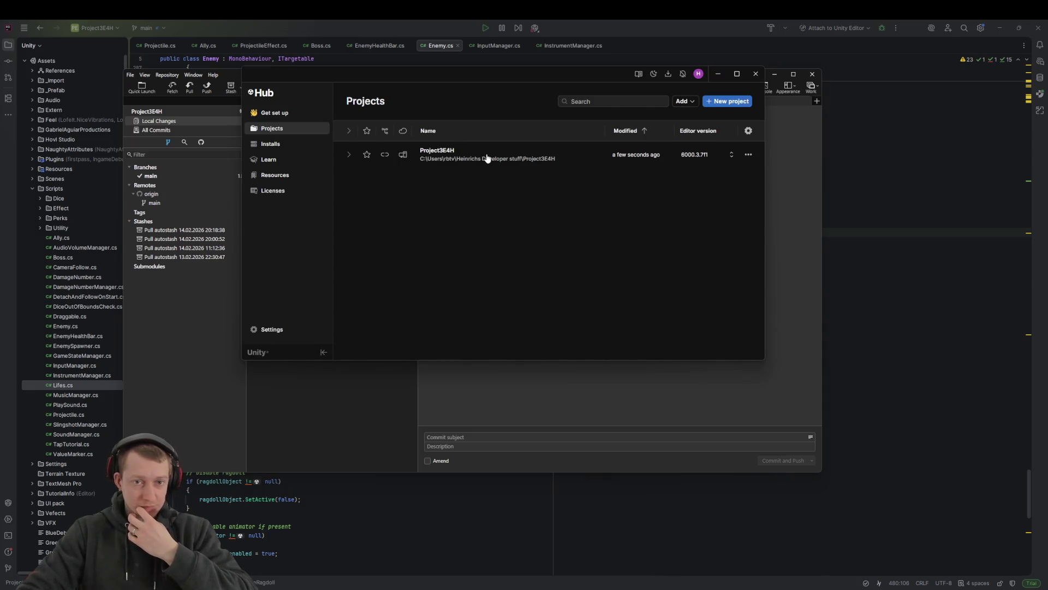
Open Project3E4H from Unity Hub's Projects list
left_click(494, 159)
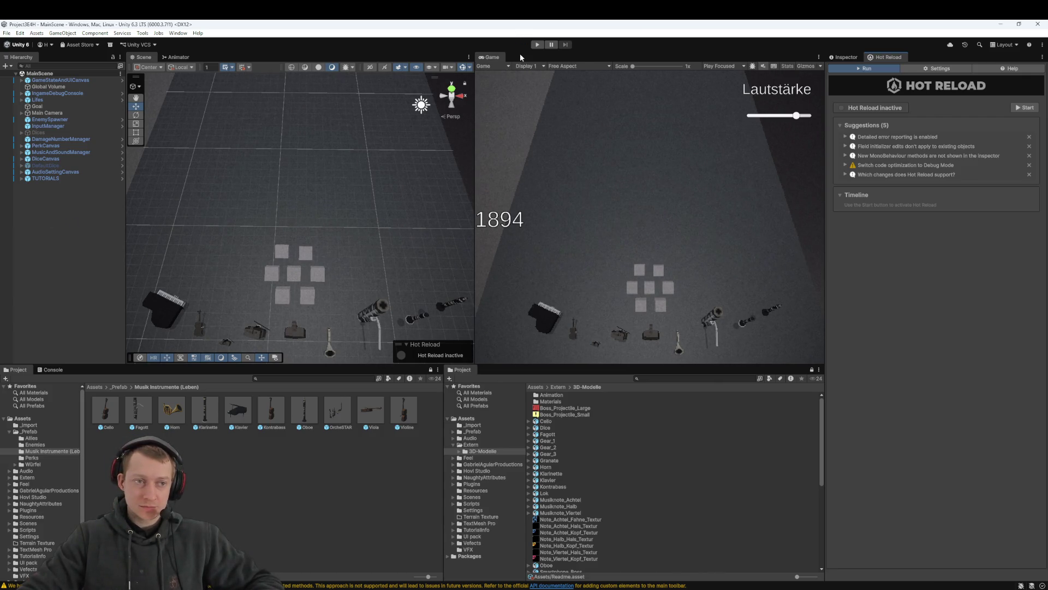
Select TUTORIALS, enter play mode, tap and fling a die, then pause the game
left_click(52, 180)
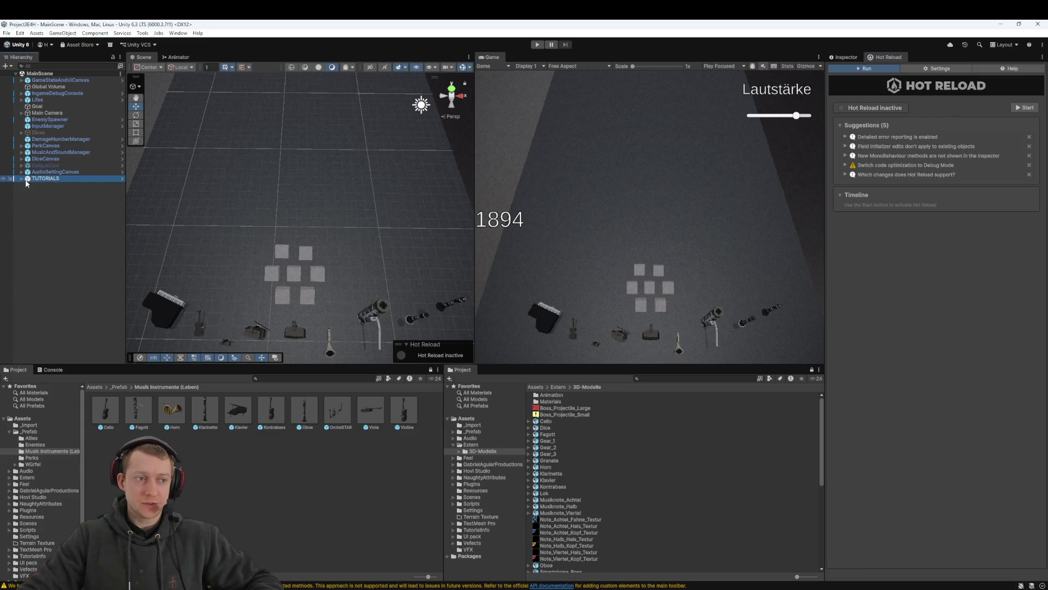
left_click(537, 44)
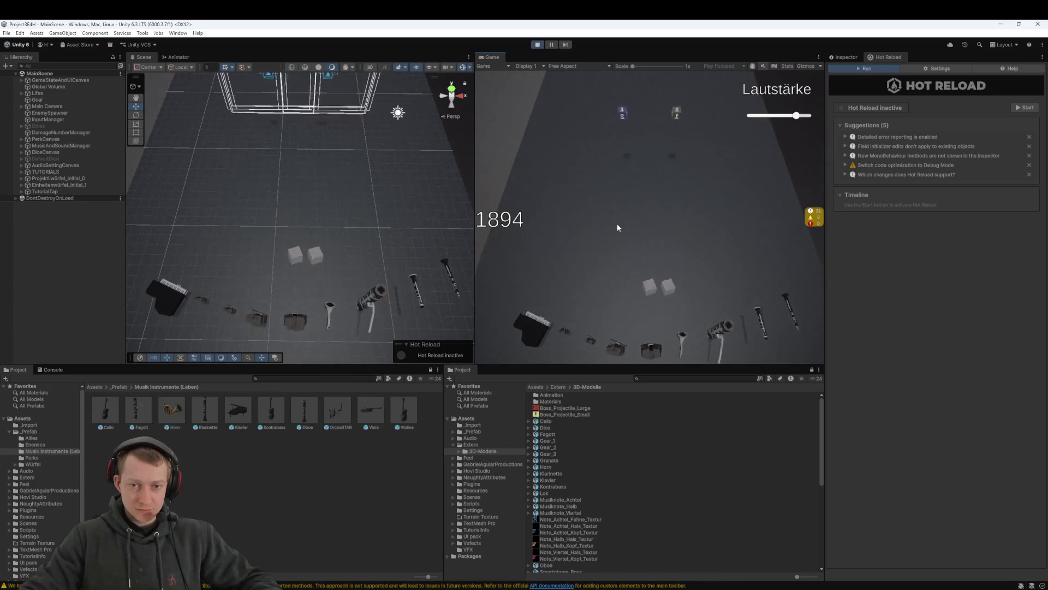
left_click(626, 181)
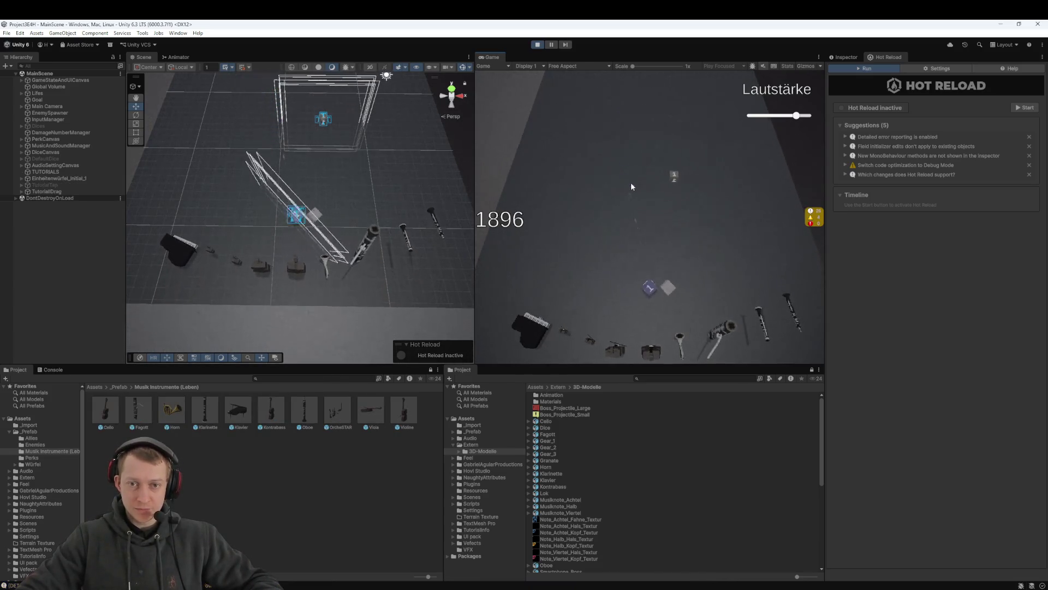
left_click_drag(673, 184, 671, 290)
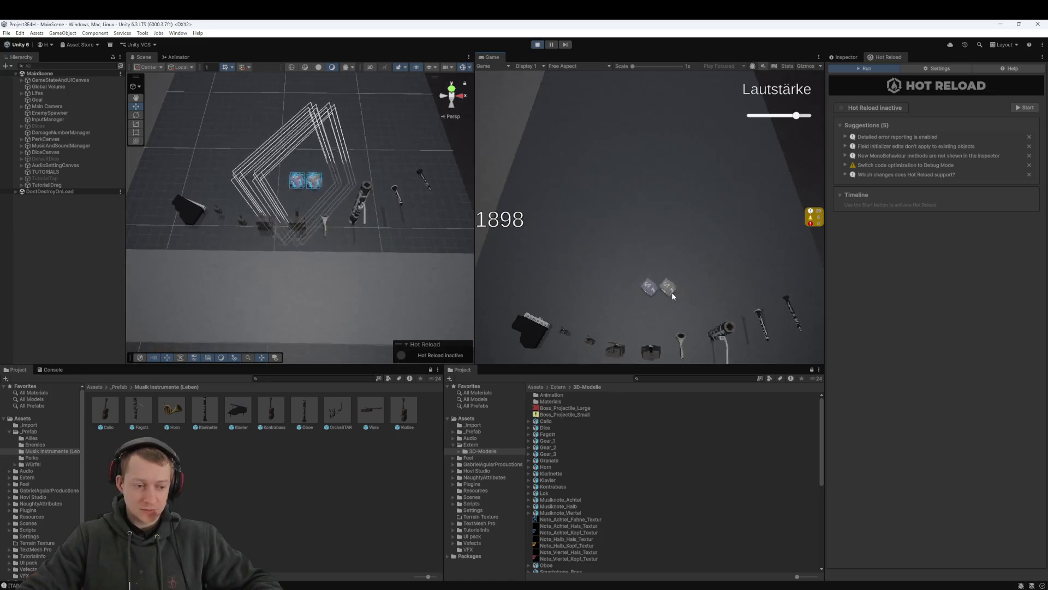
left_click(549, 48)
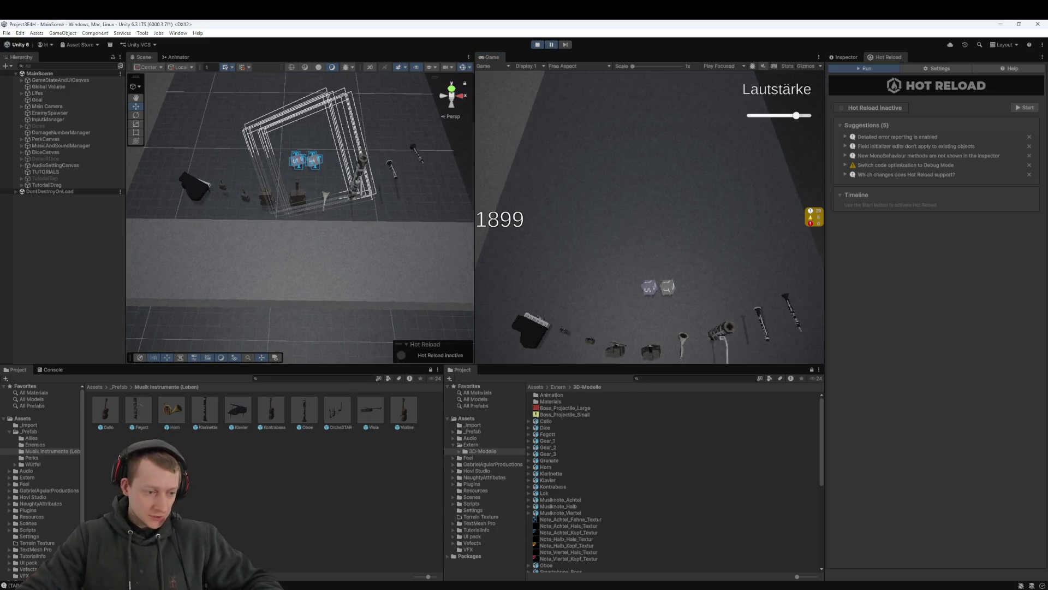
Show the Console and scroll through the dice-manager and tutorial log messages
left_click(206, 586)
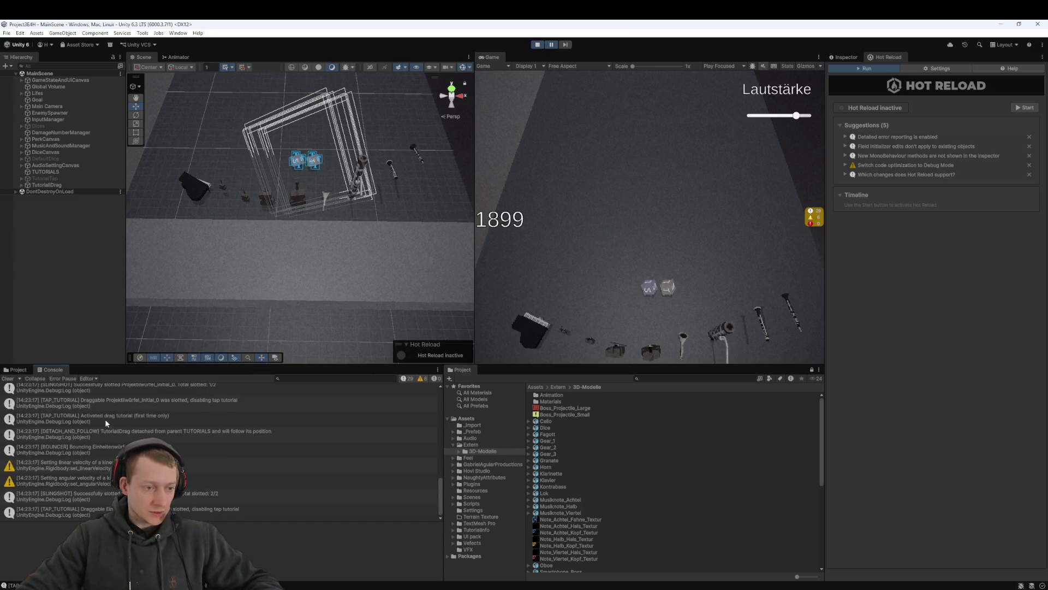
scroll(106, 417, "up", 1)
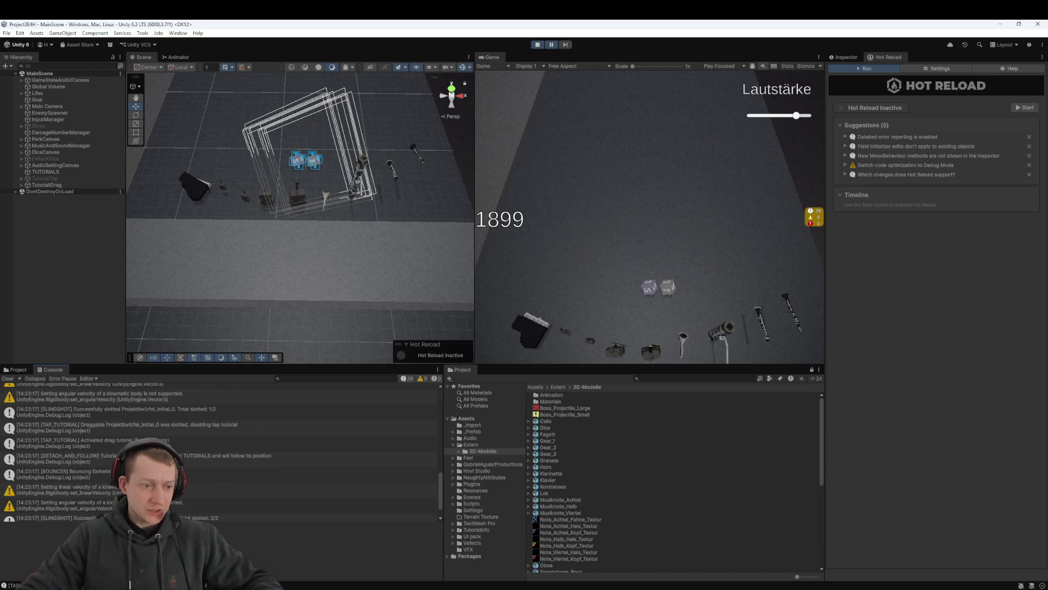
scroll(218, 448, "up", 10)
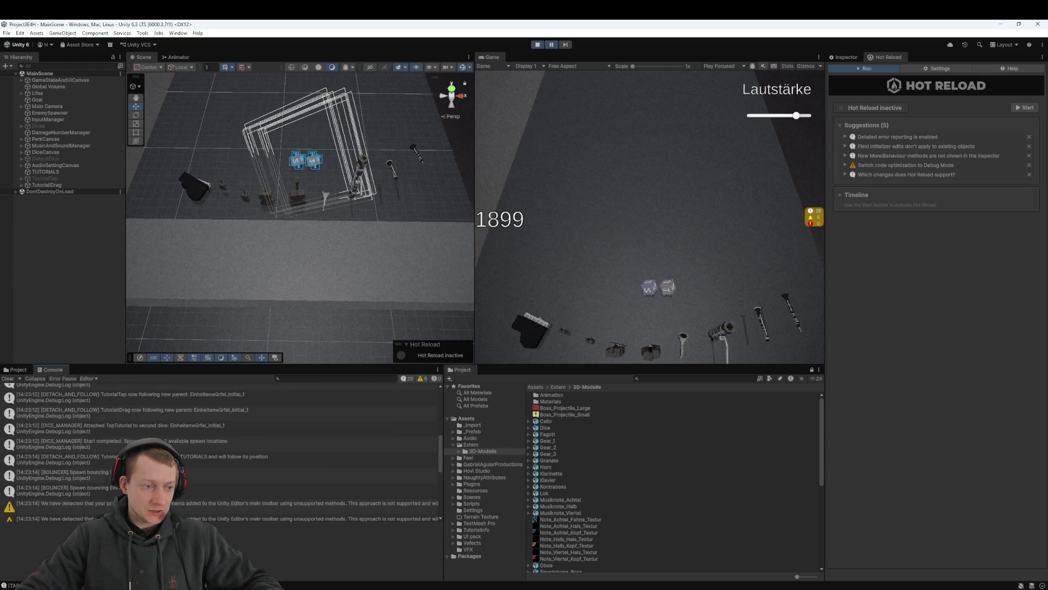
scroll(219, 447, "down", 10)
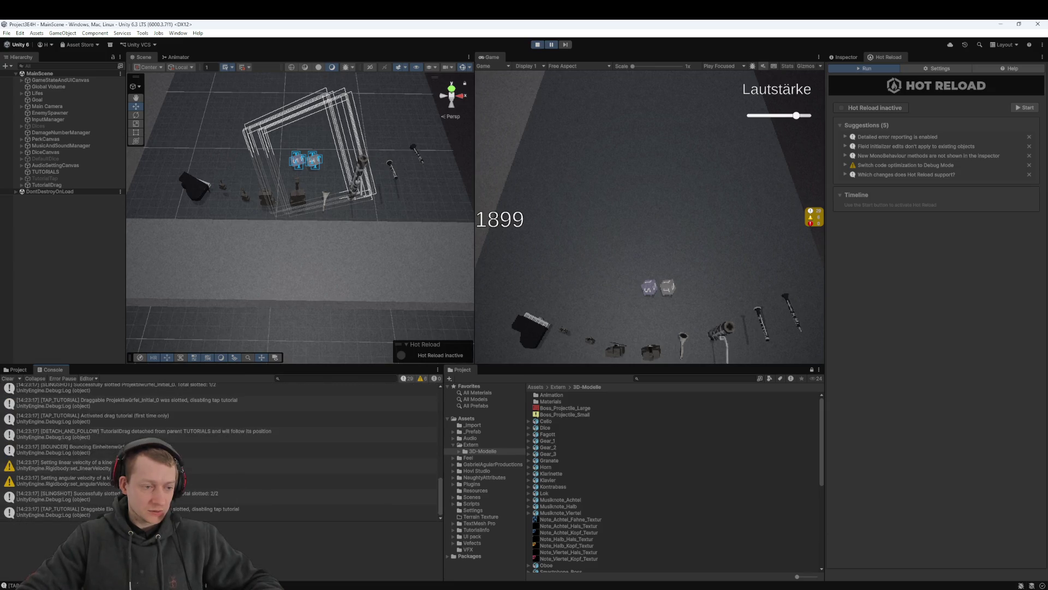
scroll(218, 448, "up", 10)
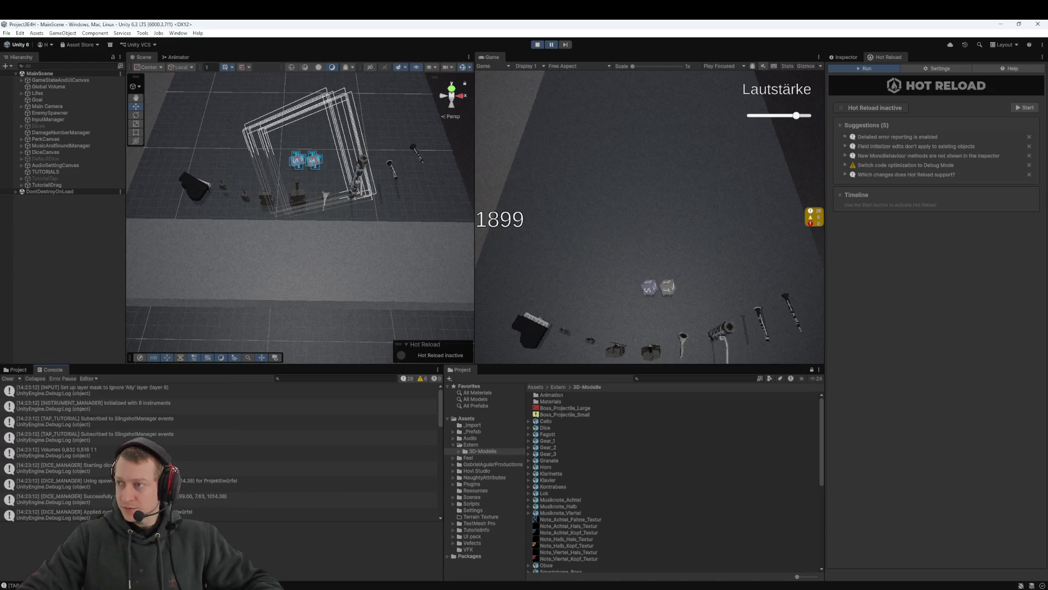
Stop play mode, browse the Project window to Assets/Scenes, and start Hot Reload
left_click(537, 44)
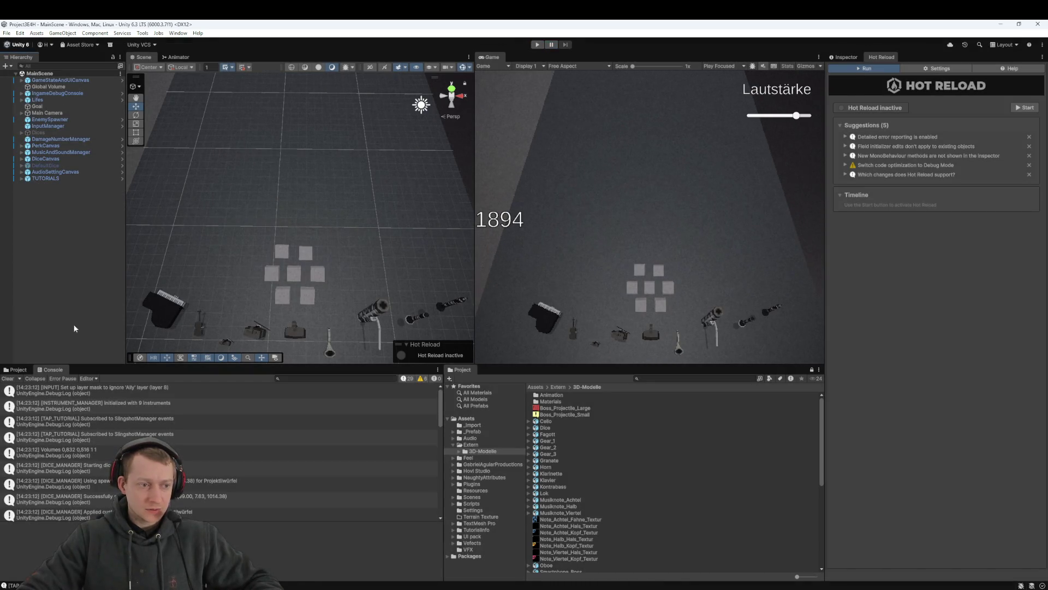
left_click(20, 370)
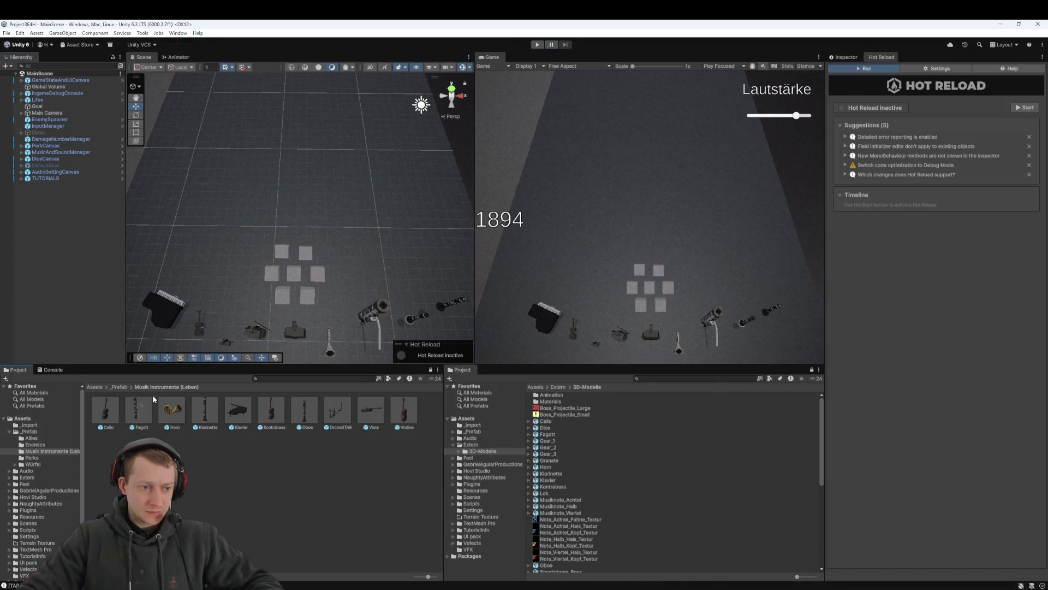
left_click(96, 387)
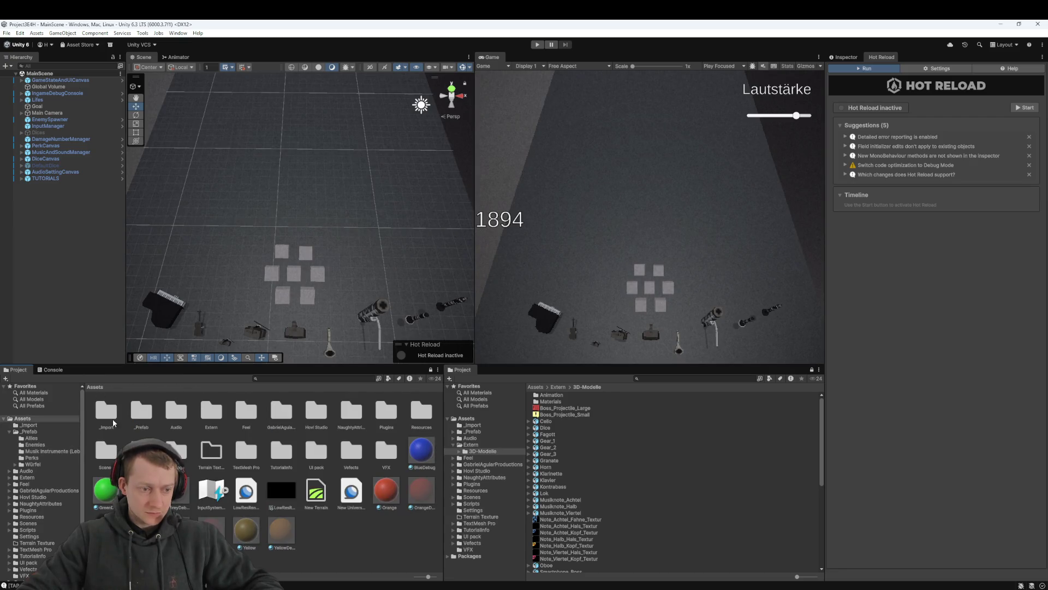
double_click(106, 451)
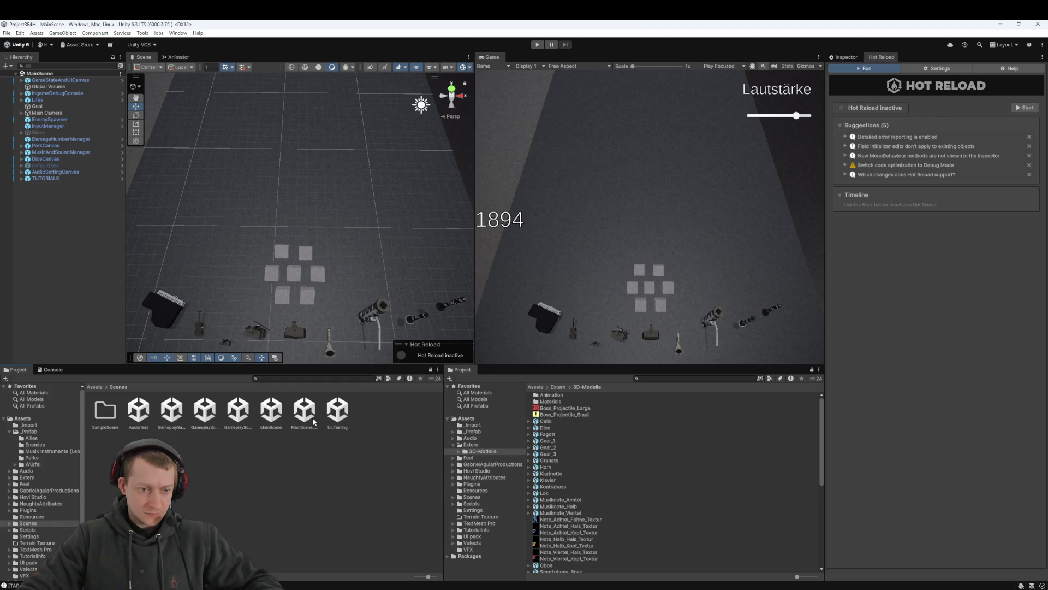
left_click(272, 416)
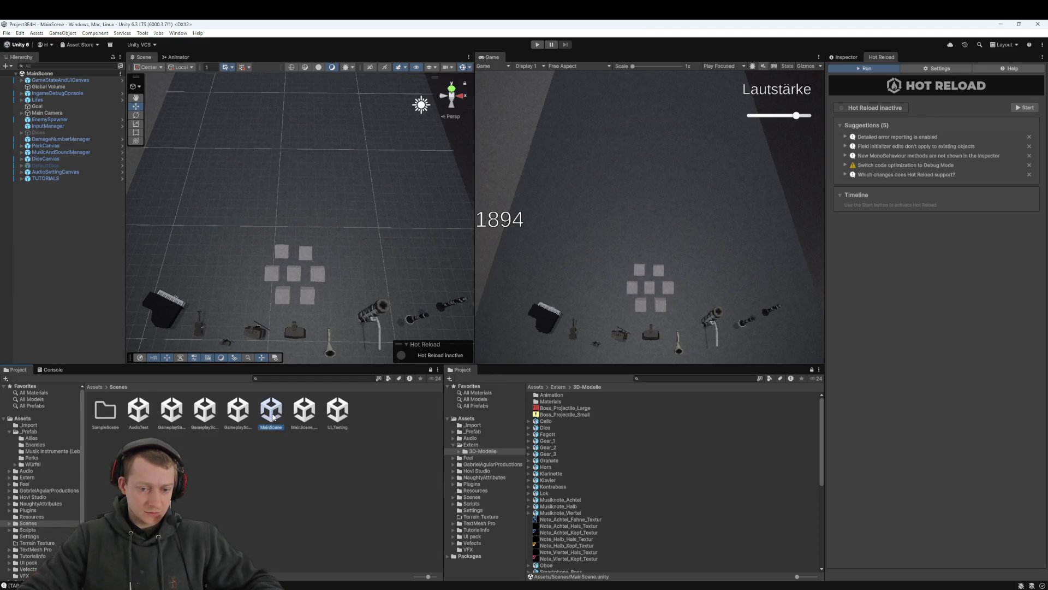
left_click(53, 227)
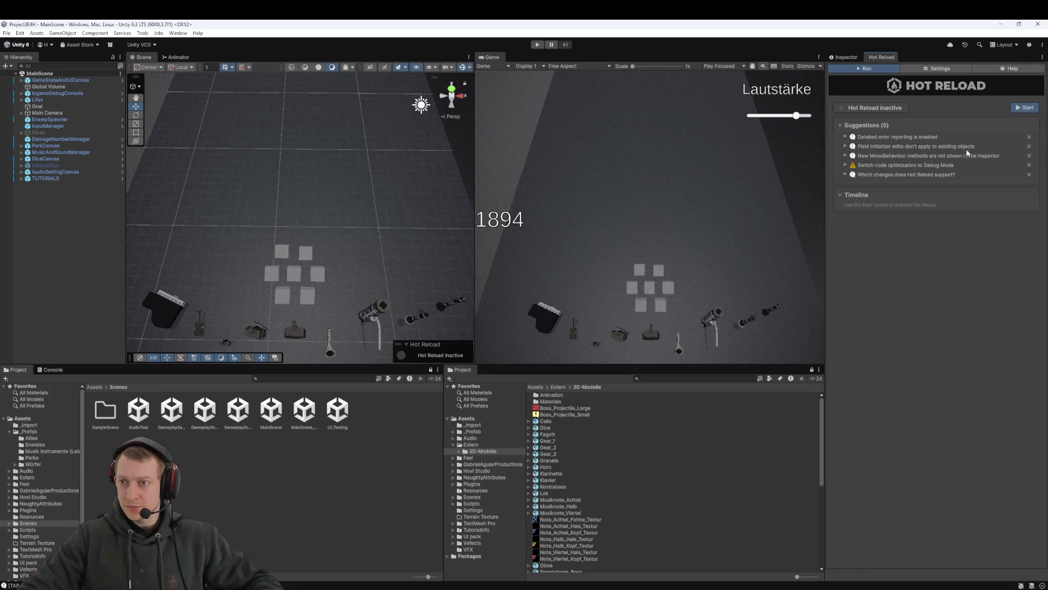
left_click(1024, 108)
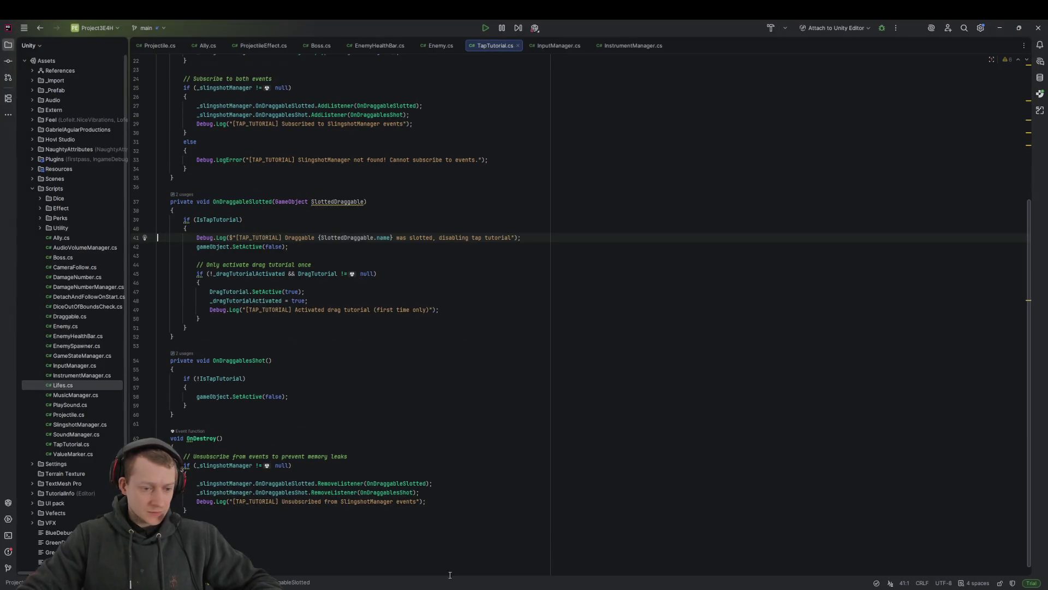
In Fork's All Commits view, pull from origin/main, then return to Unity
key("alt+Tab")
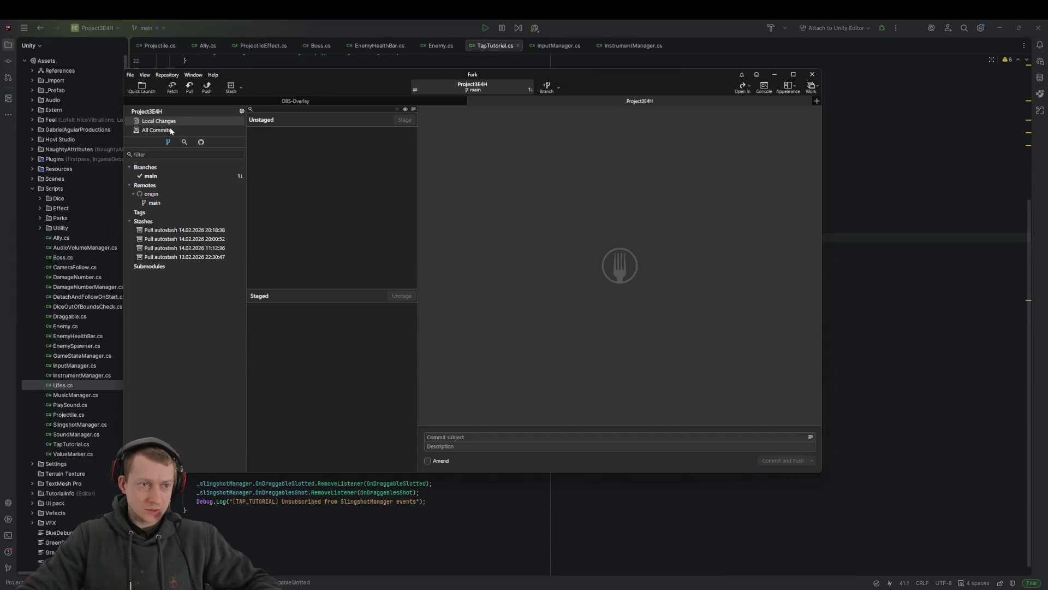
left_click(171, 130)
left_click(189, 87)
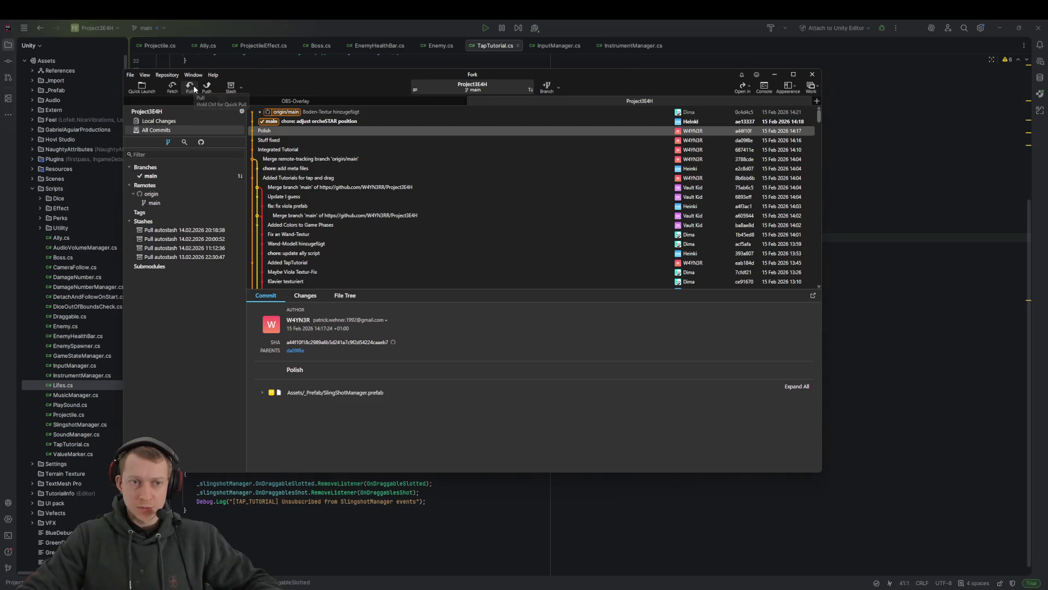
left_click(533, 304)
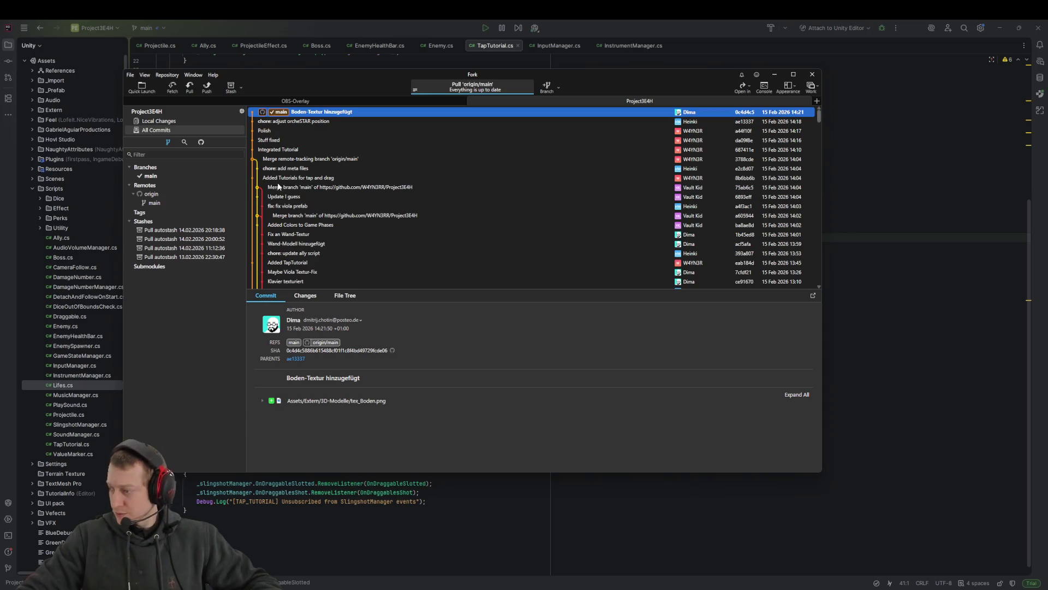
key("alt+Tab")
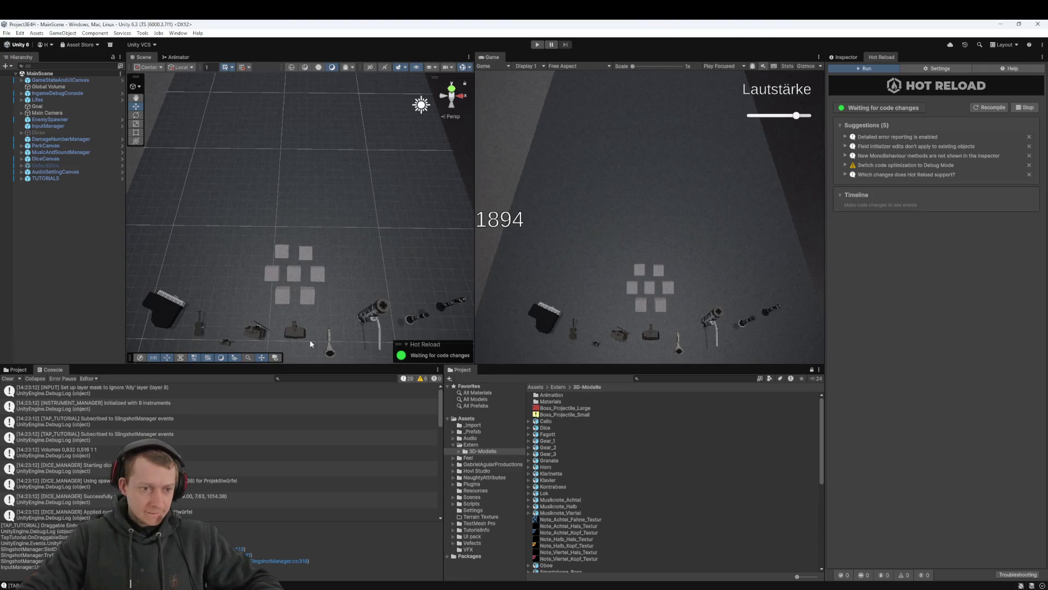
Import the pulled changes and inspect TutorialTap's settings under the expanded TUTORIALS group
left_click(987, 108)
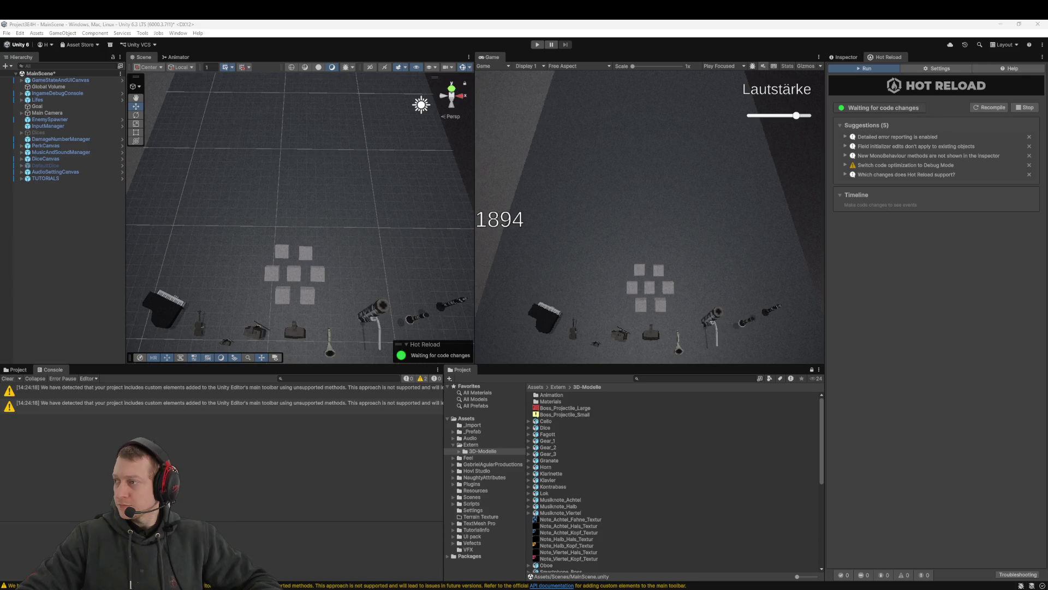
left_click(21, 179)
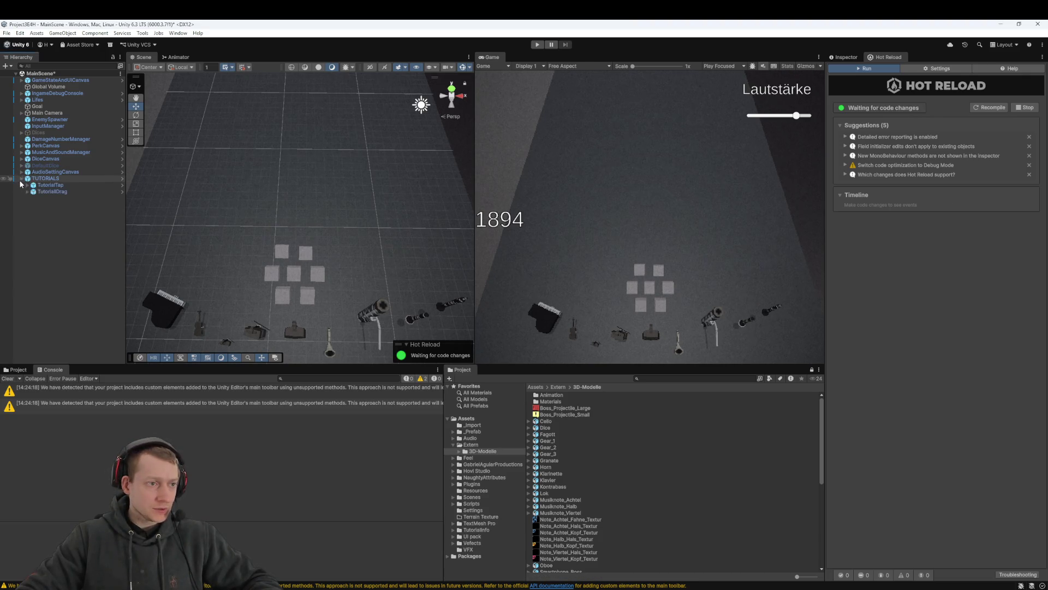
left_click(60, 191)
left_click(28, 191)
left_click(28, 185)
left_click(63, 186)
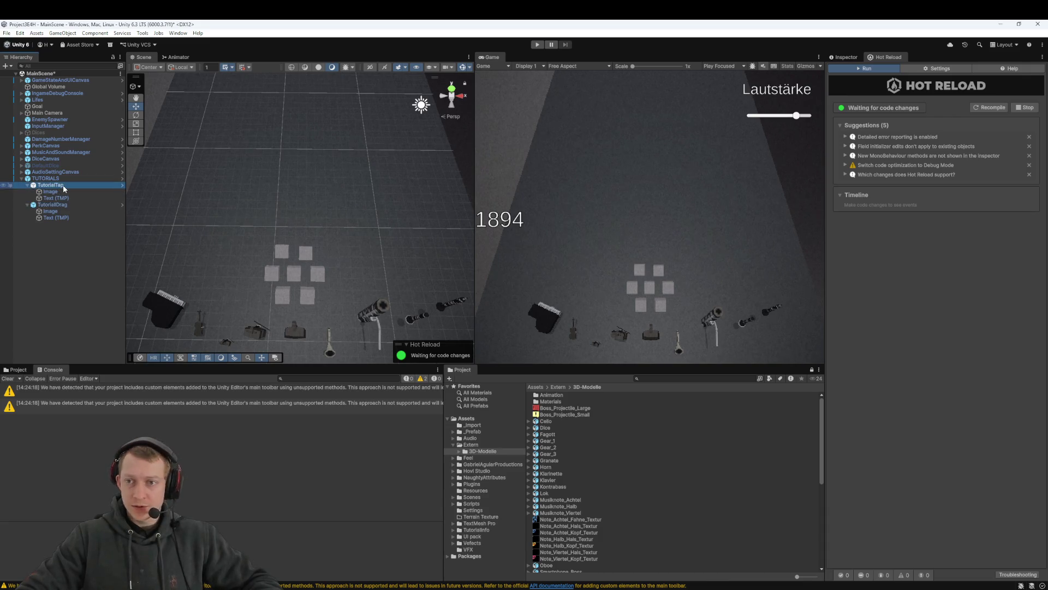
left_click(858, 57)
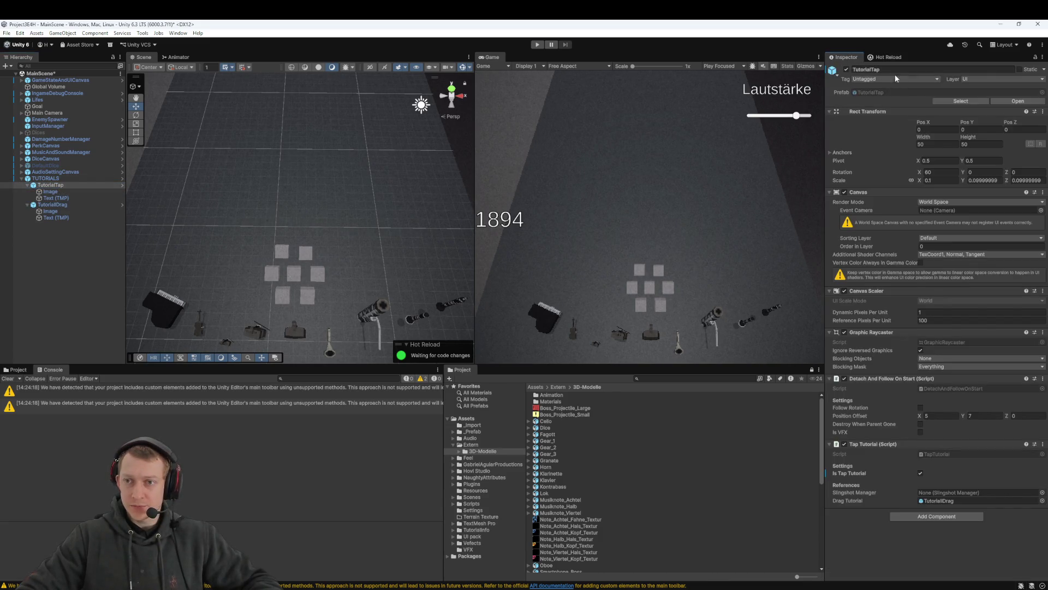
Frame TutorialTap and TutorialDrag in the Scene view, then collapse TUTORIALS and deselect
double_click(70, 187)
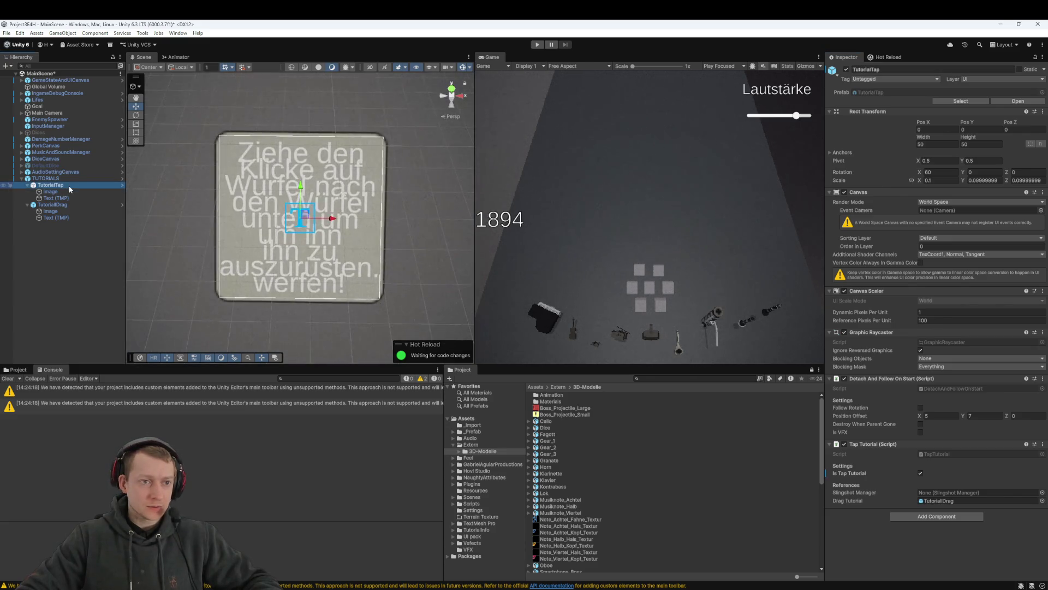
left_click(51, 204)
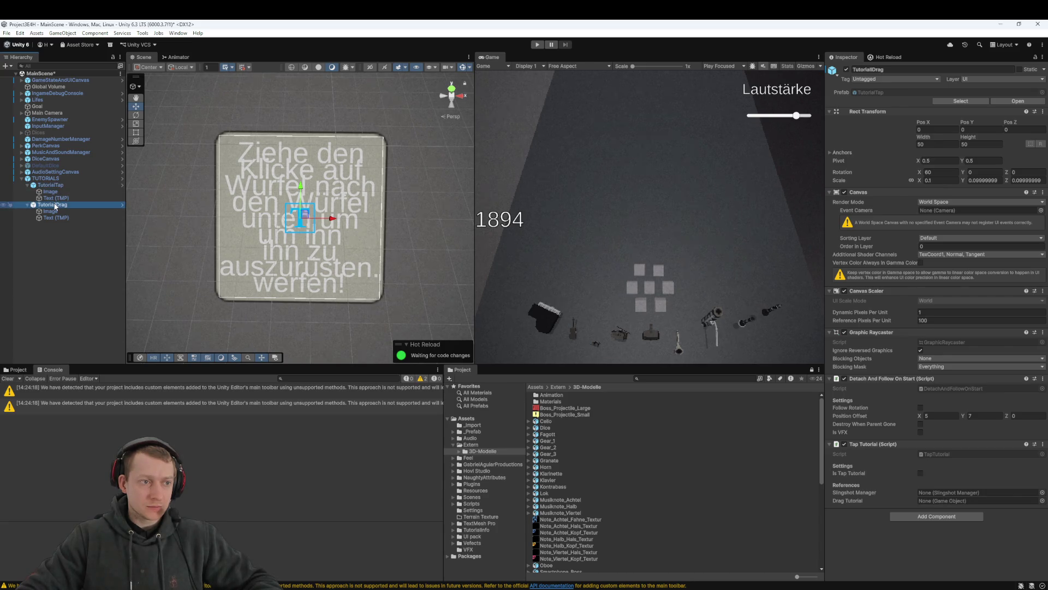
double_click(55, 206)
double_click(60, 185)
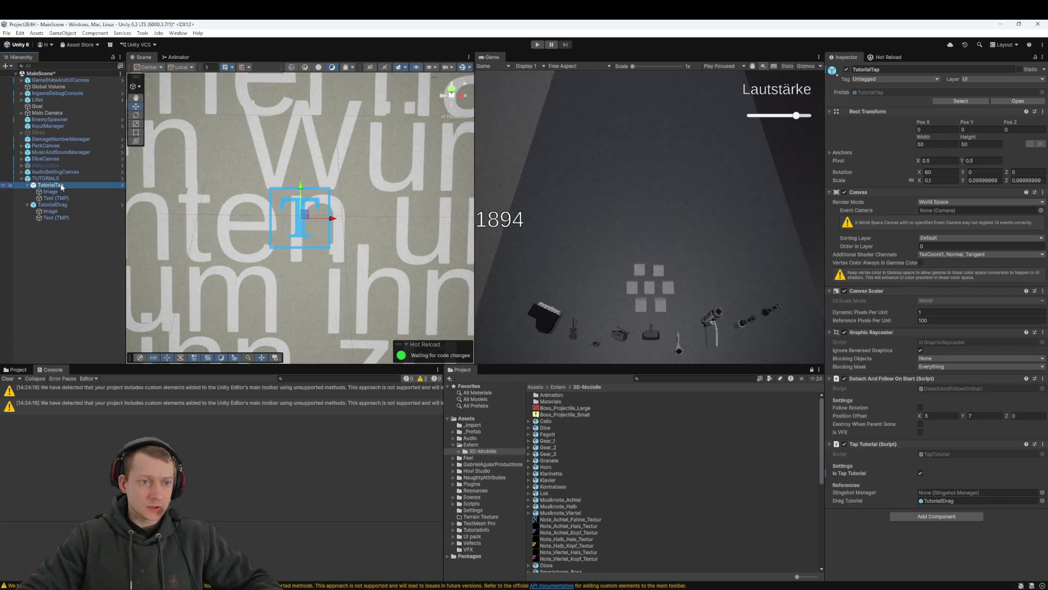
left_click(22, 179)
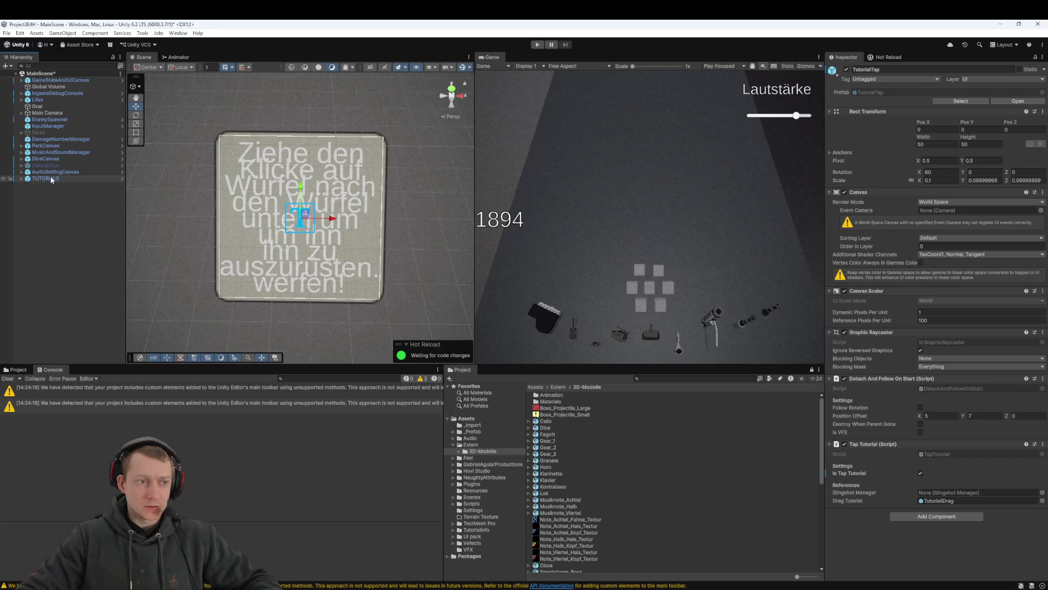
left_click(50, 228)
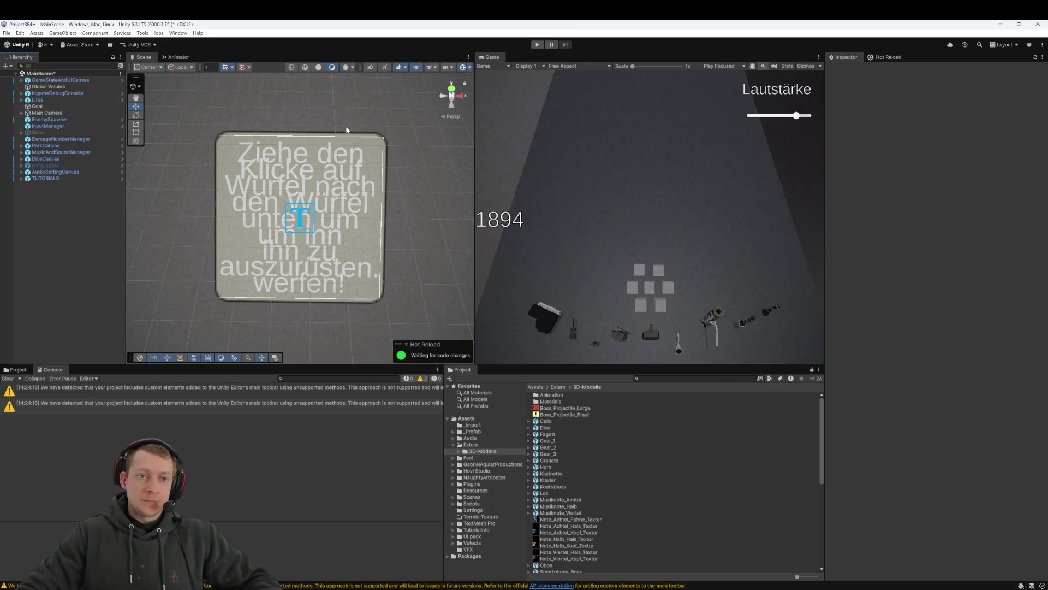
Set the Game view to Play Maximized at Full HD (1920x1080), then run a play test
left_click(722, 66)
left_click(720, 84)
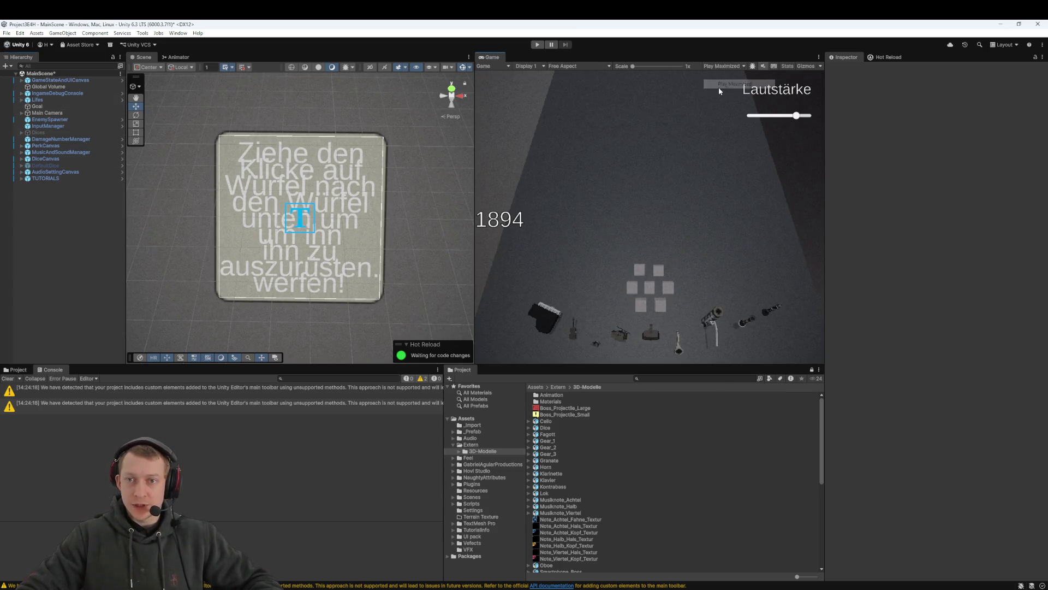
left_click(567, 66)
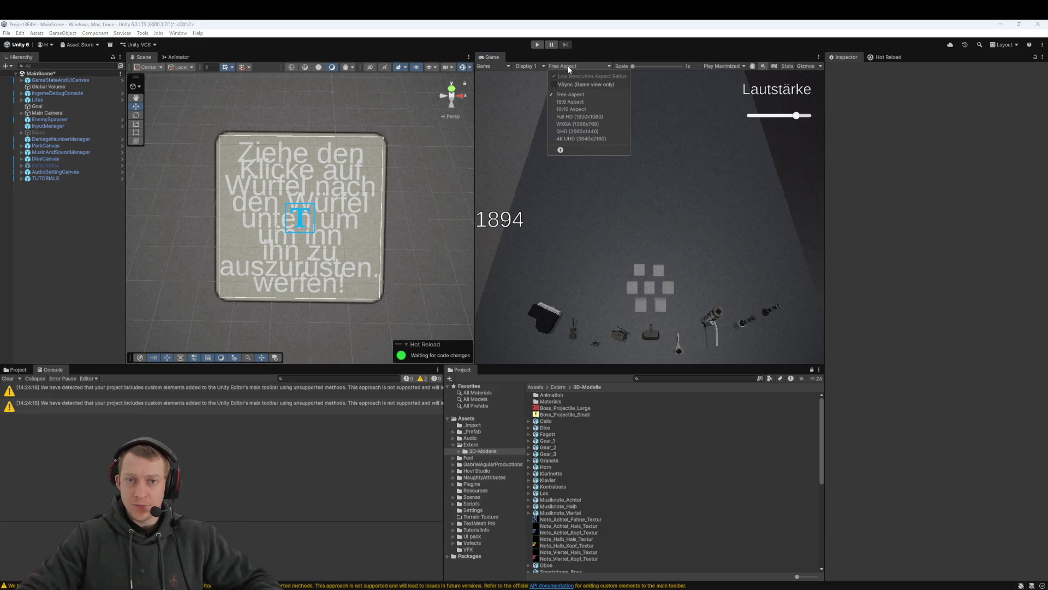
left_click(602, 116)
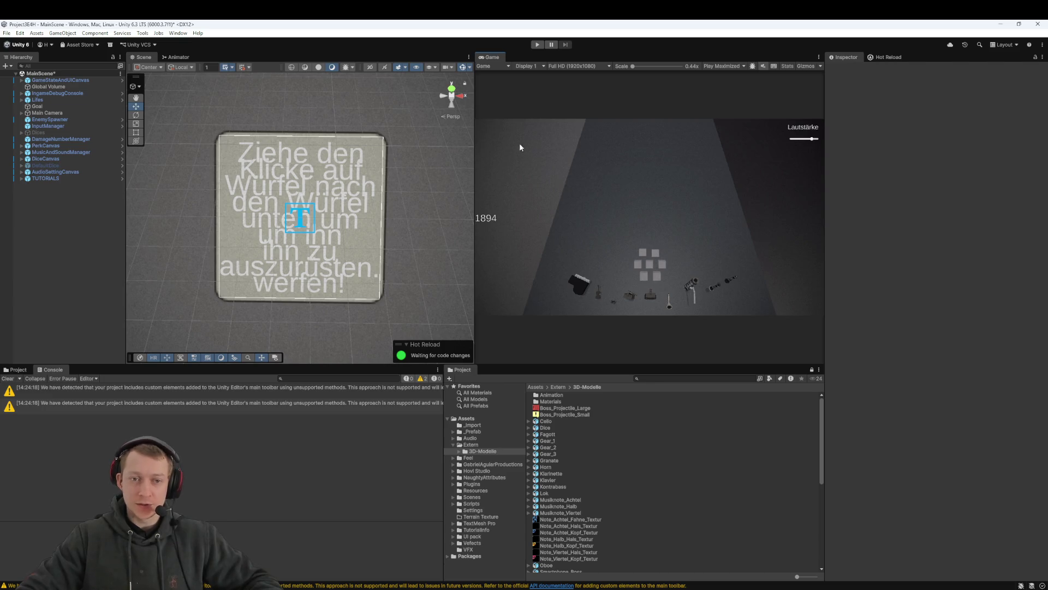
left_click(572, 67)
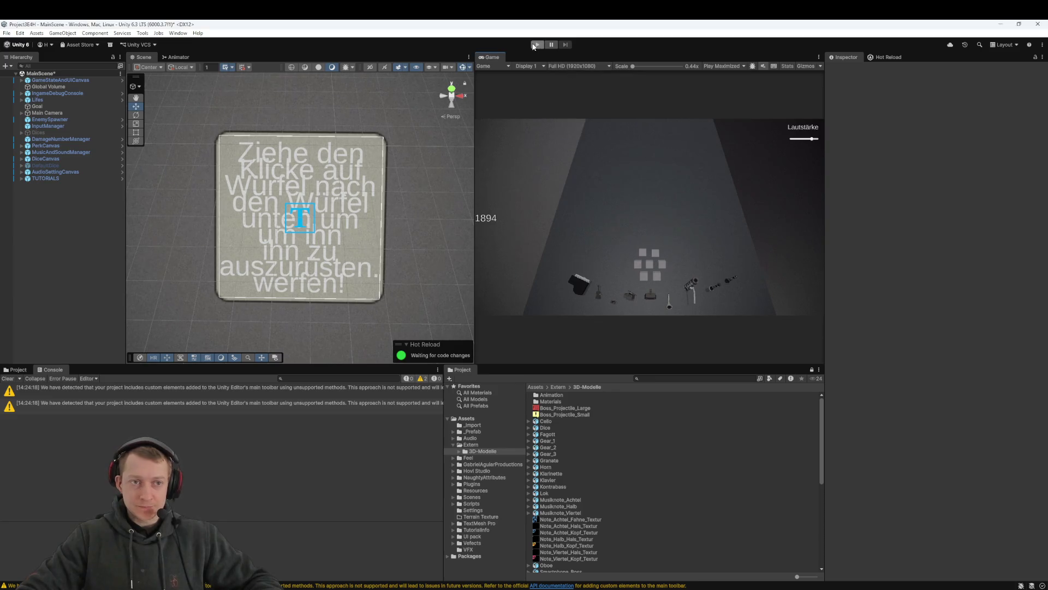
left_click(537, 44)
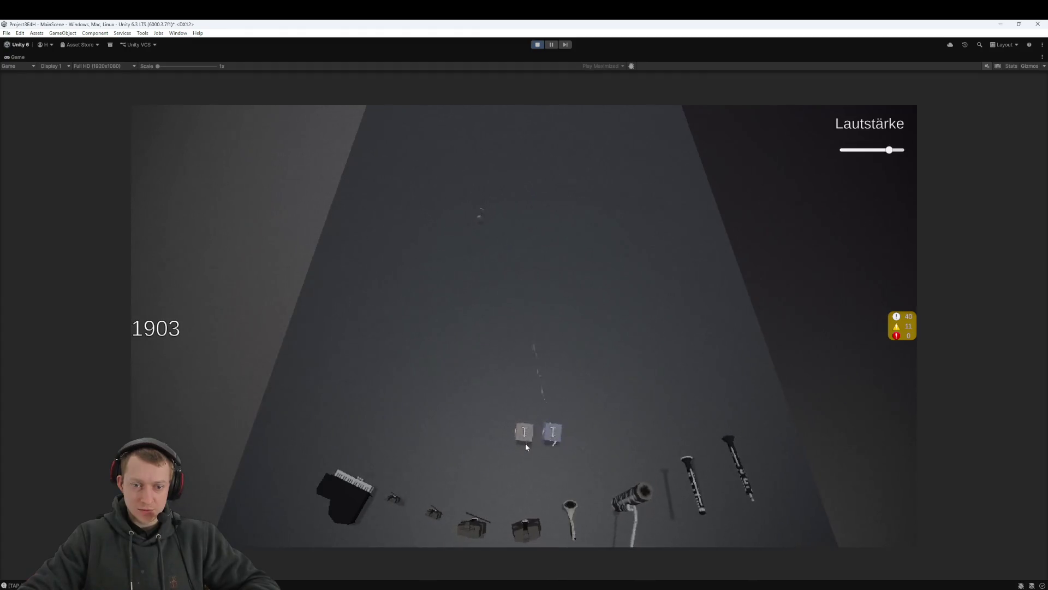
left_click(536, 45)
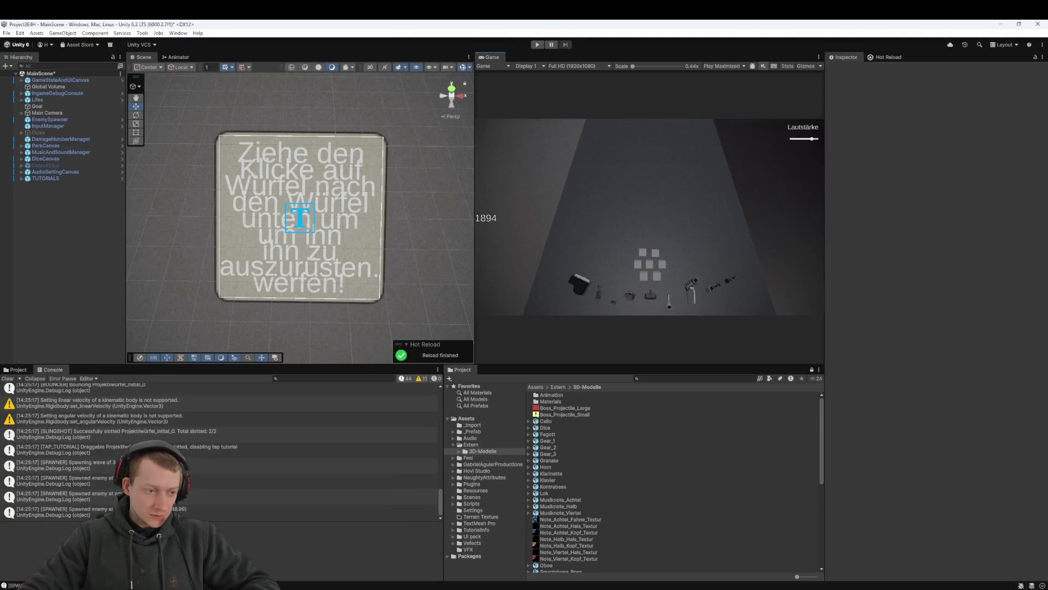
scroll(61, 433, "up", 2)
scroll(61, 433, "up", 2)
scroll(62, 433, "up", 6)
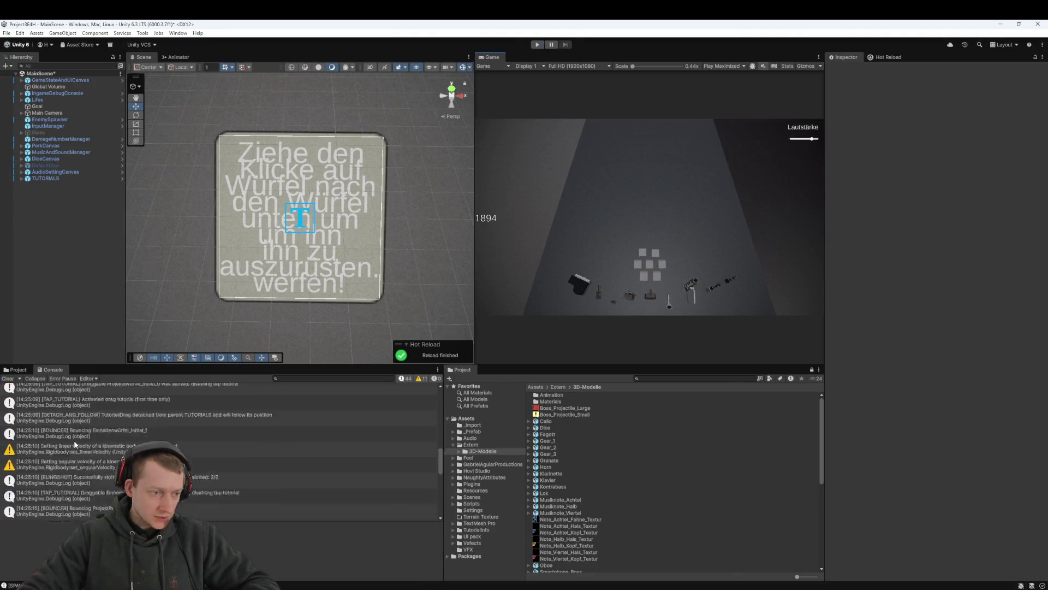
scroll(85, 461, "down", 5)
scroll(110, 450, "down", 3)
scroll(104, 483, "down", 2)
scroll(118, 458, "down", 3)
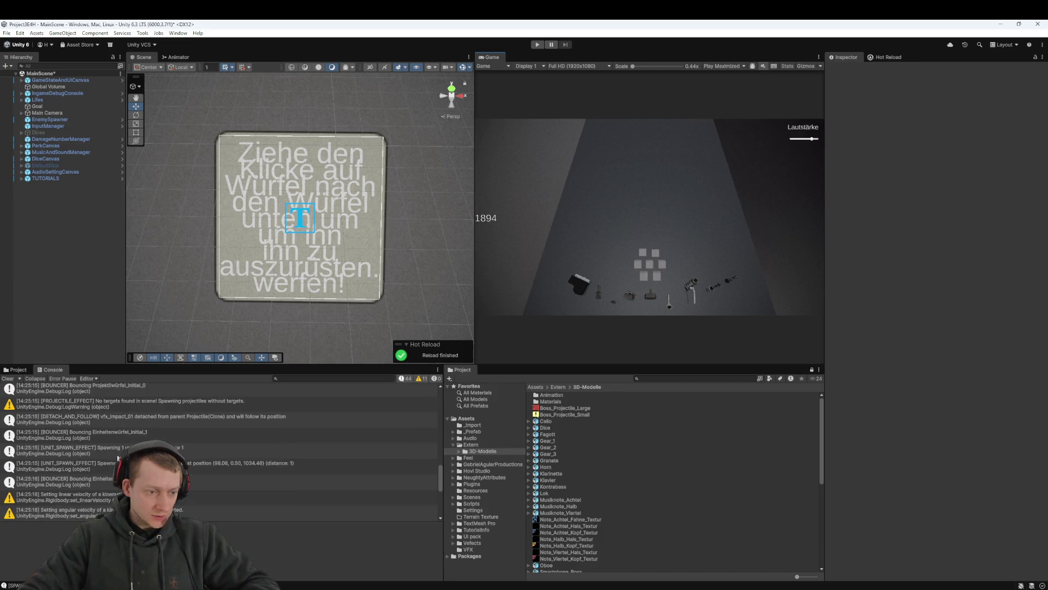
scroll(122, 429, "down", 3)
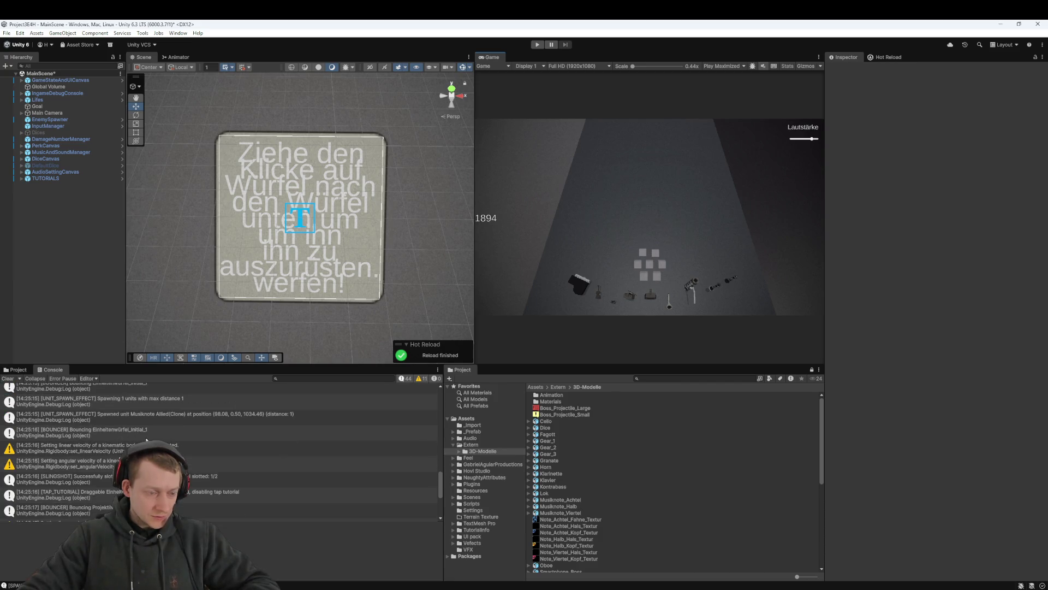
scroll(145, 440, "down", 4)
scroll(116, 430, "down", 3)
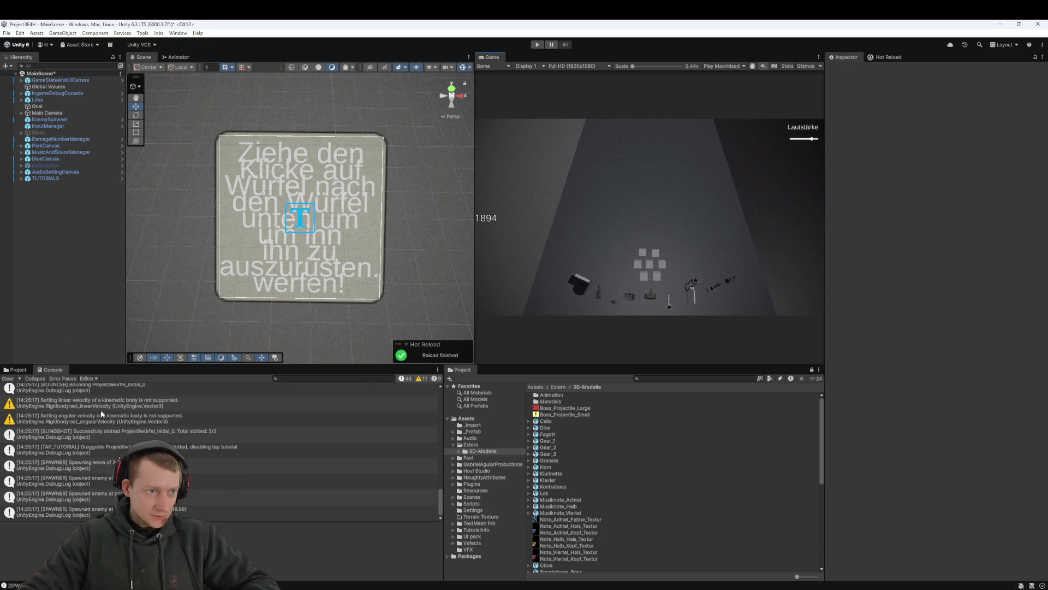
left_click(108, 468)
left_click(94, 451)
left_click(113, 436)
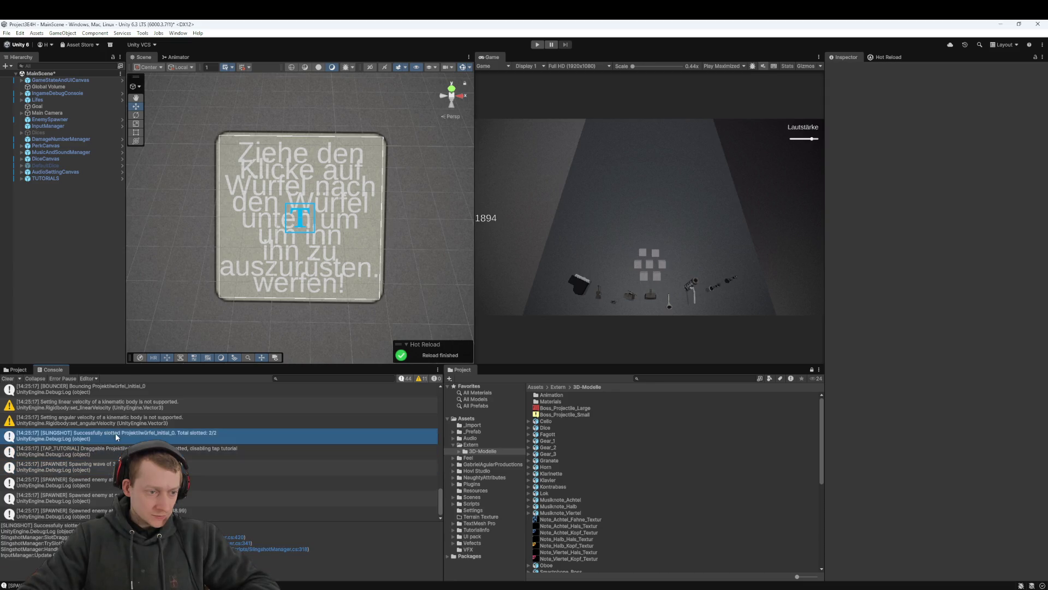
scroll(120, 439, "up", 5)
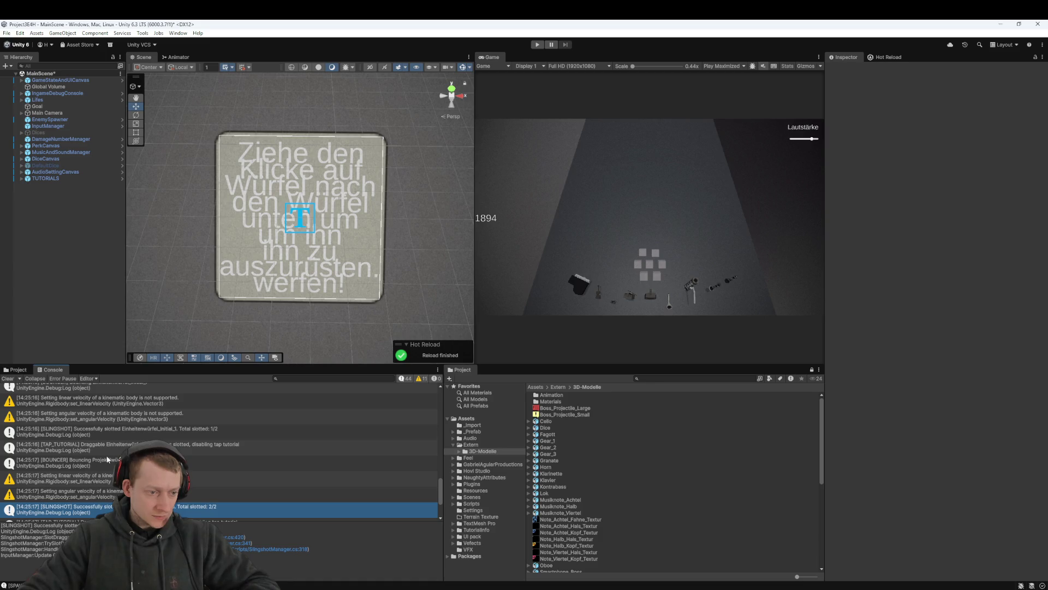
scroll(101, 447, "up", 3)
scroll(102, 447, "up", 2)
left_click(81, 457)
scroll(93, 447, "up", 5)
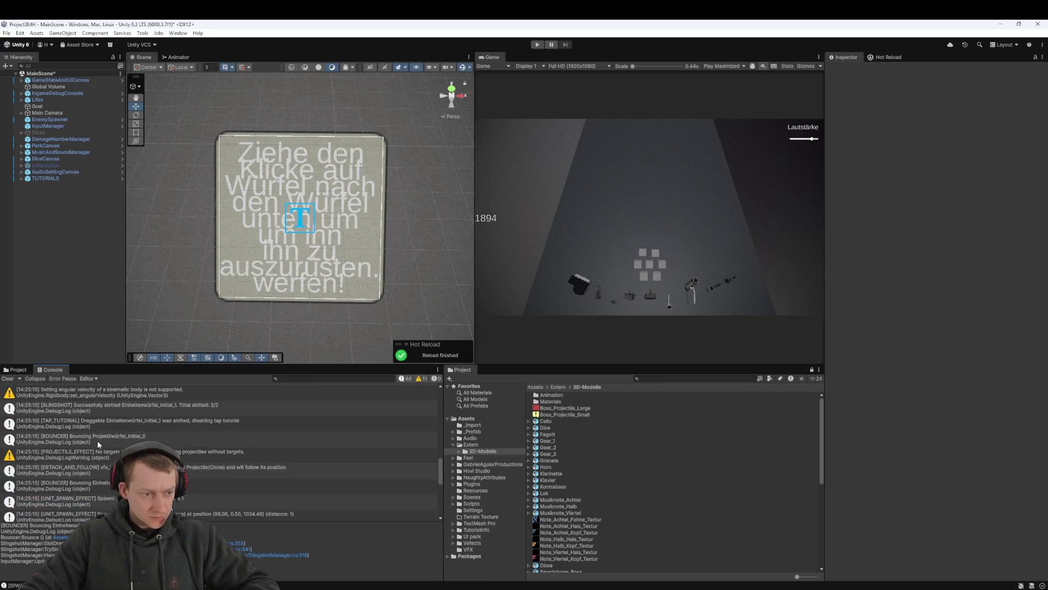
left_click(109, 407)
scroll(109, 415, "up", 6)
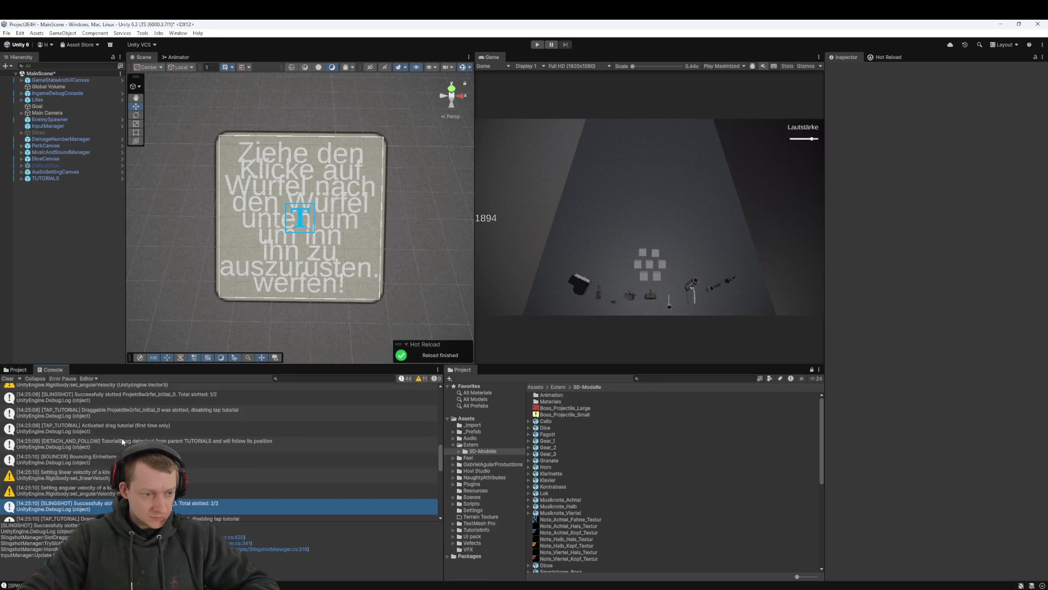
left_click(116, 443)
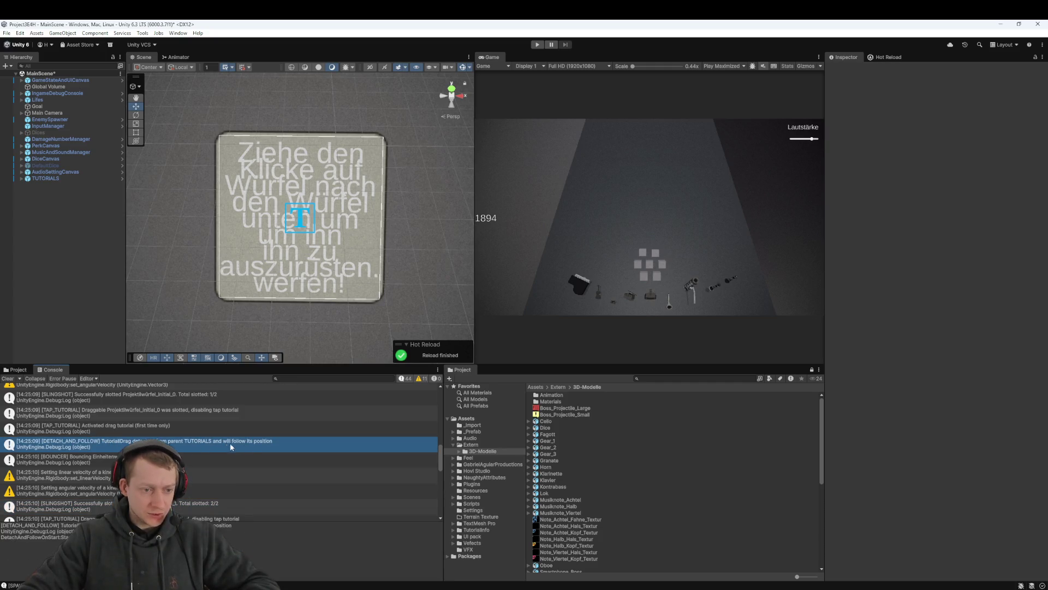
scroll(116, 444, "up", 1)
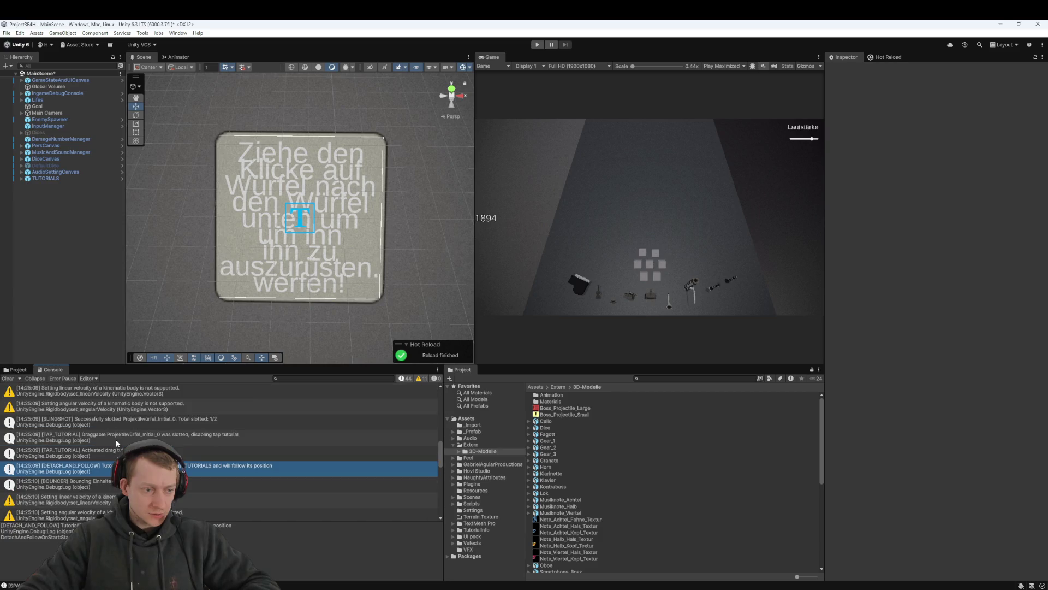
left_click(111, 453)
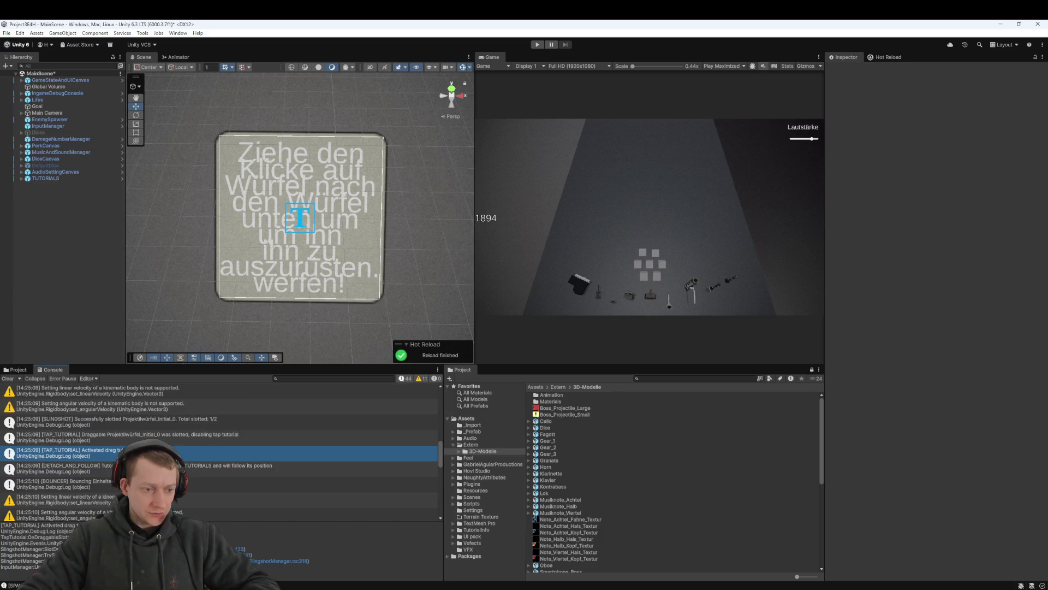
left_click(191, 466)
scroll(219, 452, "up", 1)
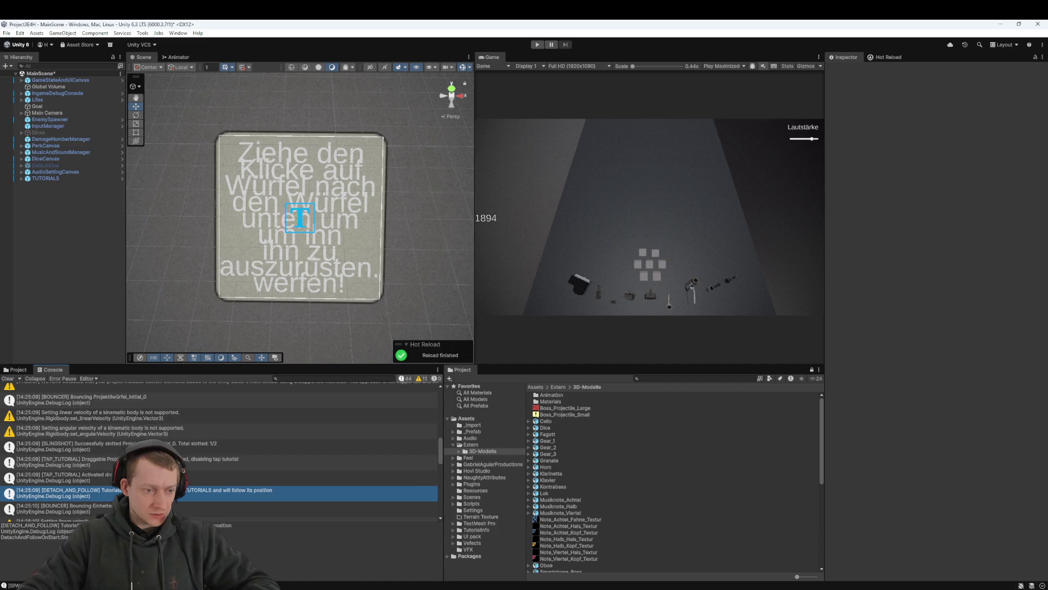
scroll(88, 460, "up", 1)
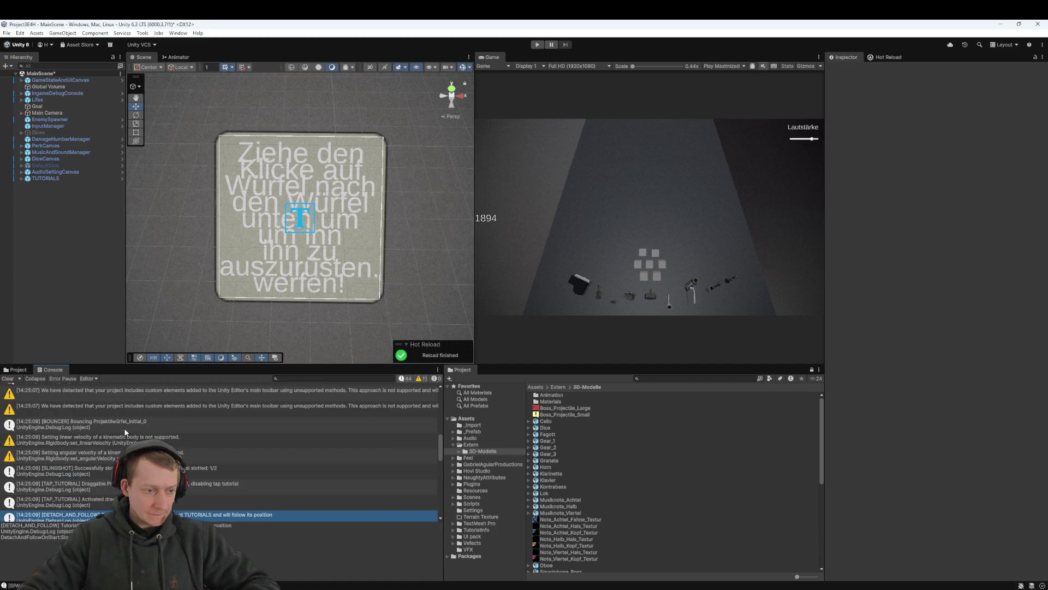
scroll(125, 431, "up", 2)
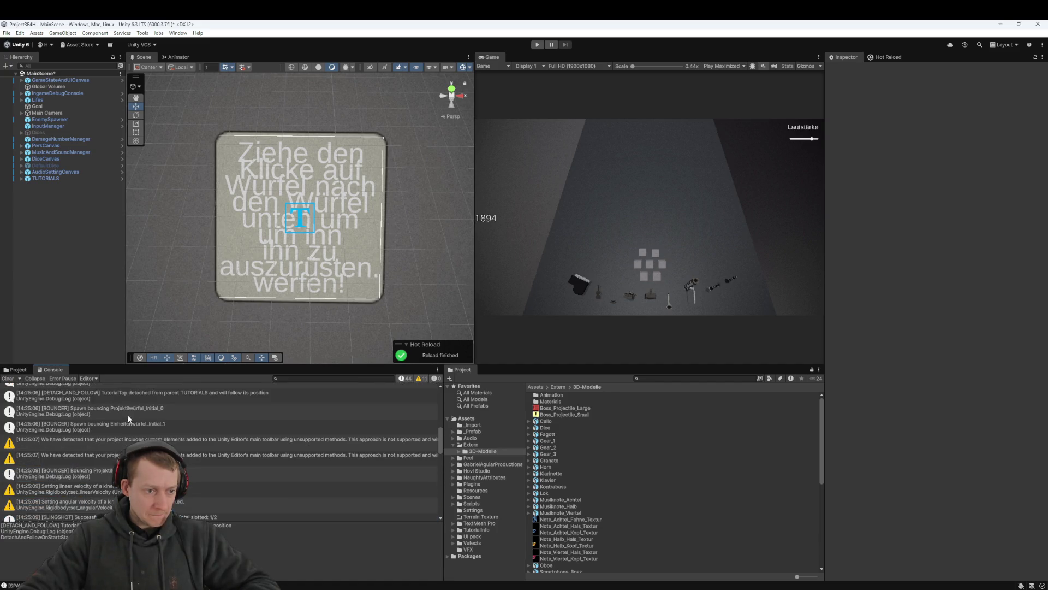
left_click(146, 397)
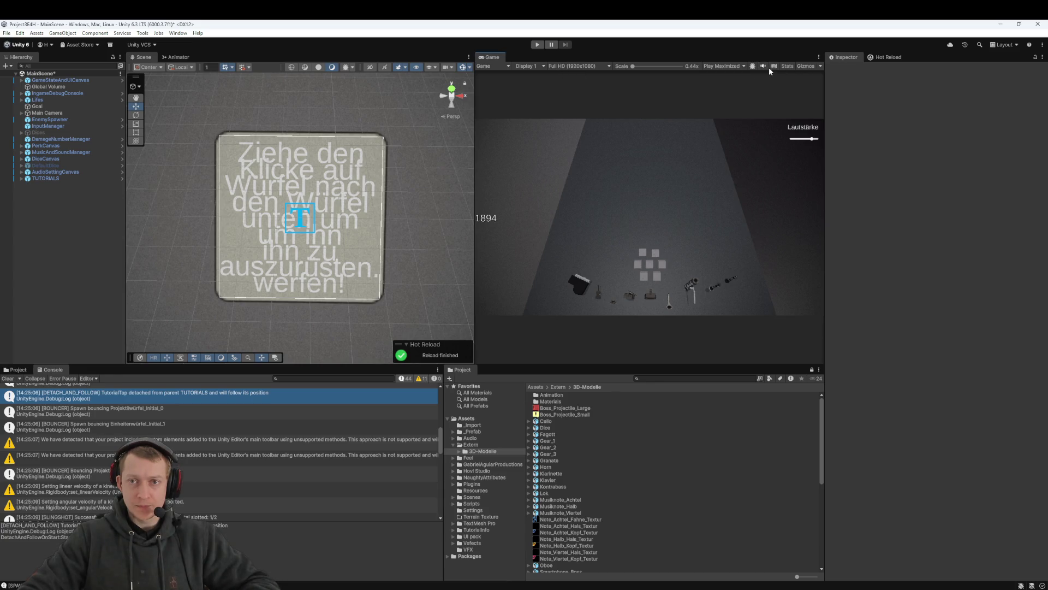
Switch the Game view to Play Focused and start play mode
left_click(740, 67)
left_click(726, 76)
left_click(582, 67)
left_click(584, 67)
left_click(537, 45)
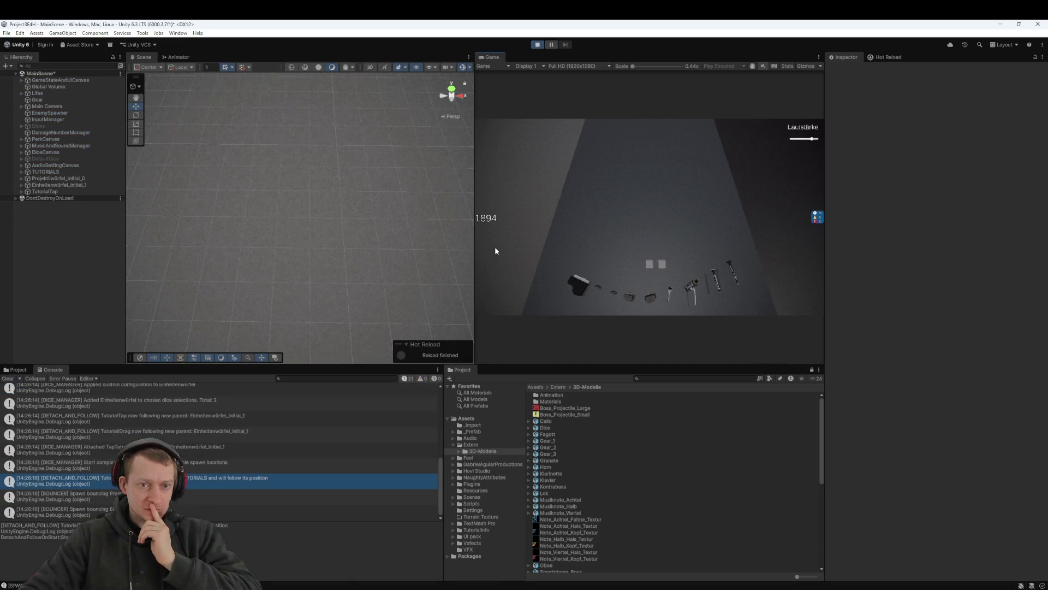
Frame TutorialTap in the Scene view and slingshot a die in the running game
double_click(40, 191)
scroll(299, 215, "down", 8)
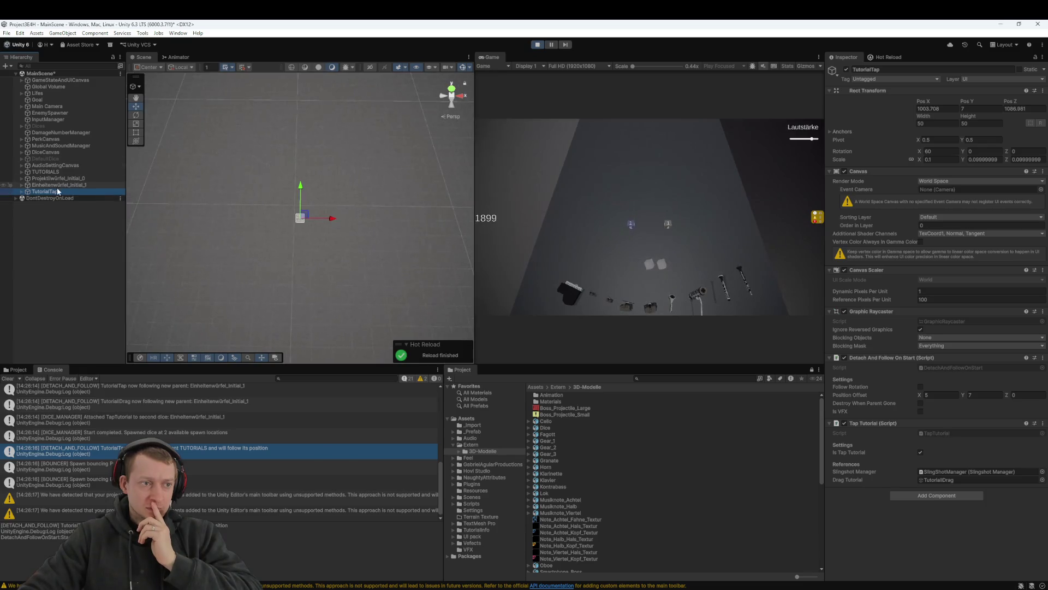
left_click(617, 238)
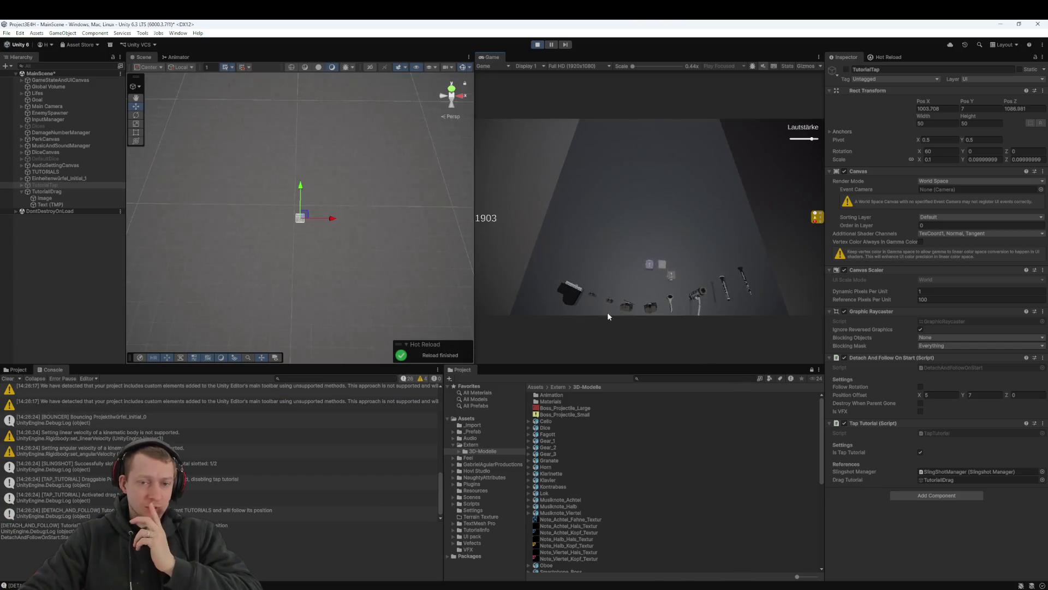
left_click_drag(644, 314, 643, 317)
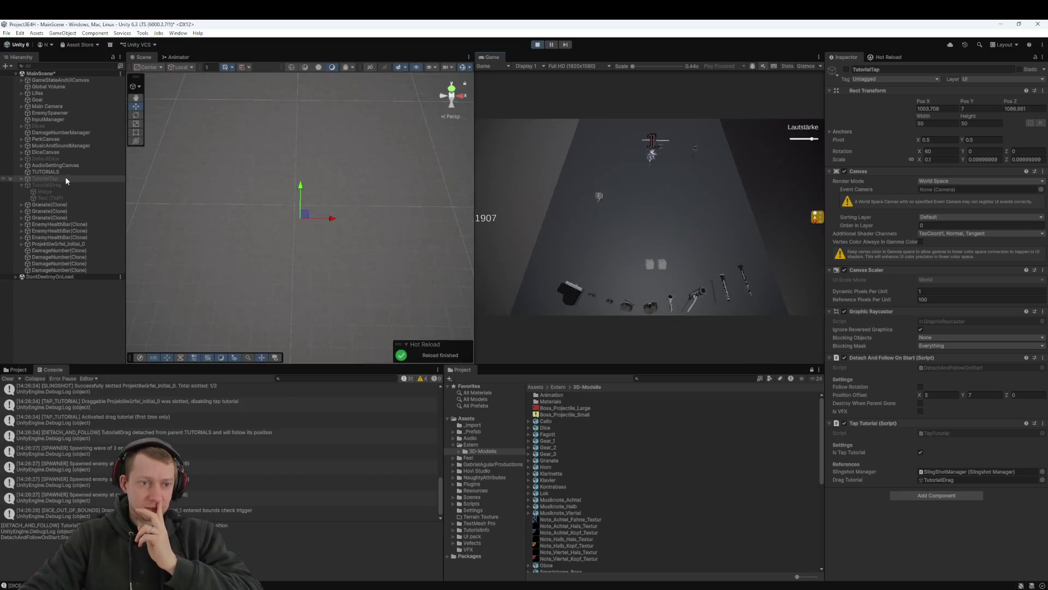
Orbit the Scene view around TutorialTap, inspect TutorialDrag, then stop the game
mouse_move(277, 202)
left_mouse_down()
mouse_move(354, 188)
mouse_move(236, 126)
left_mouse_up()
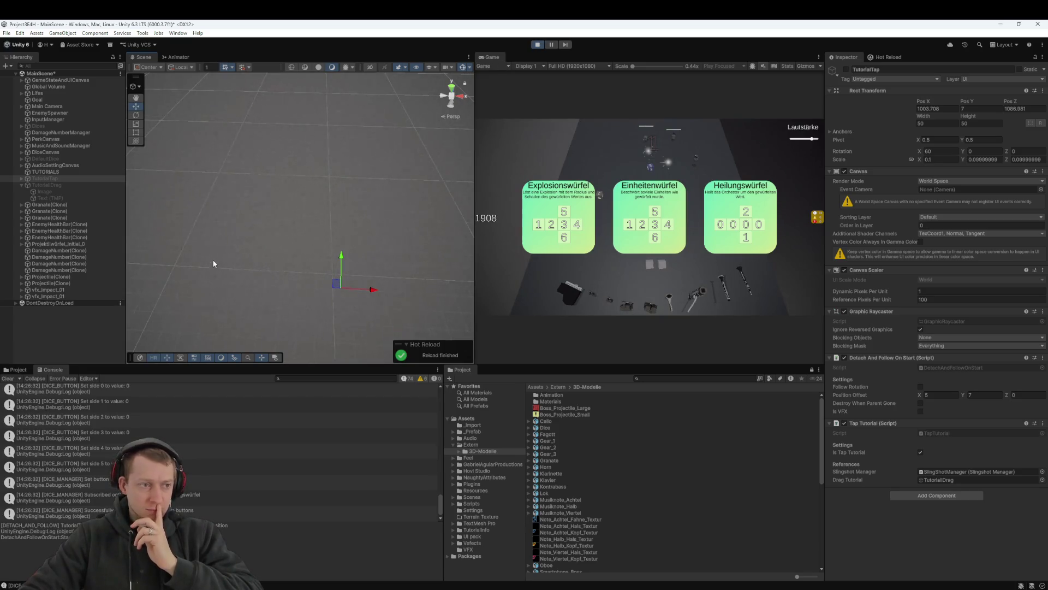
double_click(84, 179)
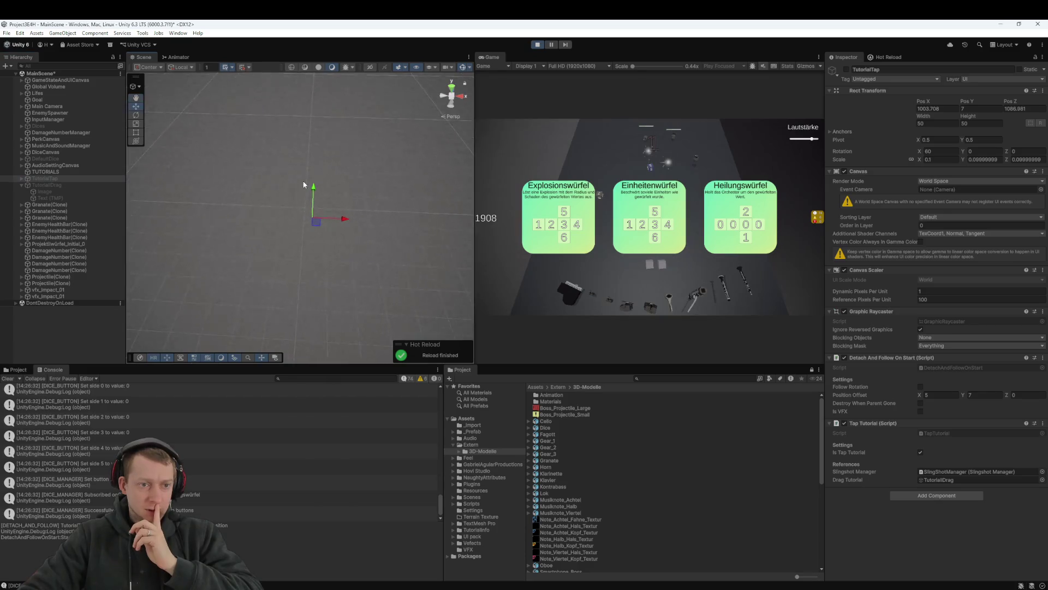
left_click_drag(341, 185, 295, 207)
mouse_move(397, 219)
left_mouse_down()
mouse_move(316, 227)
mouse_move(252, 173)
mouse_move(404, 231)
mouse_move(291, 200)
left_mouse_up()
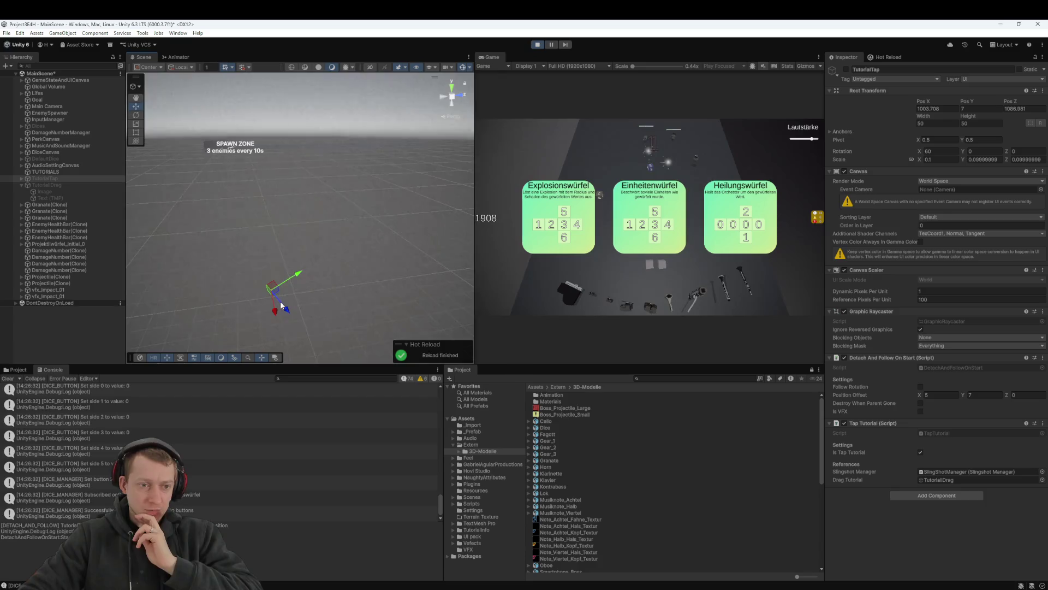
mouse_move(315, 284)
left_mouse_down()
mouse_move(313, 253)
mouse_move(276, 230)
mouse_move(297, 286)
mouse_move(245, 264)
mouse_move(374, 248)
mouse_move(266, 271)
mouse_move(280, 251)
mouse_move(286, 260)
left_mouse_up()
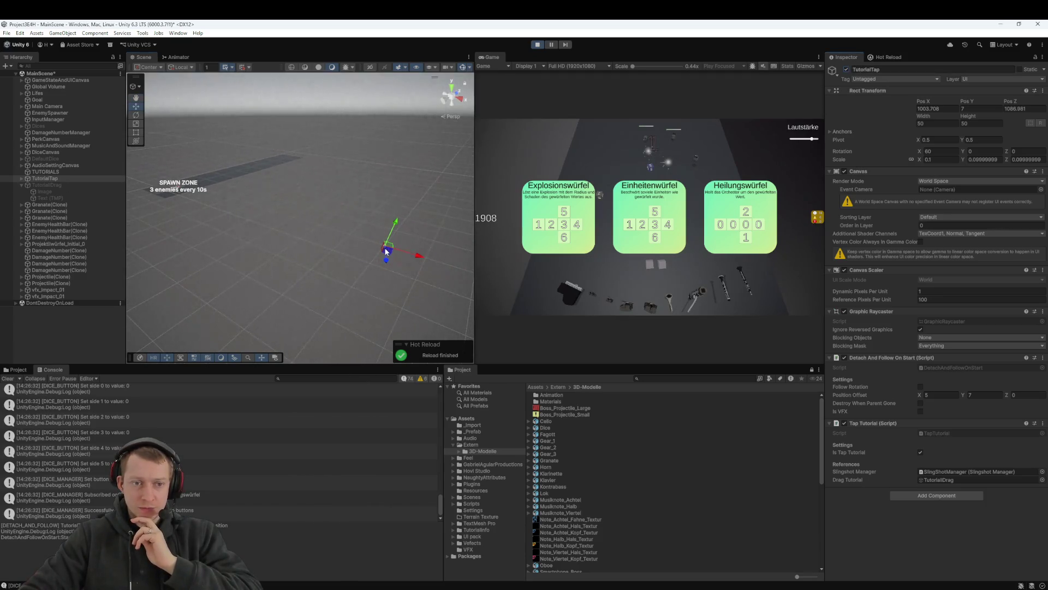
left_click(57, 186)
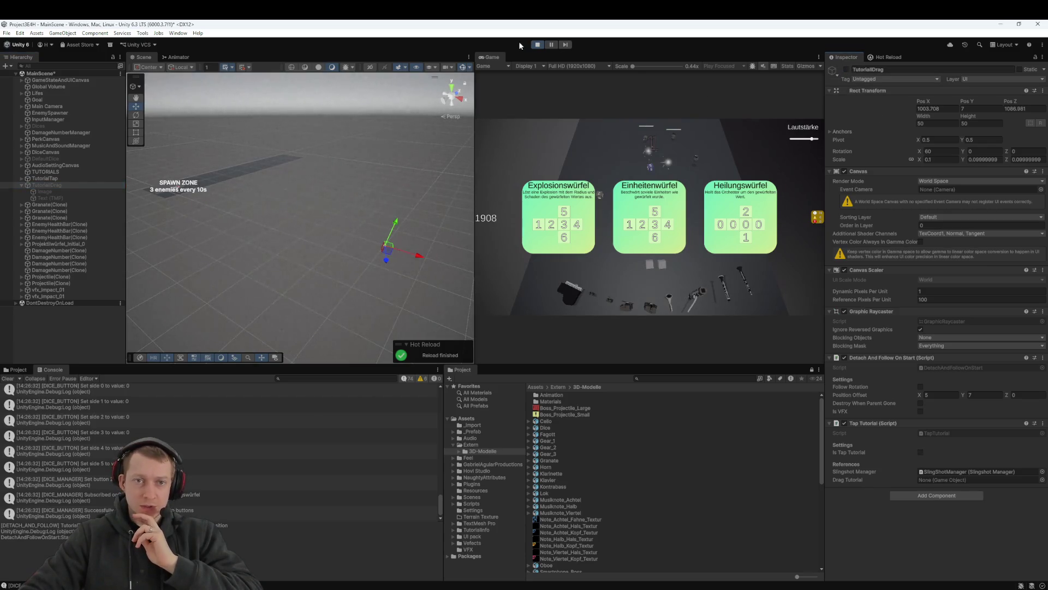
left_click(537, 44)
Restart play mode, then select and frame the TutorialTap canvas, rotating the view to the spawn zone
left_click(538, 44)
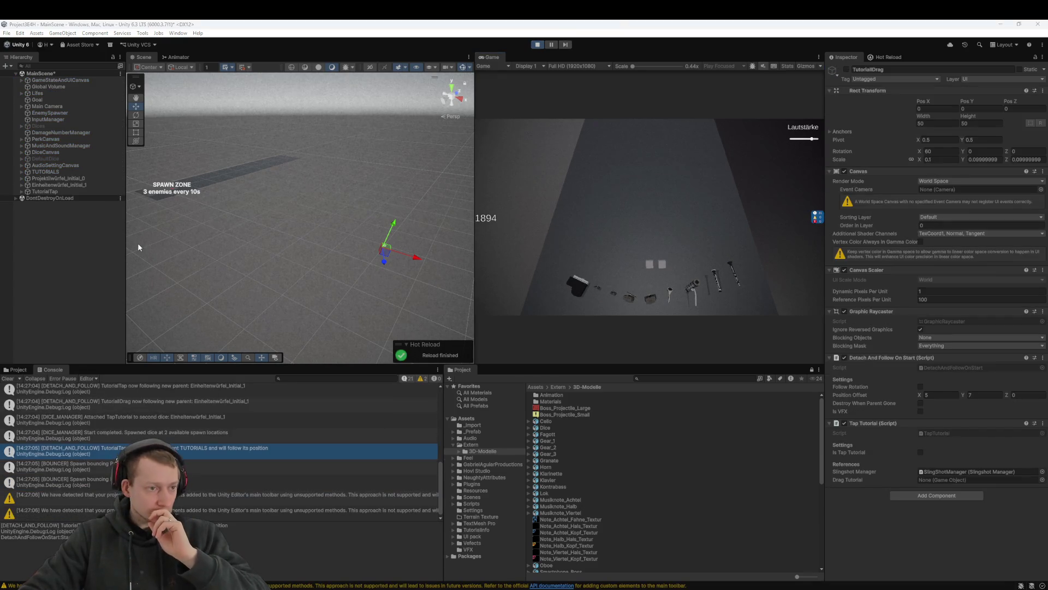
left_click(60, 191)
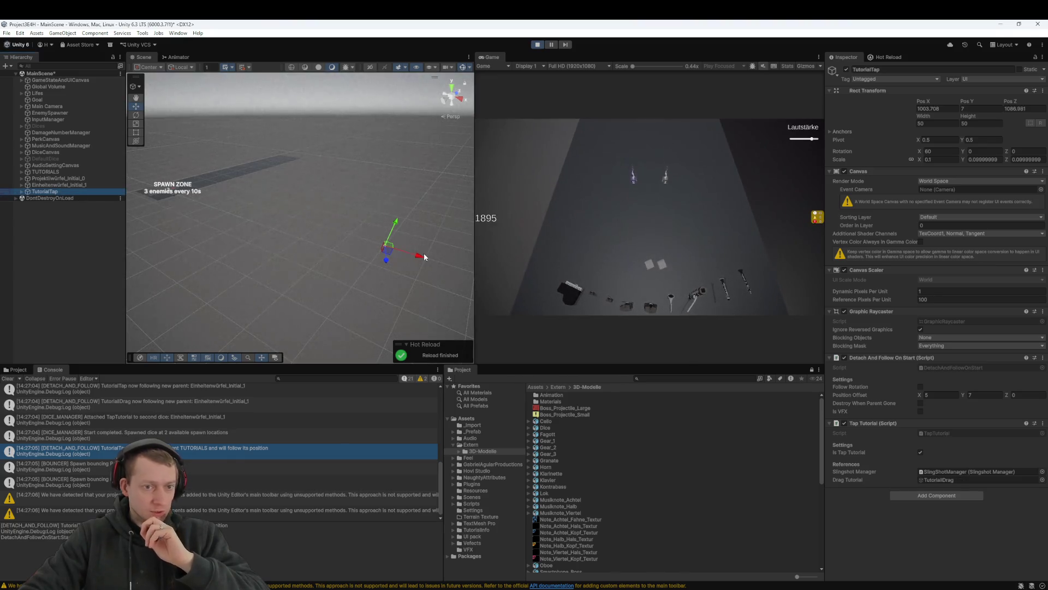
double_click(44, 192)
scroll(273, 207, "down", 5)
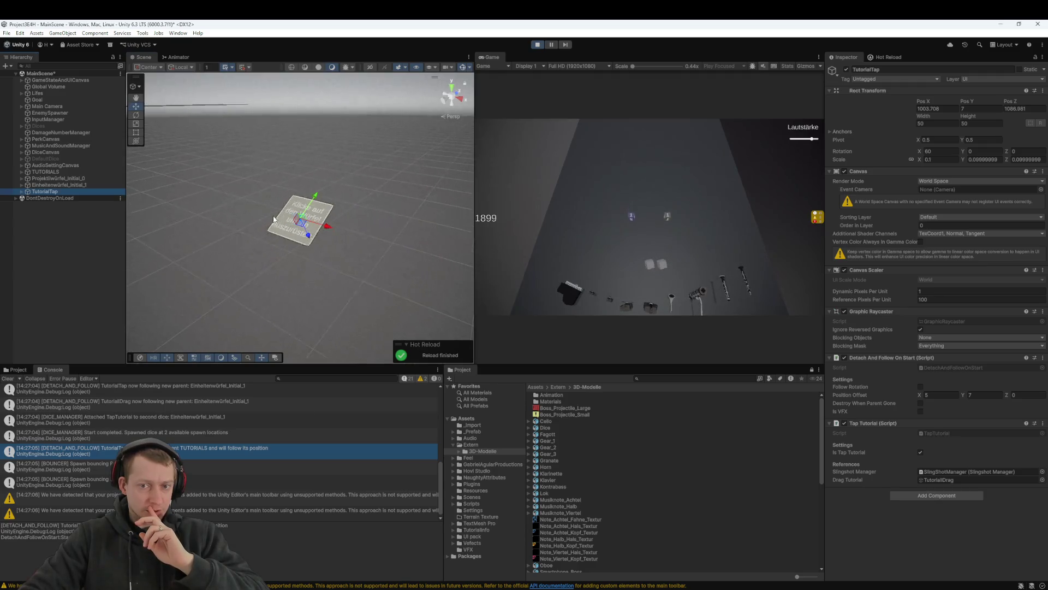
mouse_move(289, 194)
left_mouse_down()
mouse_move(239, 184)
mouse_move(311, 187)
left_mouse_up()
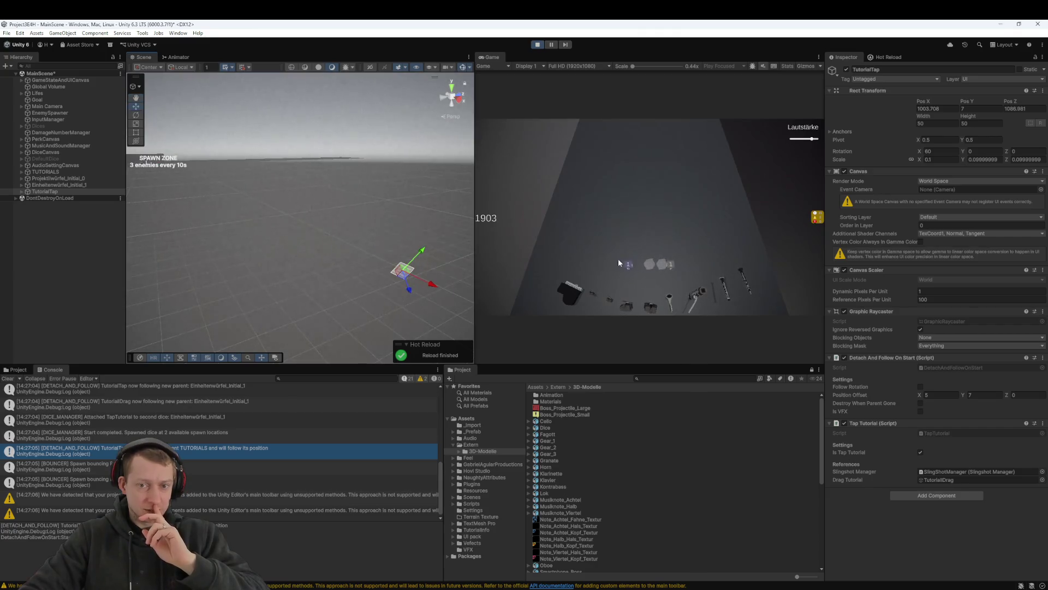
Tap the die showing 1 to slot it, sling it up the lane, then stop the game
left_click(632, 272)
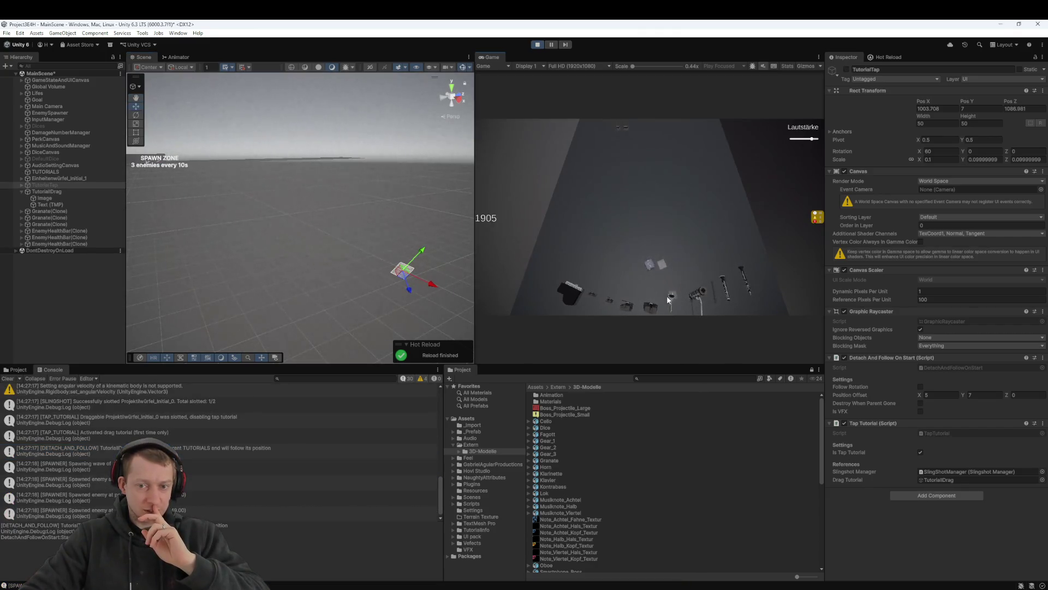
left_click_drag(644, 265, 654, 326)
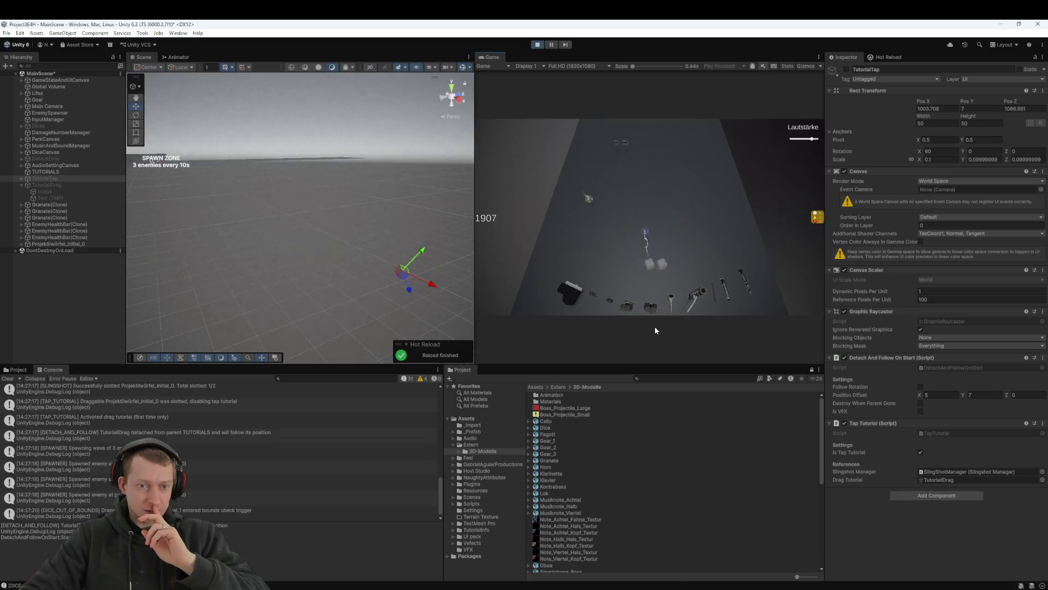
left_click(538, 46)
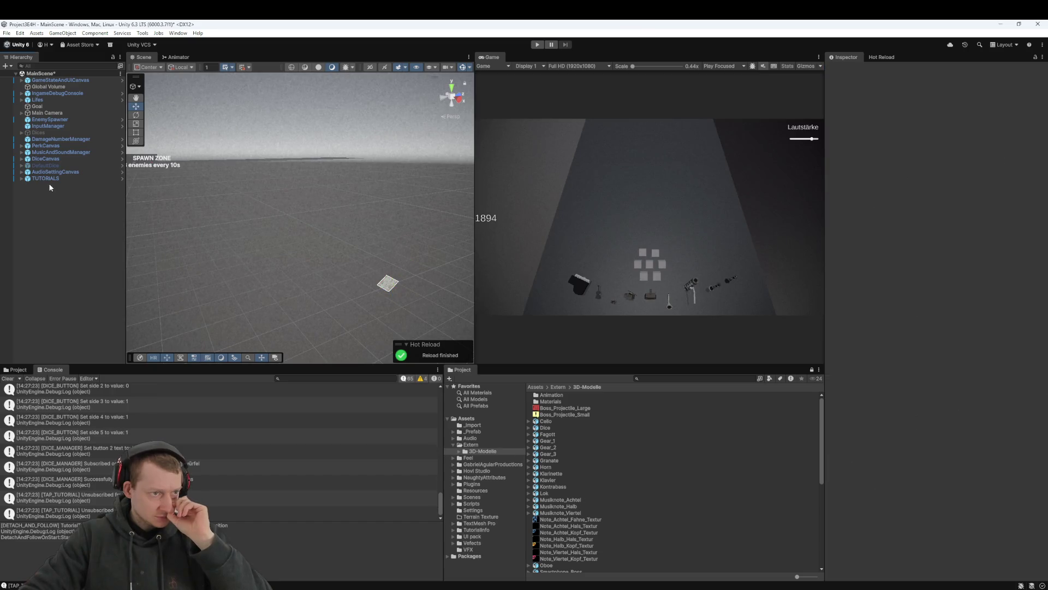
left_click(51, 159)
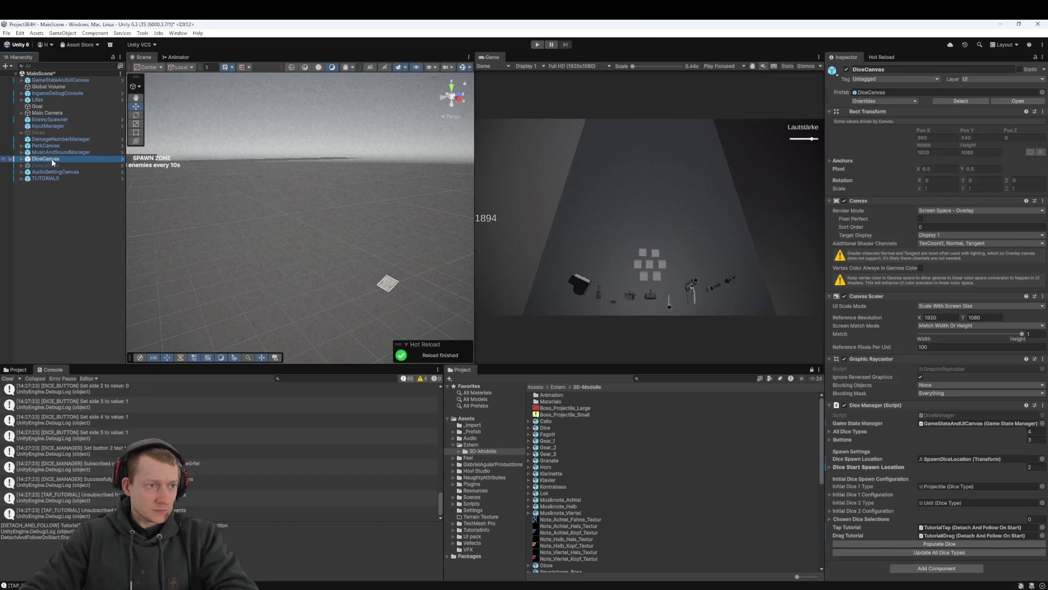
left_click(22, 159)
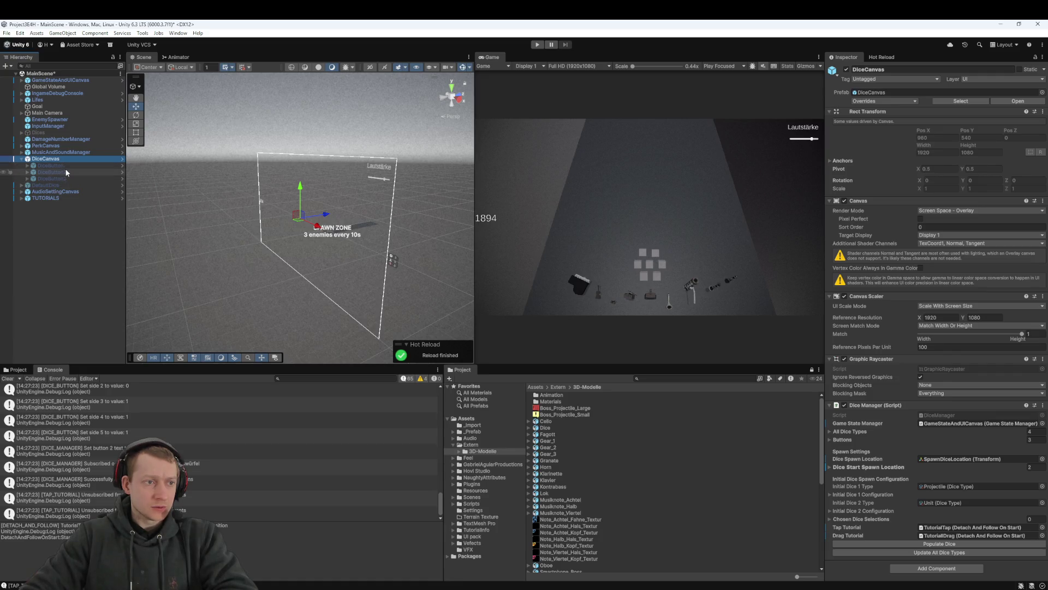
left_click(23, 159)
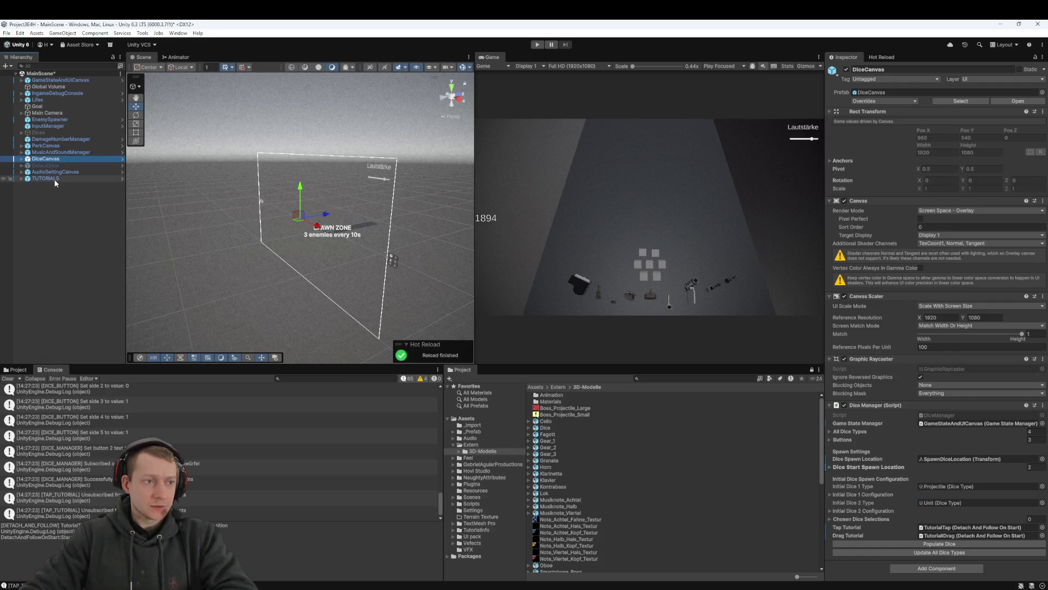
left_click(41, 200)
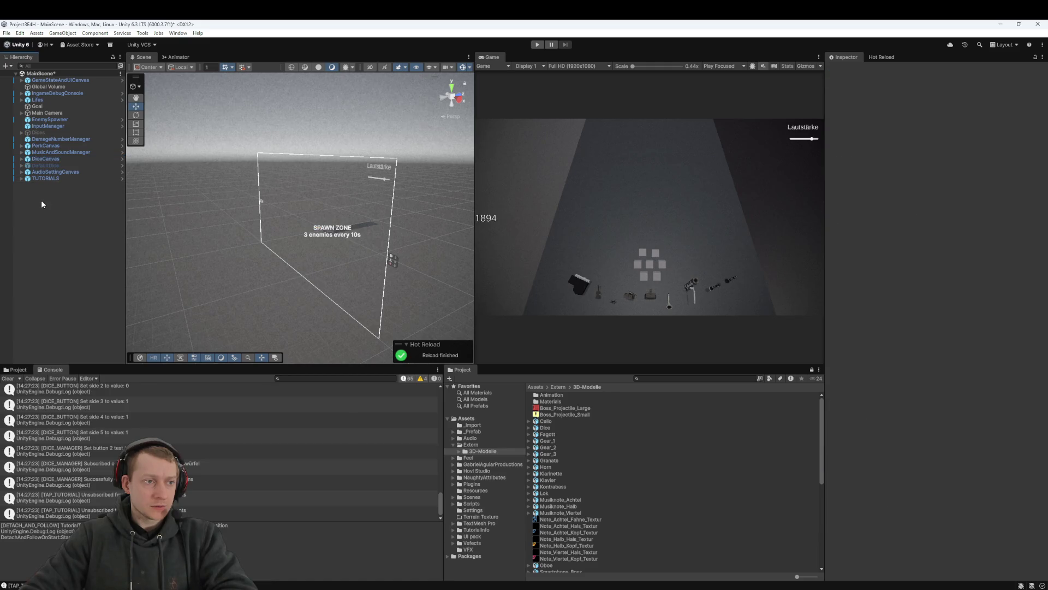
left_click(46, 159)
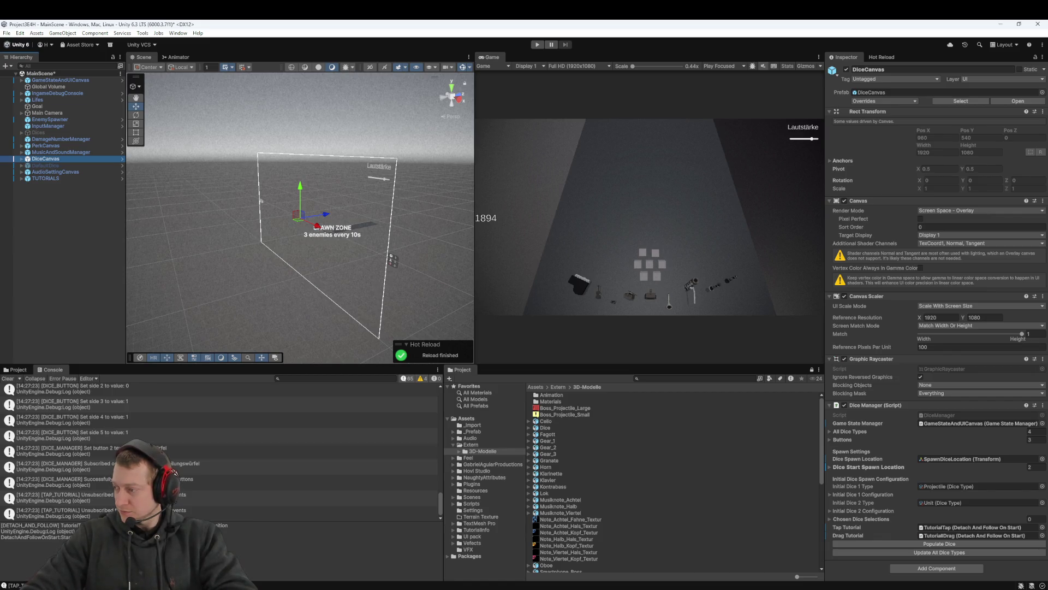
Clear the DiceCanvas selection and bring Fork's commit history to the front
left_click(93, 259)
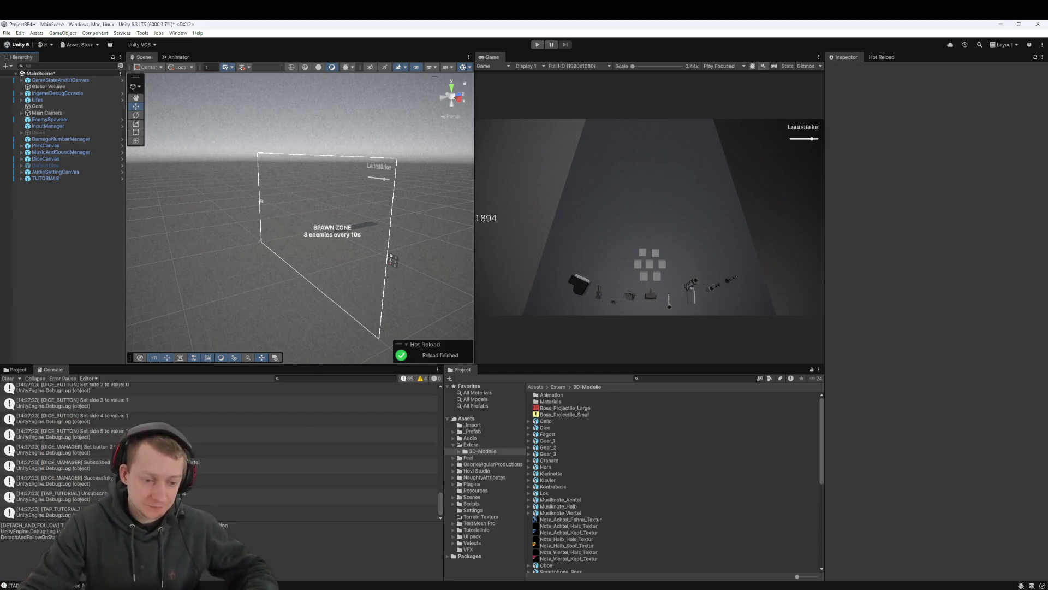
left_click(284, 585)
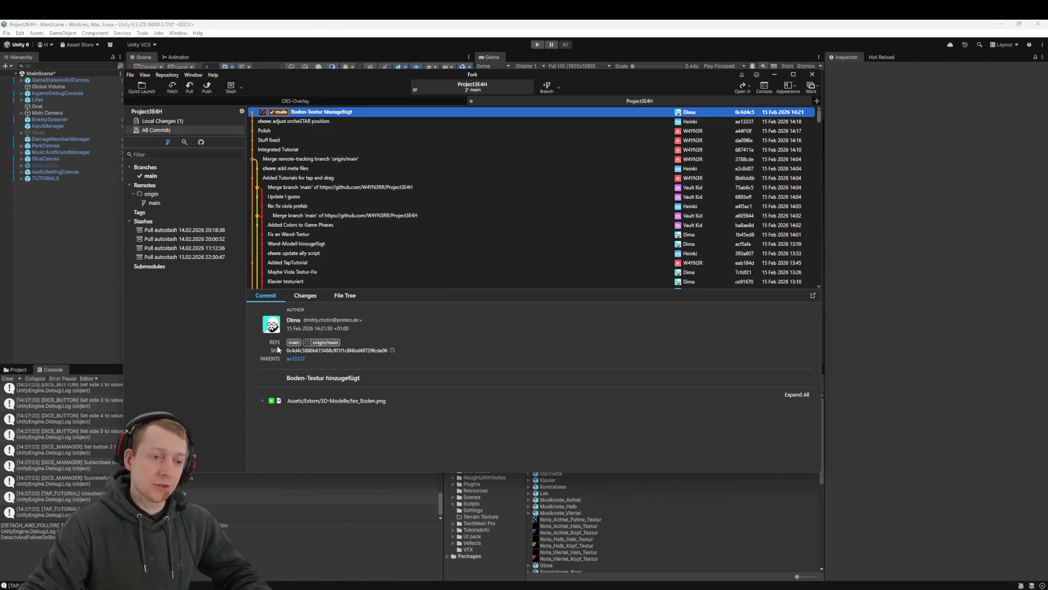
Discard the local change to tex_Boden.png.meta, leaving no uncommitted changes, and return to Unity
left_click(181, 122)
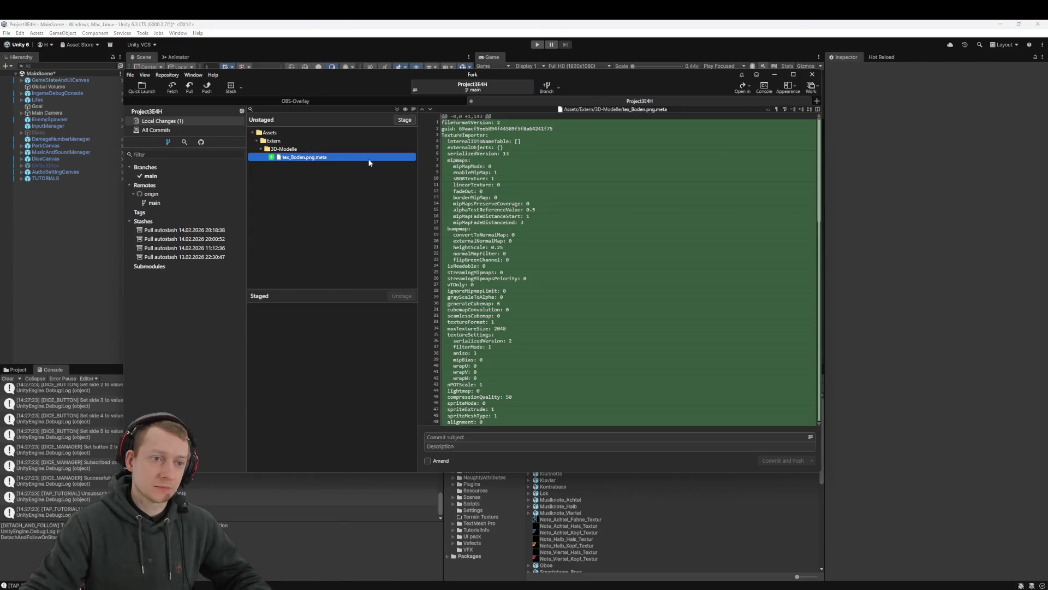
right_click(320, 162)
left_click(294, 185)
right_click(306, 160)
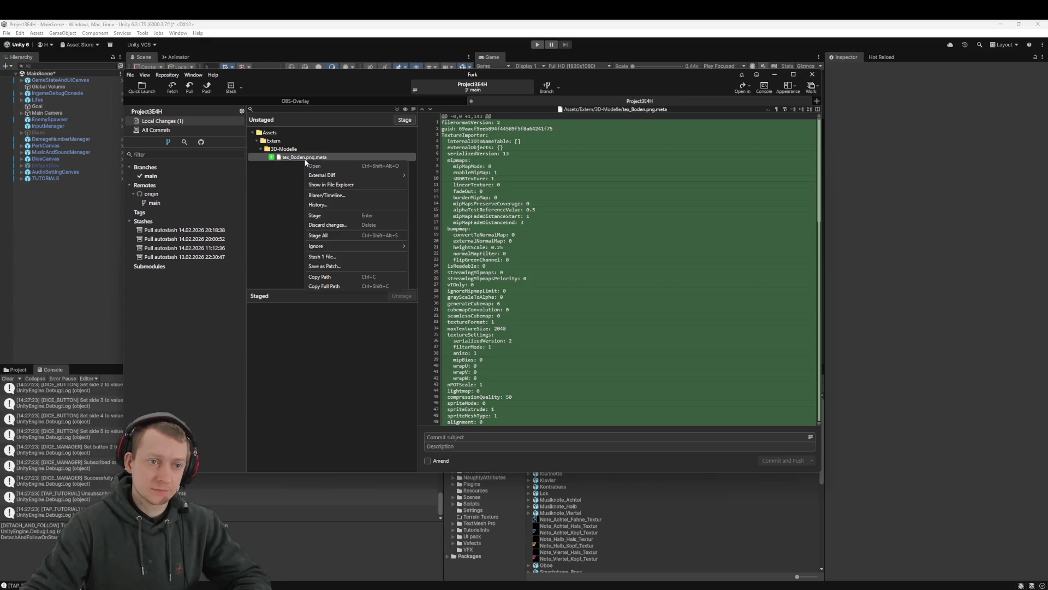
left_click(349, 224)
left_click(535, 279)
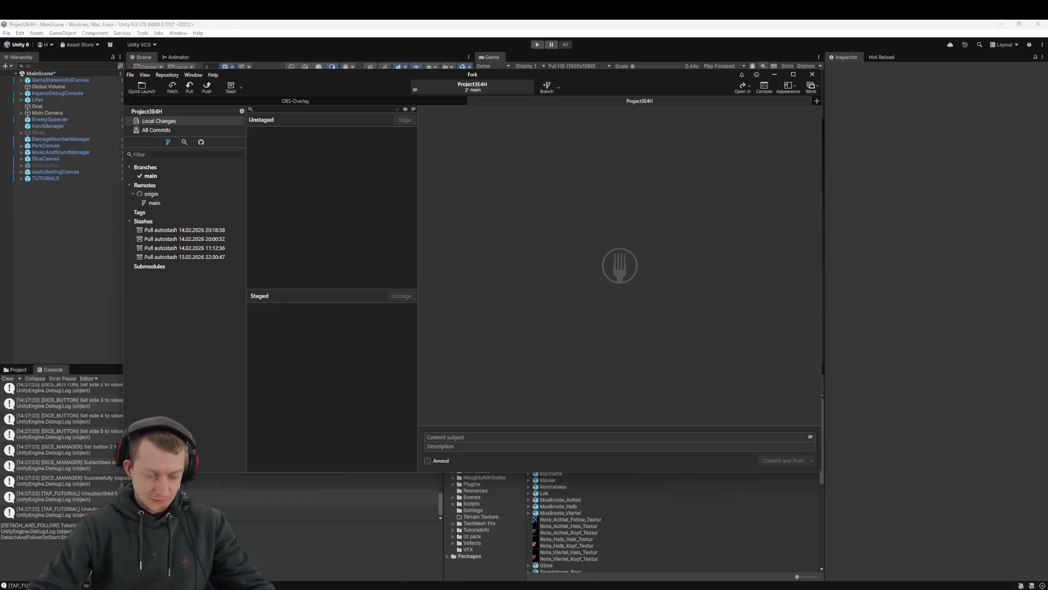
left_click(14, 274)
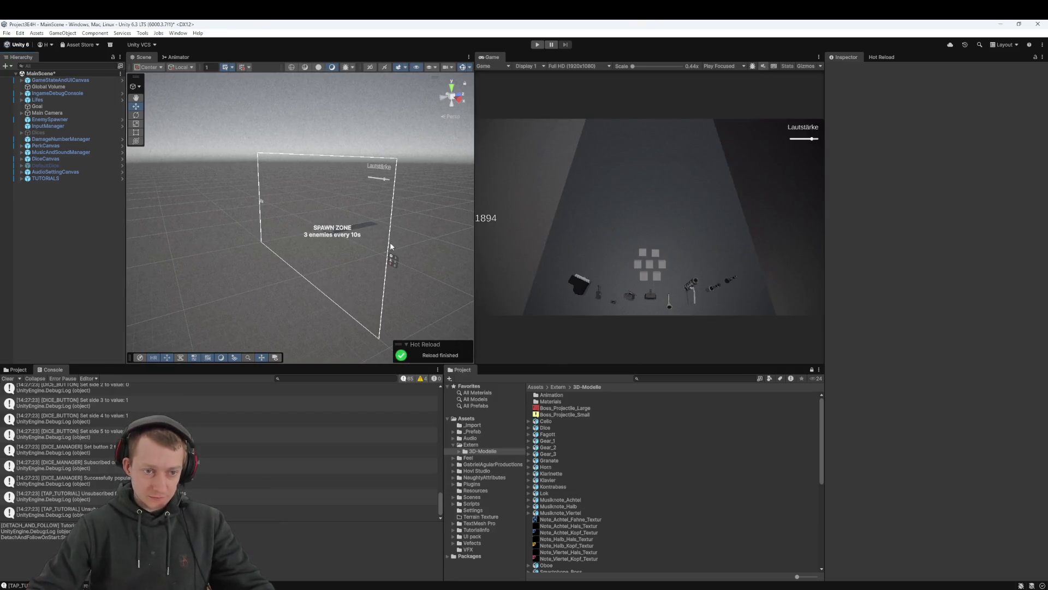
Select and frame the Lifes object, viewing its plane from above
double_click(47, 100)
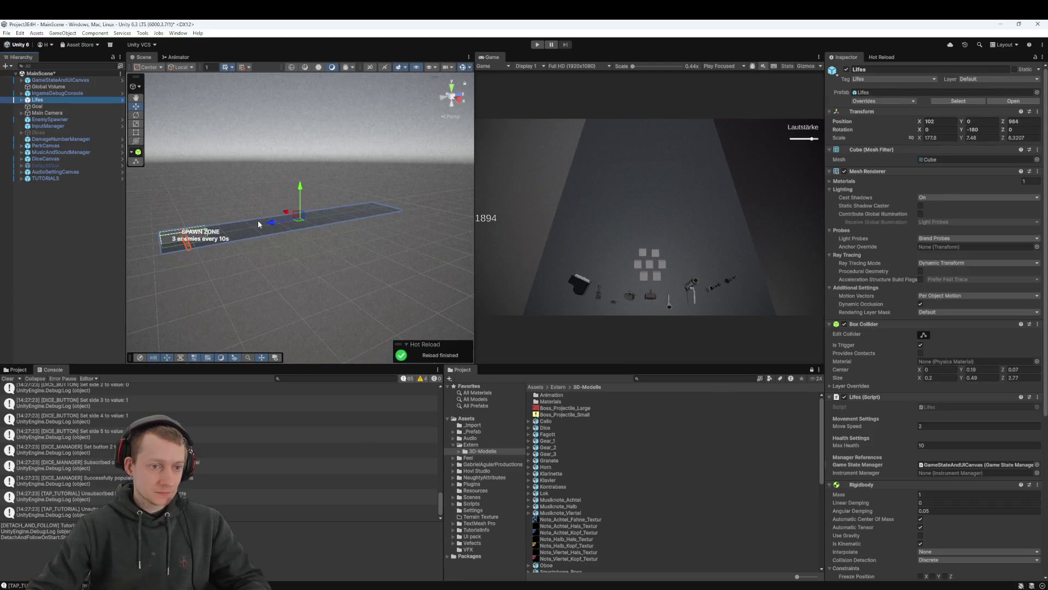
scroll(258, 221, "up", 5)
mouse_move(322, 240)
left_mouse_down()
mouse_move(346, 188)
mouse_move(303, 249)
mouse_move(313, 217)
mouse_move(342, 238)
left_mouse_up()
scroll(315, 218, "down", 4)
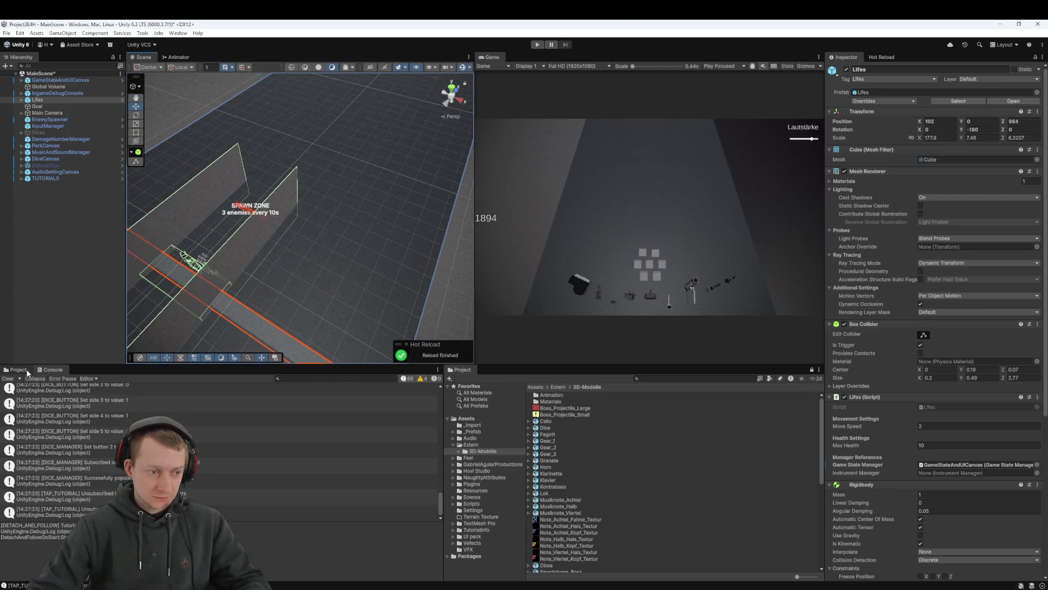
Browse the Project window to Assets/Extern/3D-Modelle and drag the tex_Boden texture onto the walls
left_click(27, 369)
left_click(96, 387)
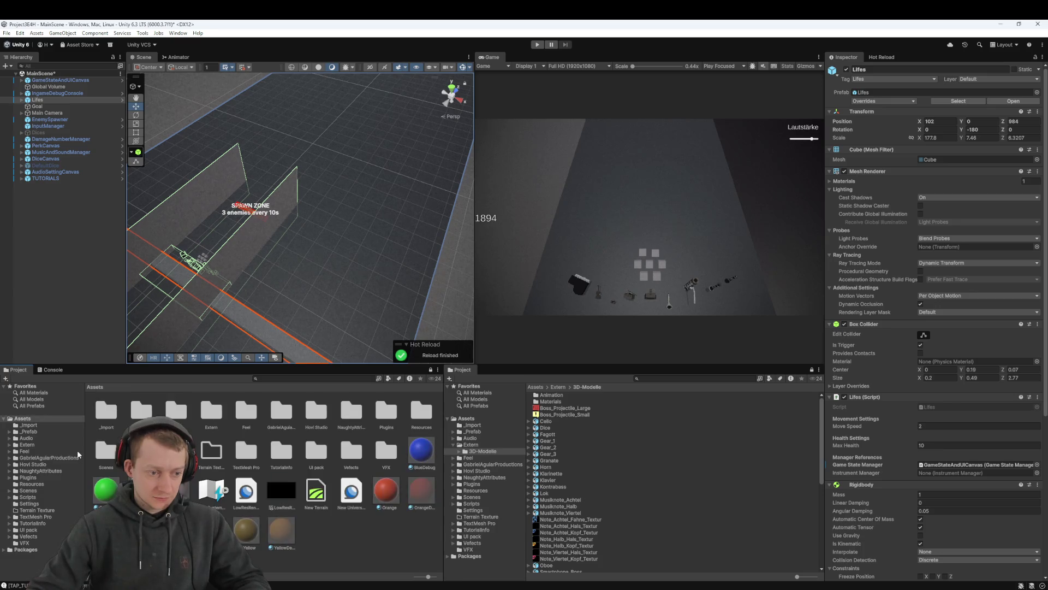
double_click(280, 418)
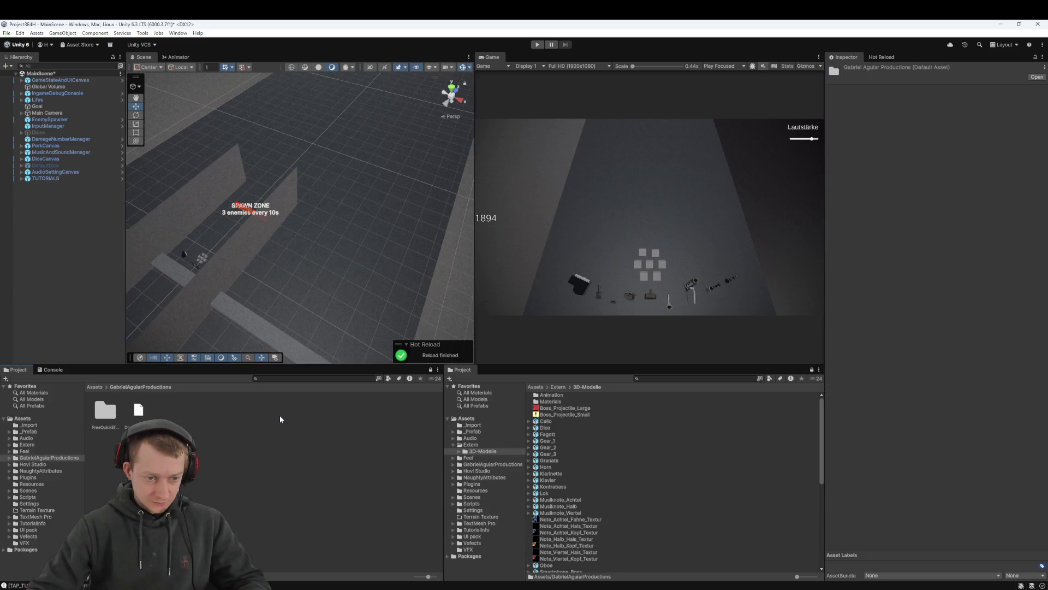
left_click(95, 387)
left_click(307, 524)
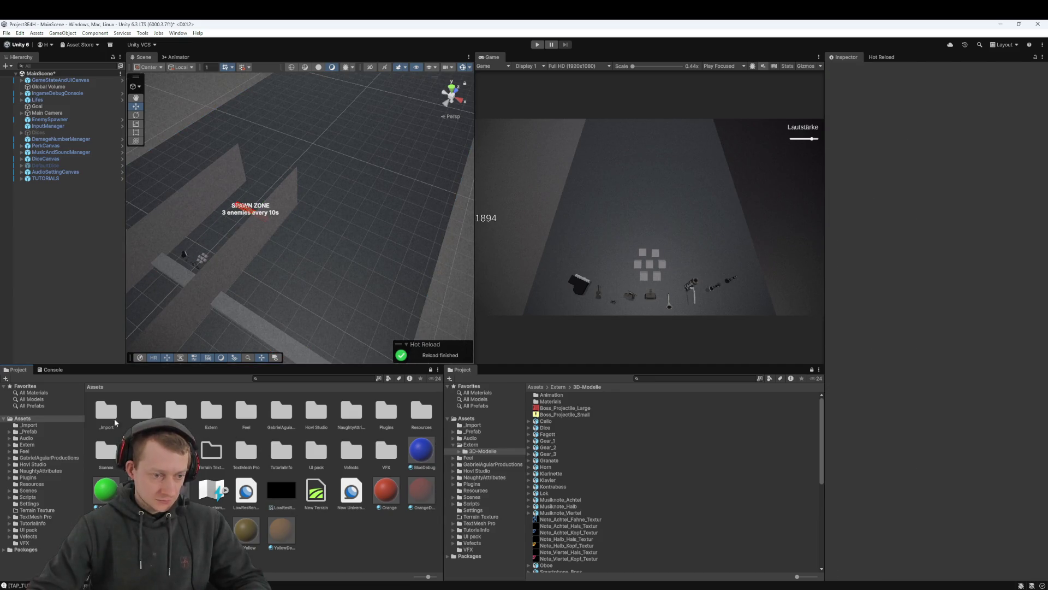
double_click(211, 415)
double_click(106, 410)
left_click_drag(292, 269, 366, 158)
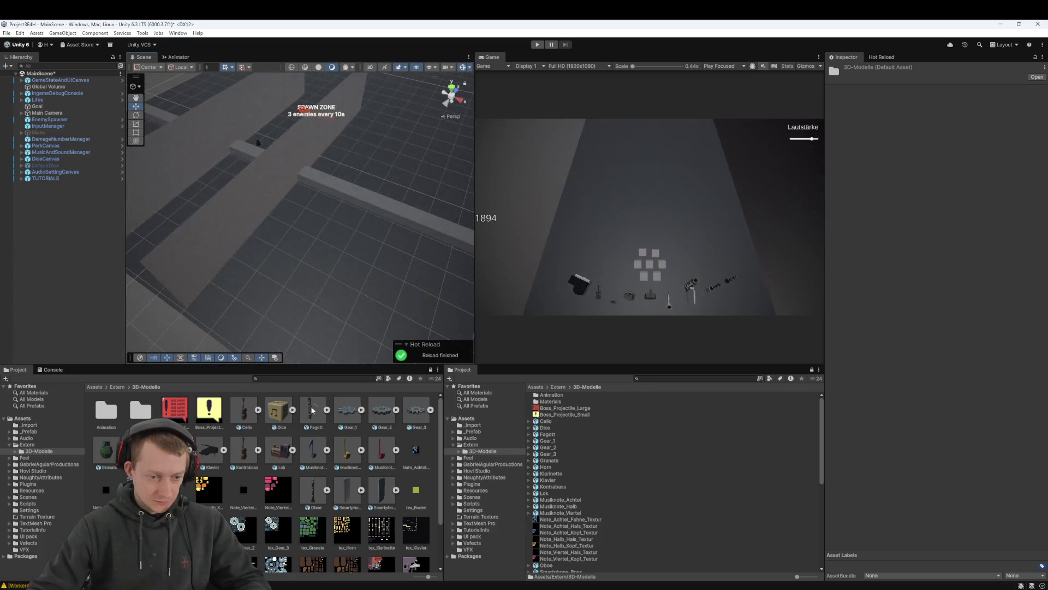
scroll(320, 465, "down", 2)
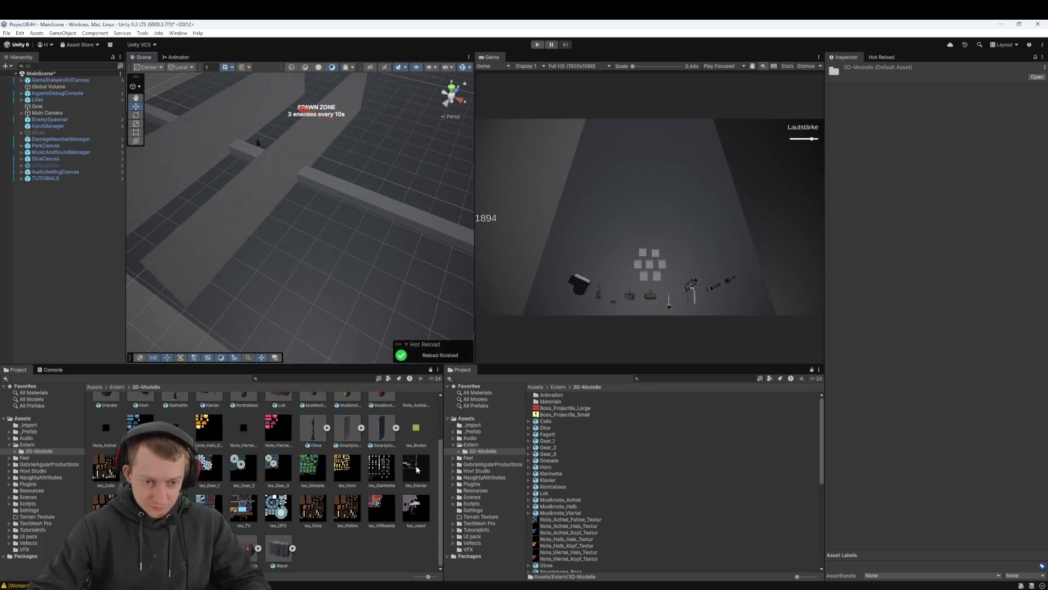
left_click(418, 430)
mouse_move(418, 430)
left_mouse_down()
mouse_move(276, 258)
mouse_move(302, 246)
mouse_move(322, 262)
left_mouse_up()
Review the Lifes settings (Move Speed 2, Max Health 10, nine instruments) and tex_Boden's texture settings
left_click(276, 259)
scroll(888, 236, "down", 8)
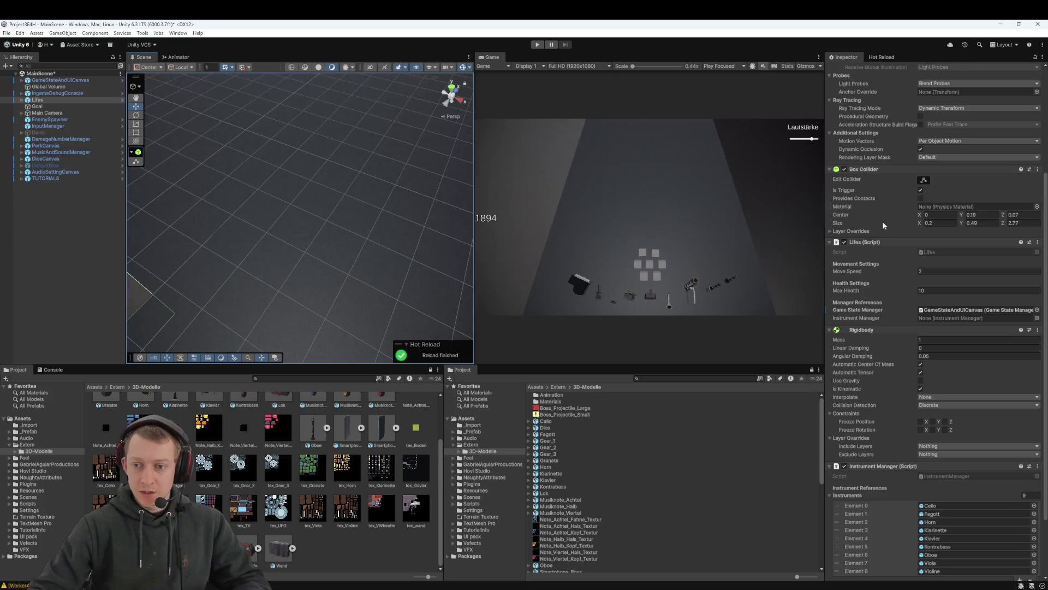
scroll(888, 236, "up", 8)
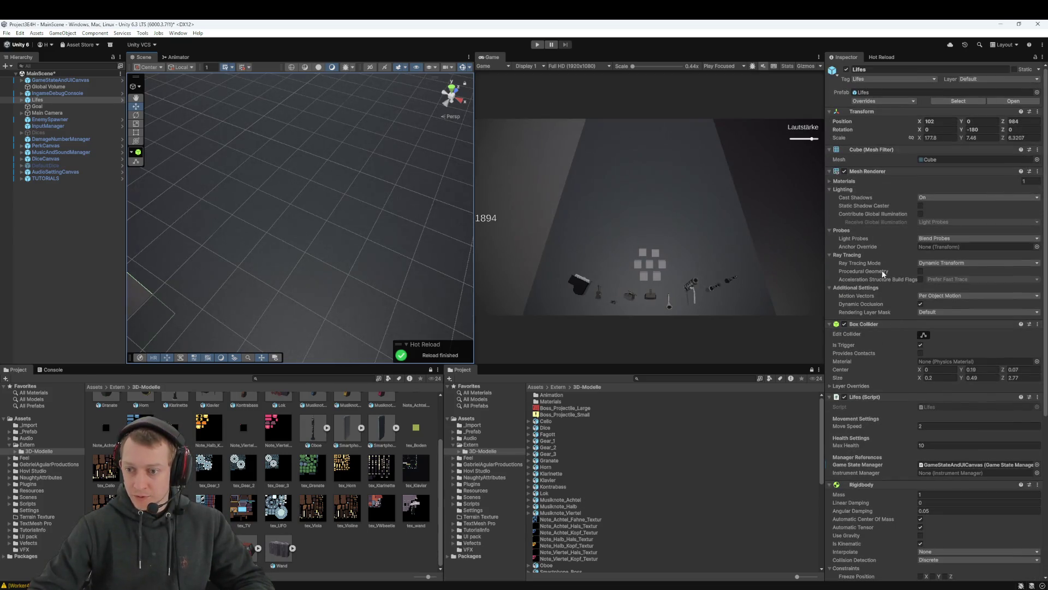
scroll(882, 272, "down", 9)
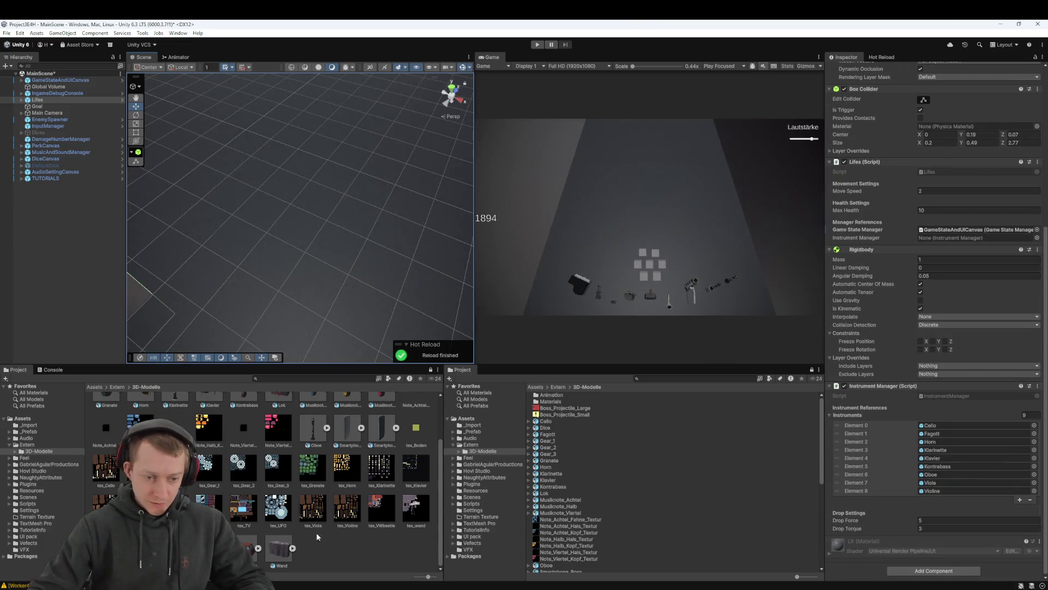
left_click(416, 430)
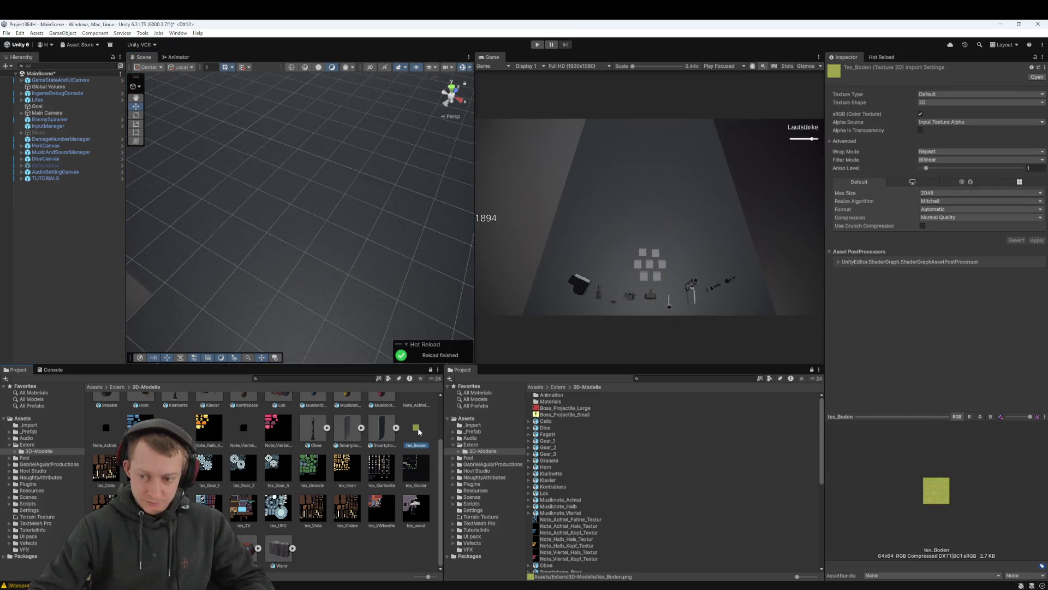
left_click(358, 273)
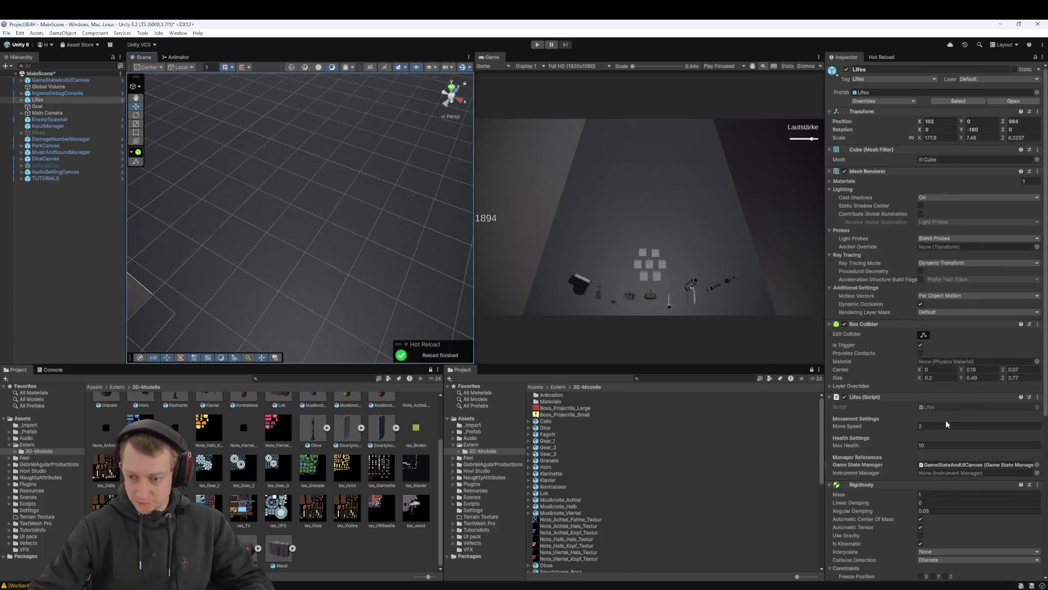